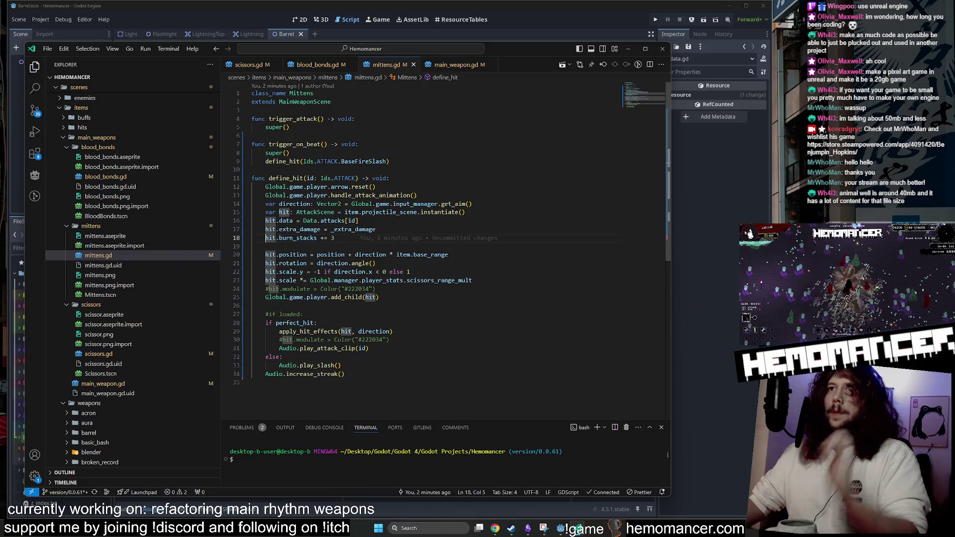
Compare mittens.gd against blood_bonds.gd's damage line and save mittens.gd.
click(318, 64)
click(392, 70)
text(#)
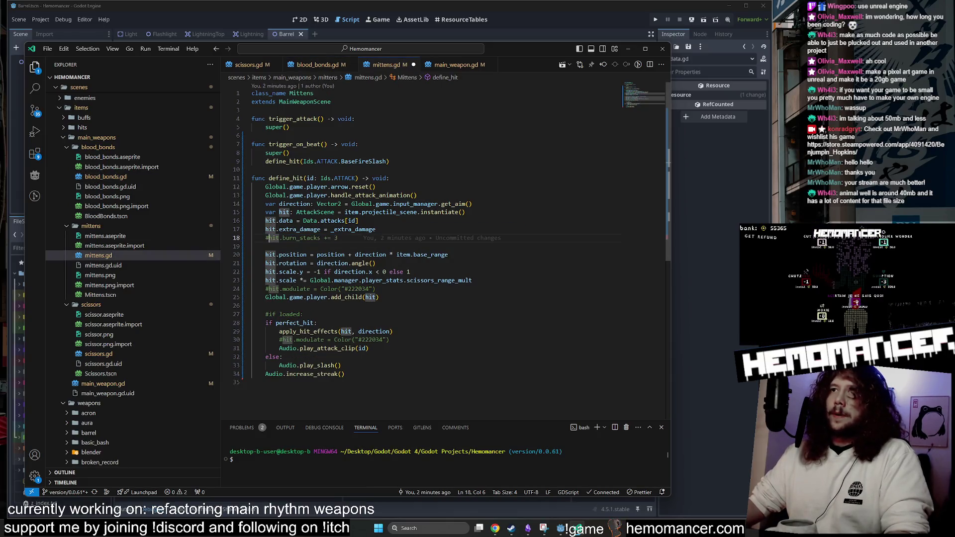
key(ctrl+s)
click(318, 65)
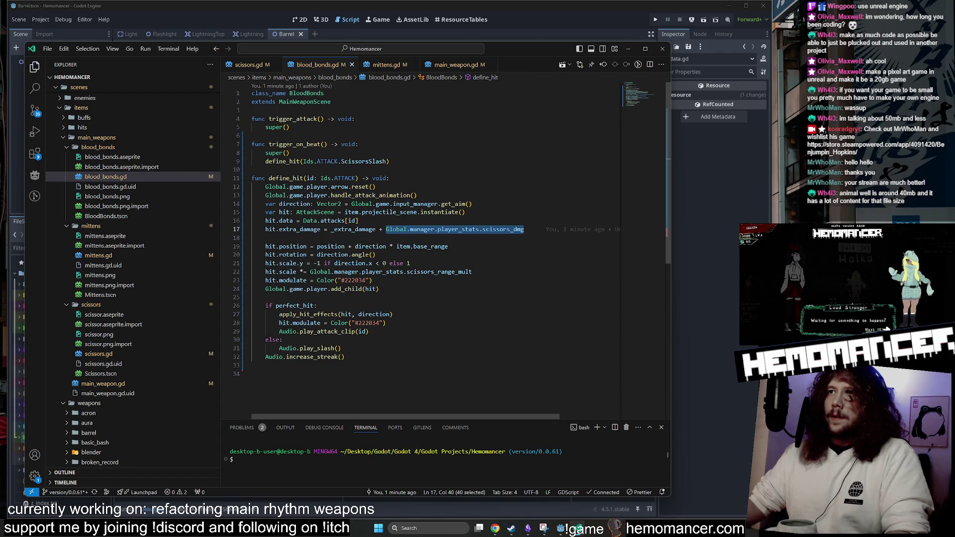
click(381, 66)
Append '+ extra_stats_damage' after _extra_damage on mittens.gd line 17.
click(393, 221)
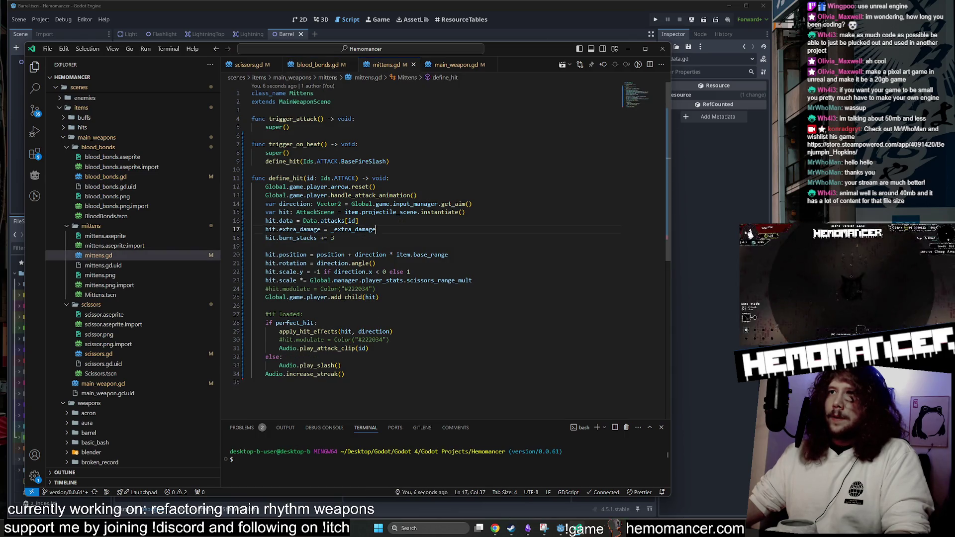
text( +)
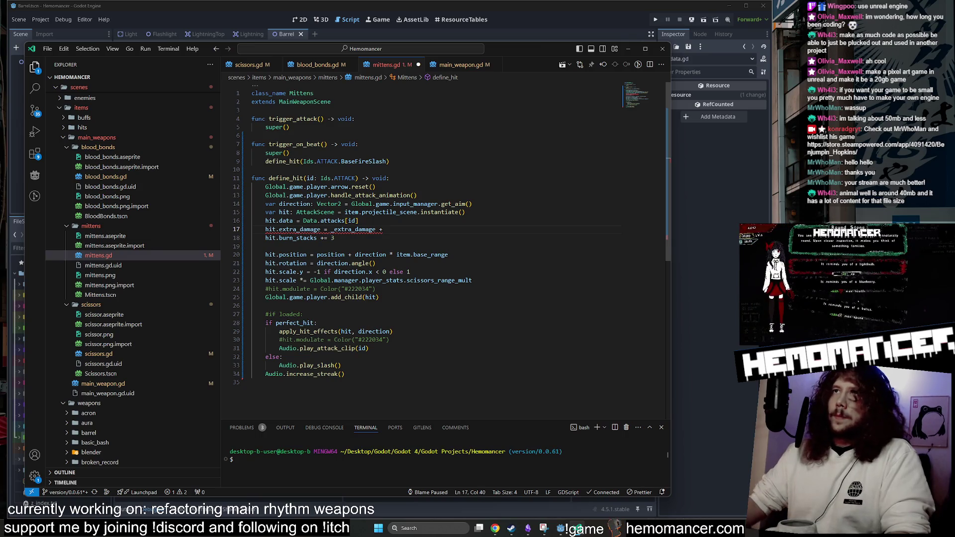
click(316, 66)
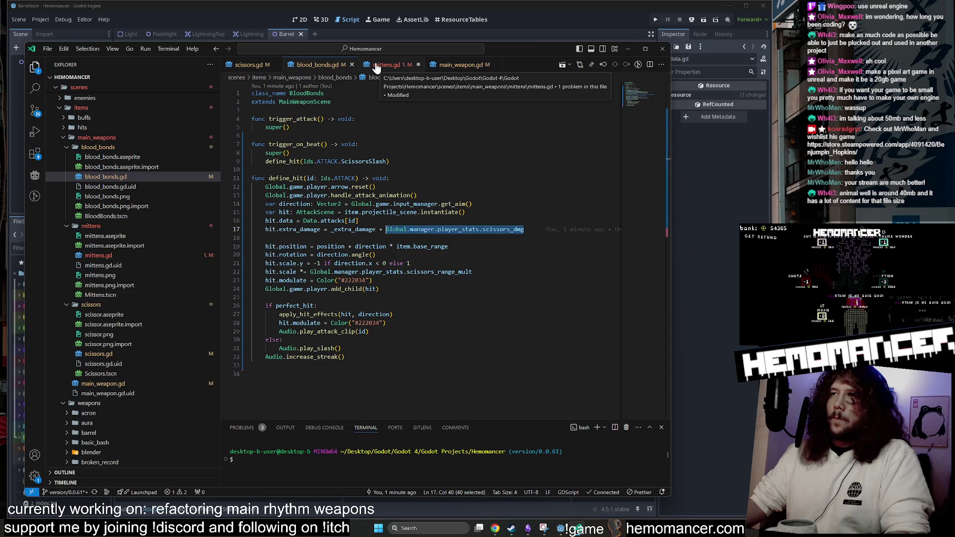
click(376, 65)
key(ctrl+space)
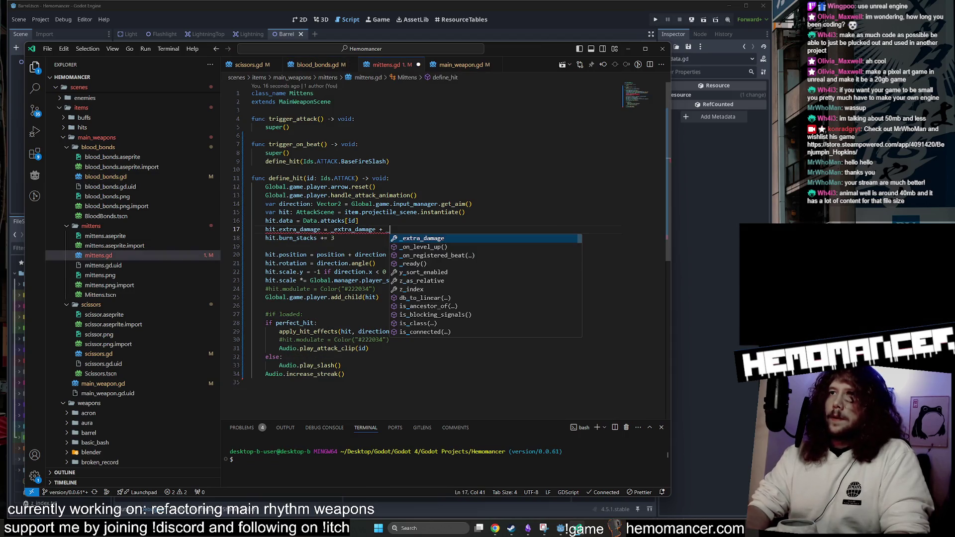
text(extra_stats_damage)
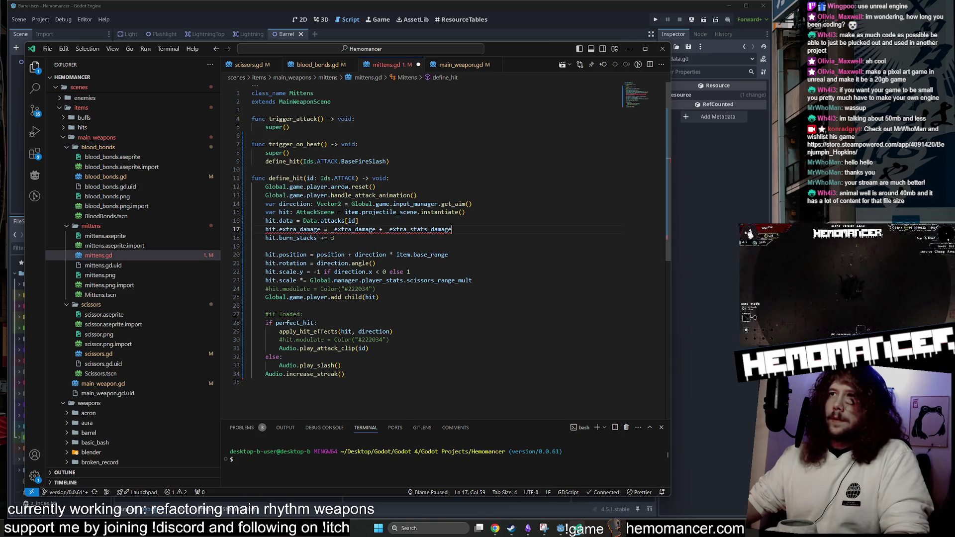
drag(390, 230, 386, 229)
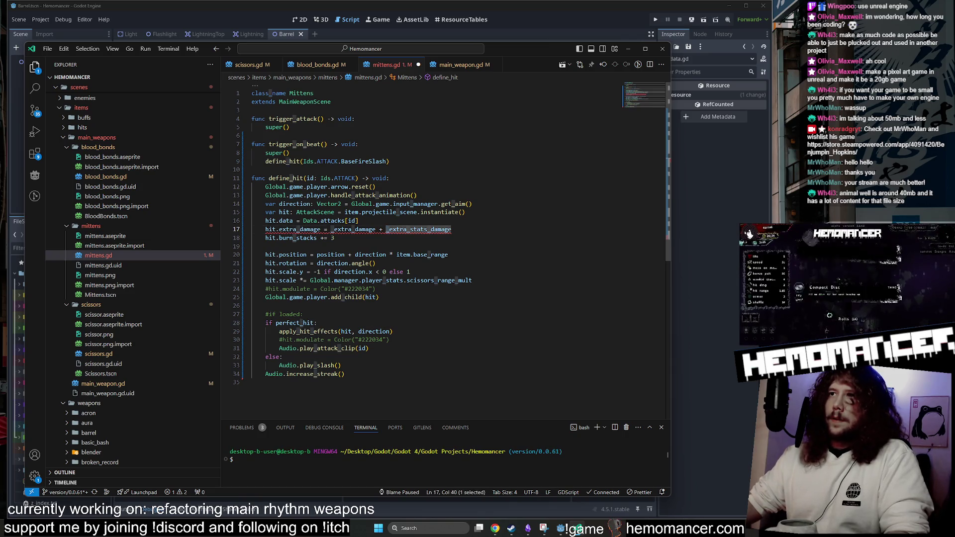
key(BackSpace)
key(Right)
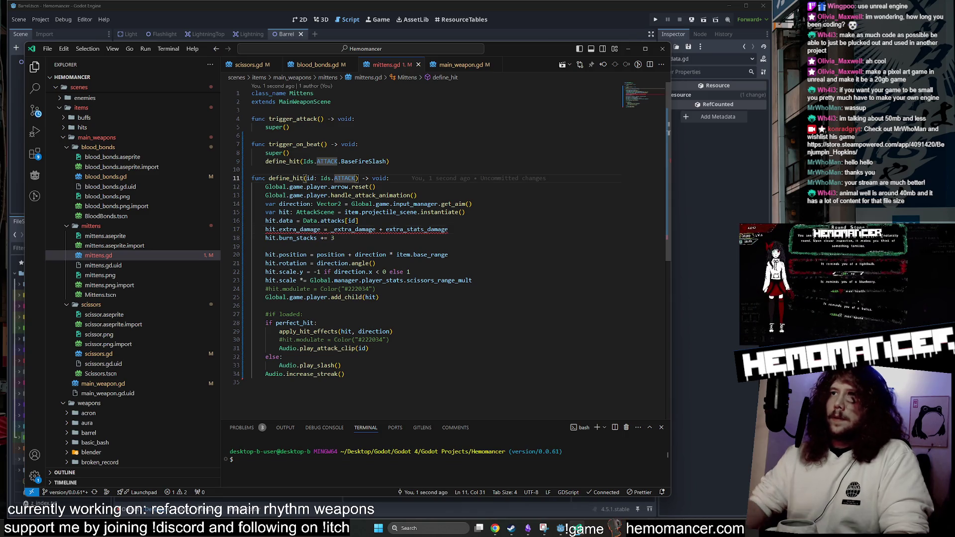
Add an extra_stats_damage: float parameter to mittens.gd's define_hit.
text(, extra_stats)
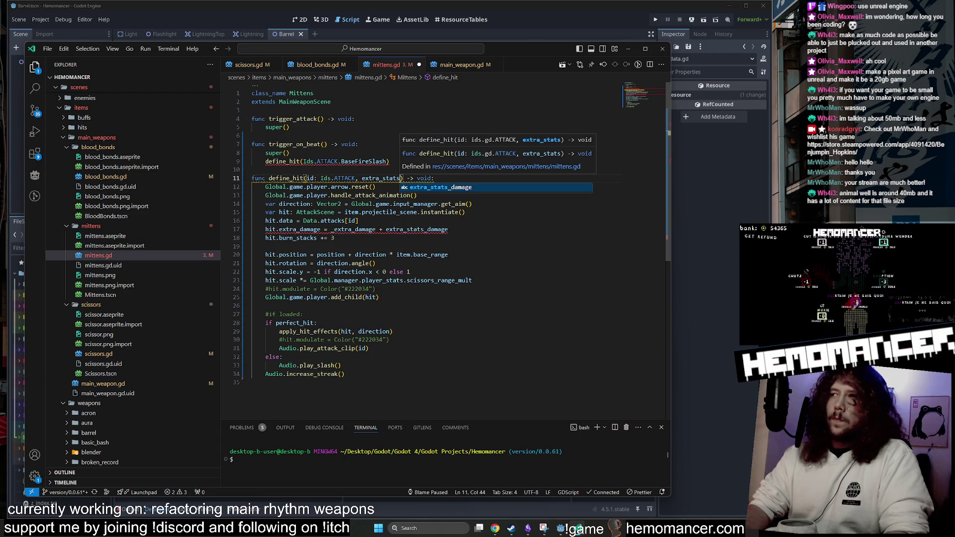
key(Return)
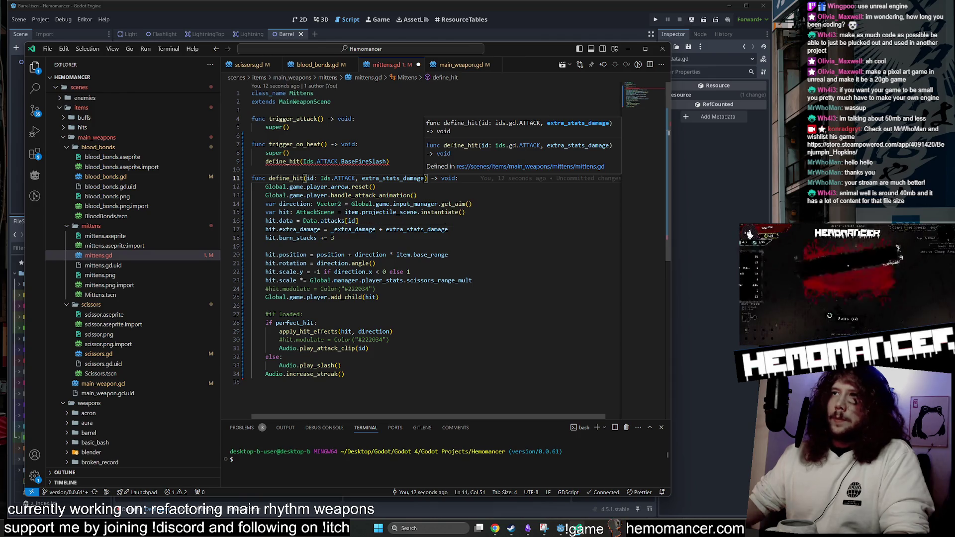
text(: float)
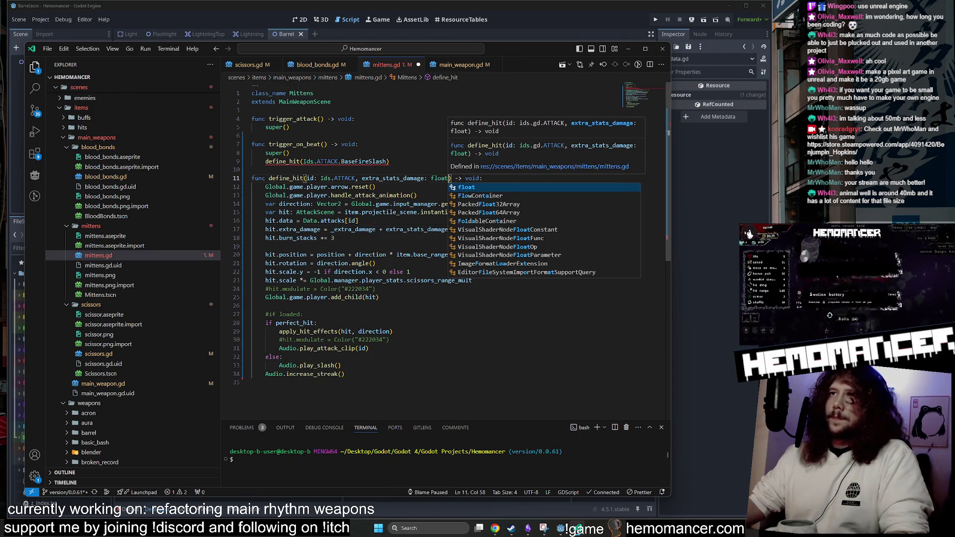
click(390, 161)
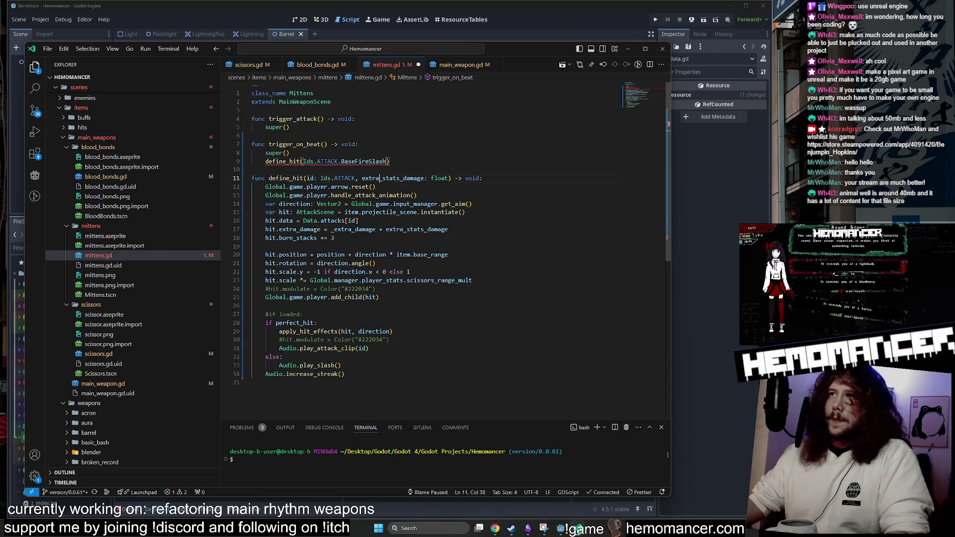
Pass 0.0 after BaseFireSlash in the line 9 define_hit call.
double_click(418, 178)
click(382, 161)
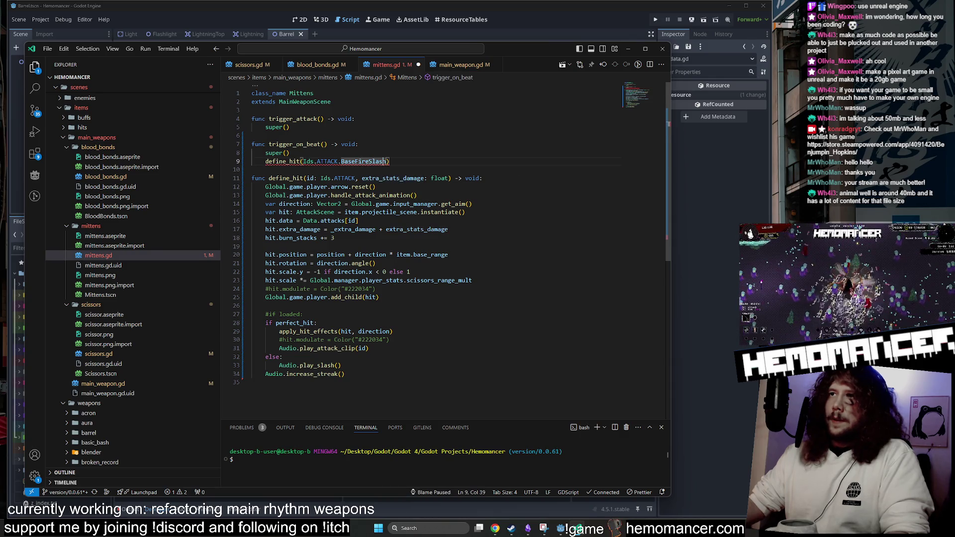
text(, 0.0)
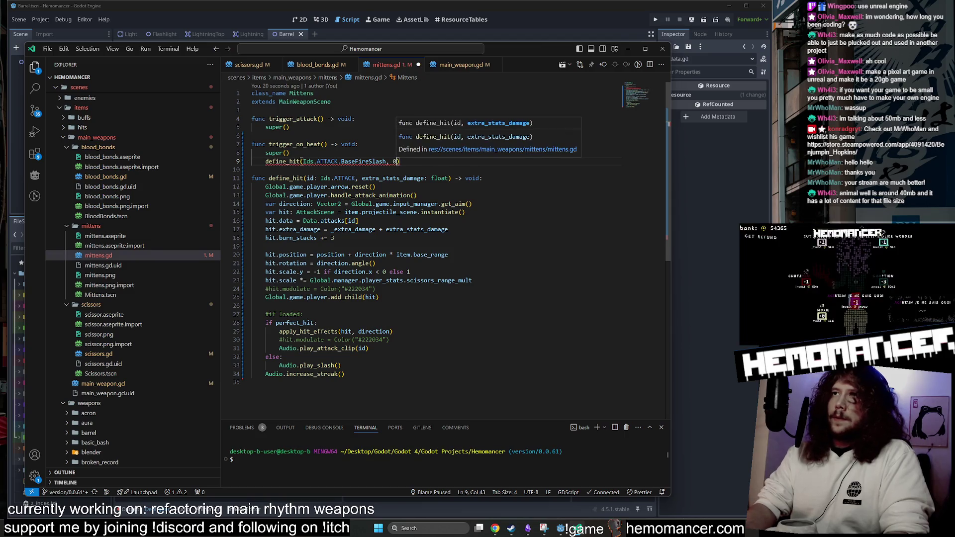
click(448, 229)
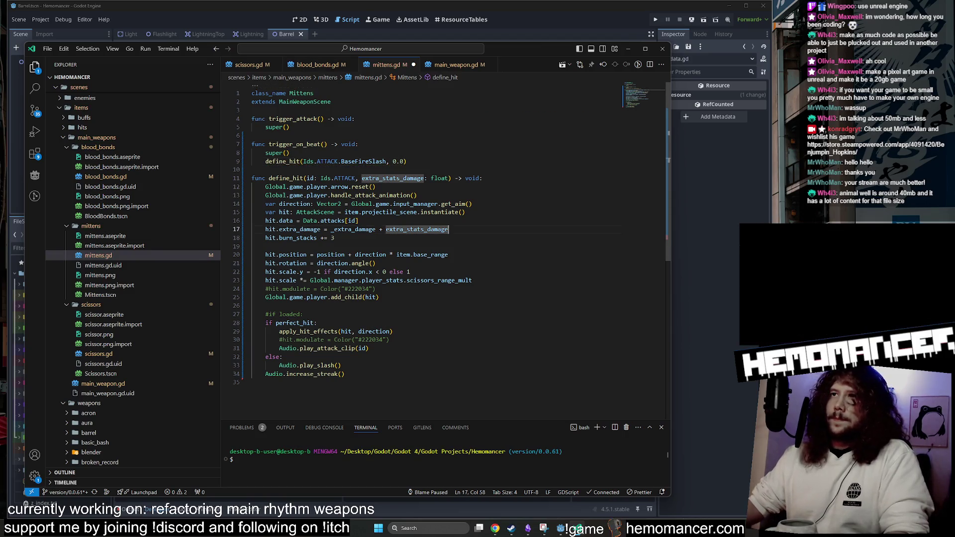
drag(407, 162, 290, 153)
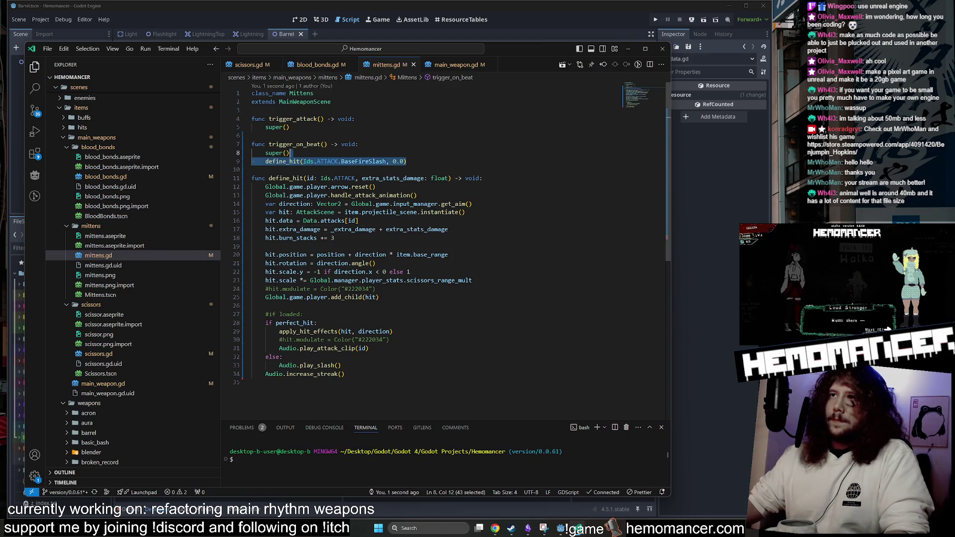
Pass the scissors_dmg stat expression as the argument after ScissorsSlash in define_hit.
click(318, 65)
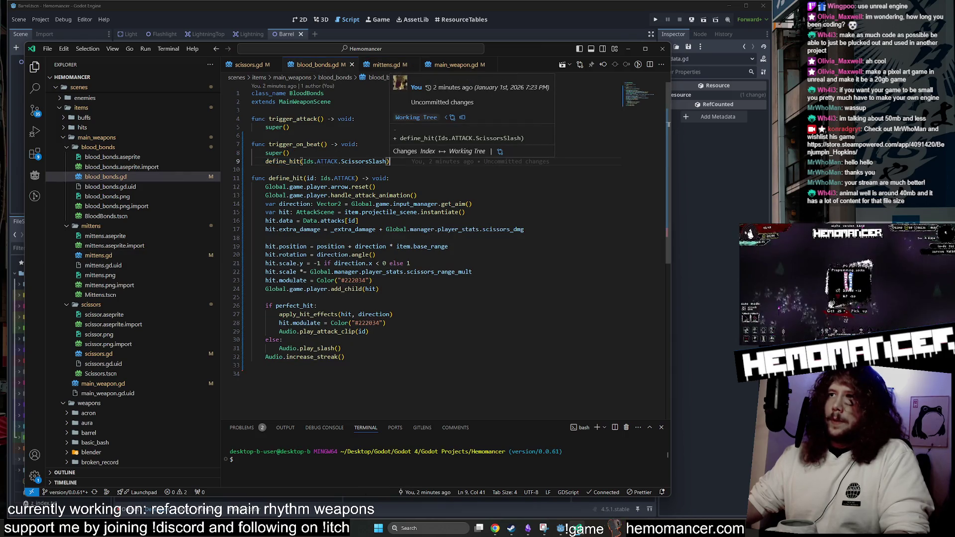
drag(524, 229, 386, 229)
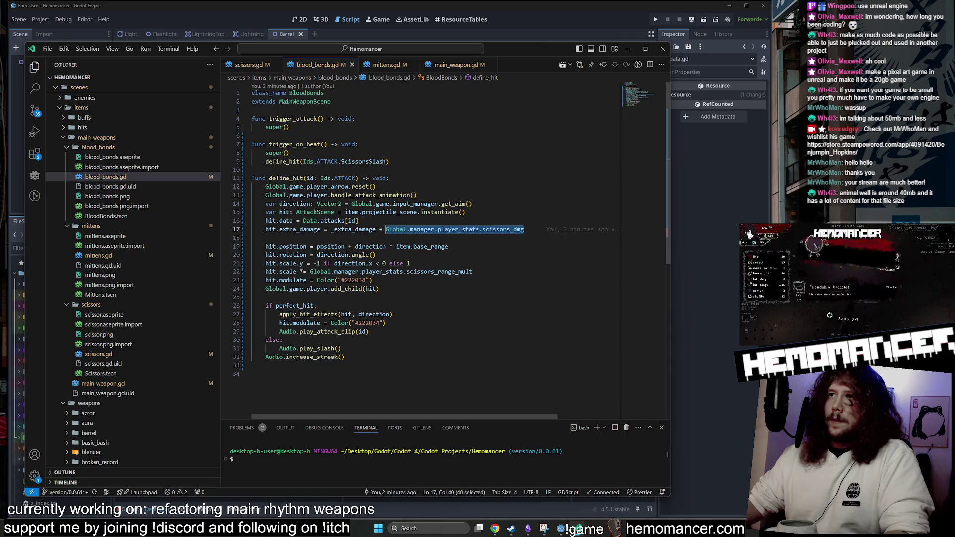
key(ctrl+c)
click(388, 161)
text(,)
key(ctrl+v)
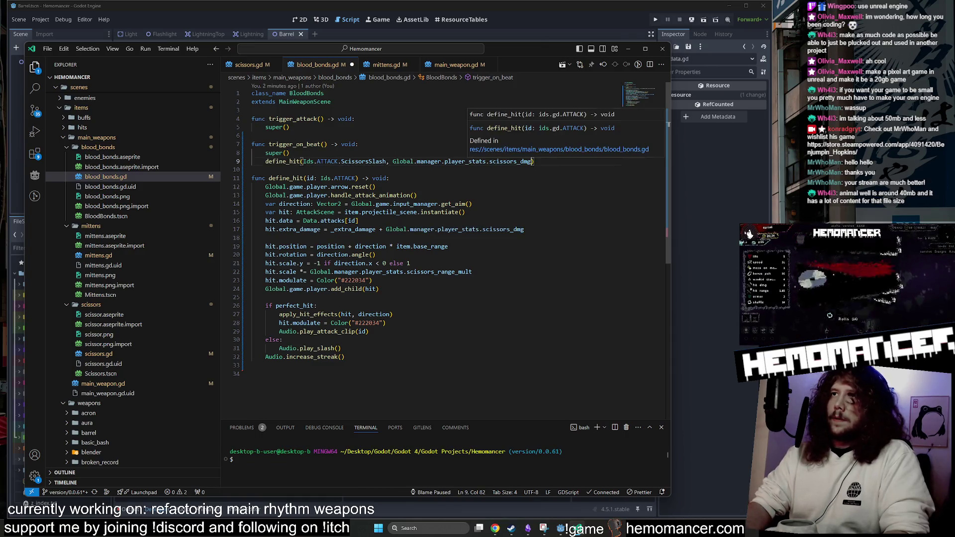
Give blood_bonds.gd the extra_stats_damage define_hit signature and damage line, then save.
click(391, 65)
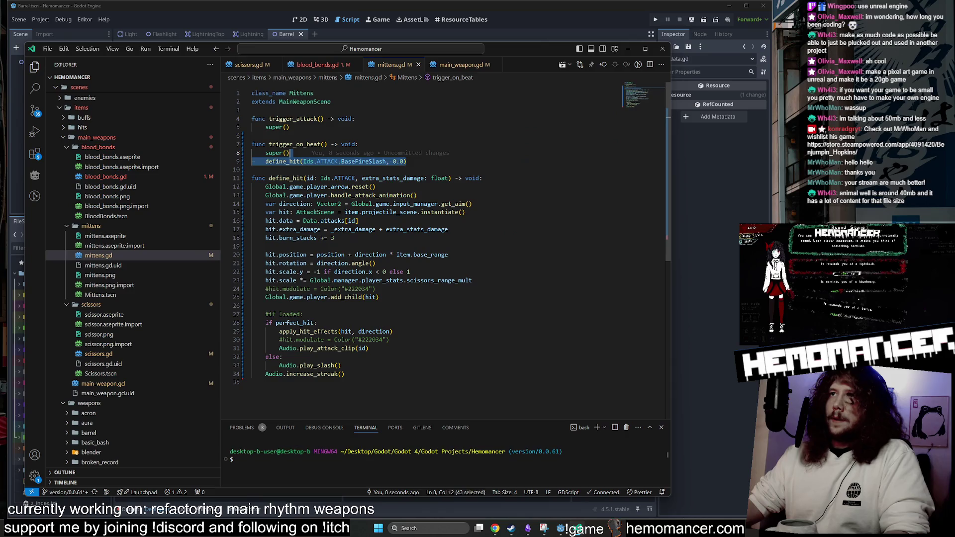
drag(482, 178, 252, 178)
key(ctrl+c)
click(317, 65)
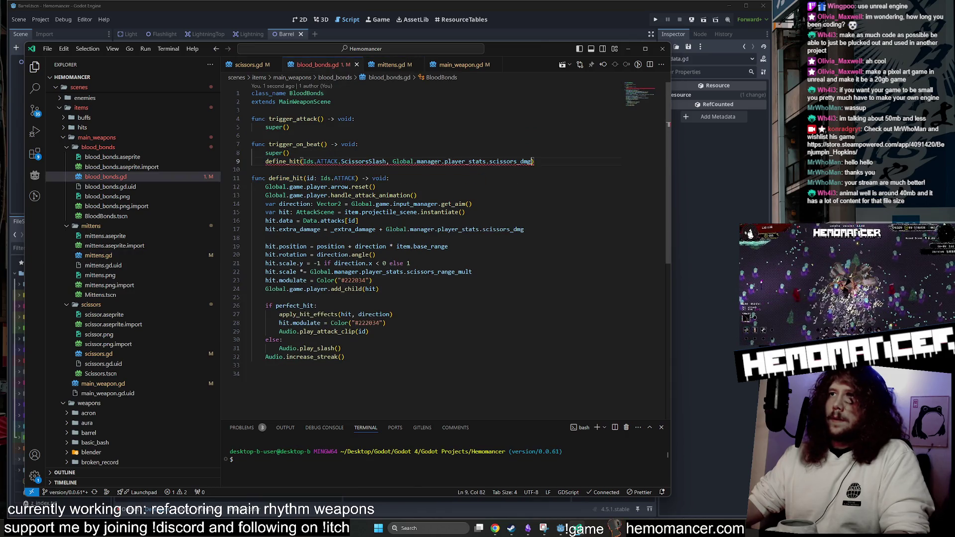
drag(390, 178, 252, 169)
key(ctrl+v)
double_click(393, 178)
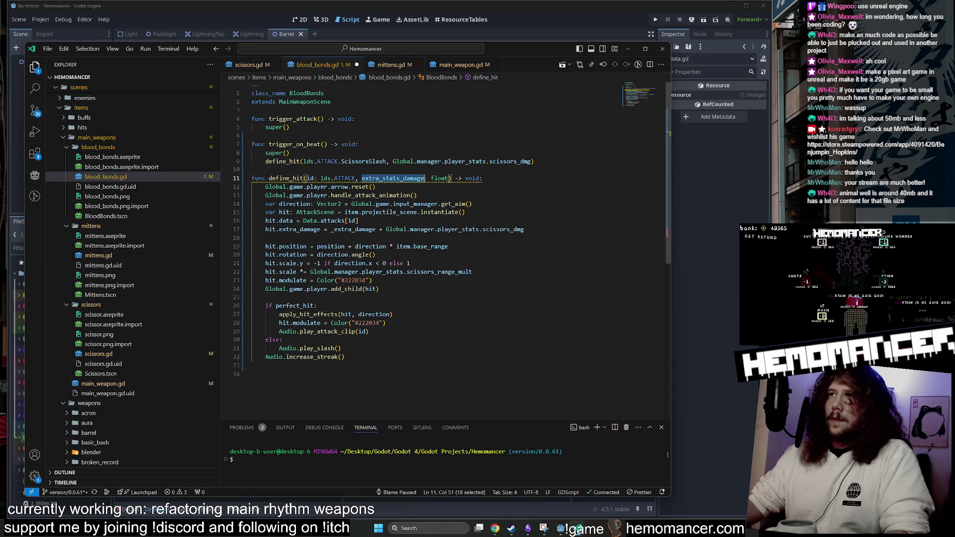
key(ctrl+c)
drag(524, 229, 385, 229)
key(ctrl+v)
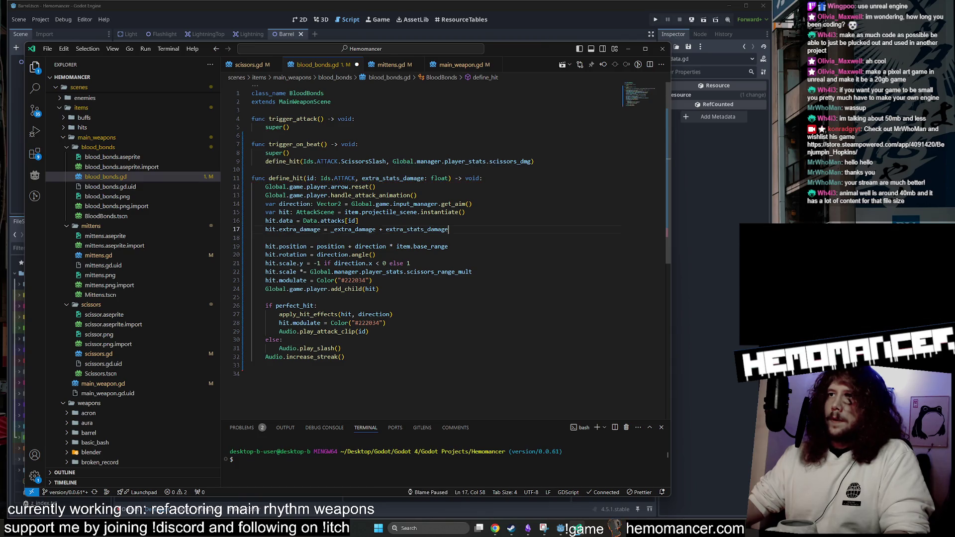
key(ctrl+s)
Copy the updated extra damage line and define_hit signature into scissors.gd.
key(shift+Up)
click(248, 65)
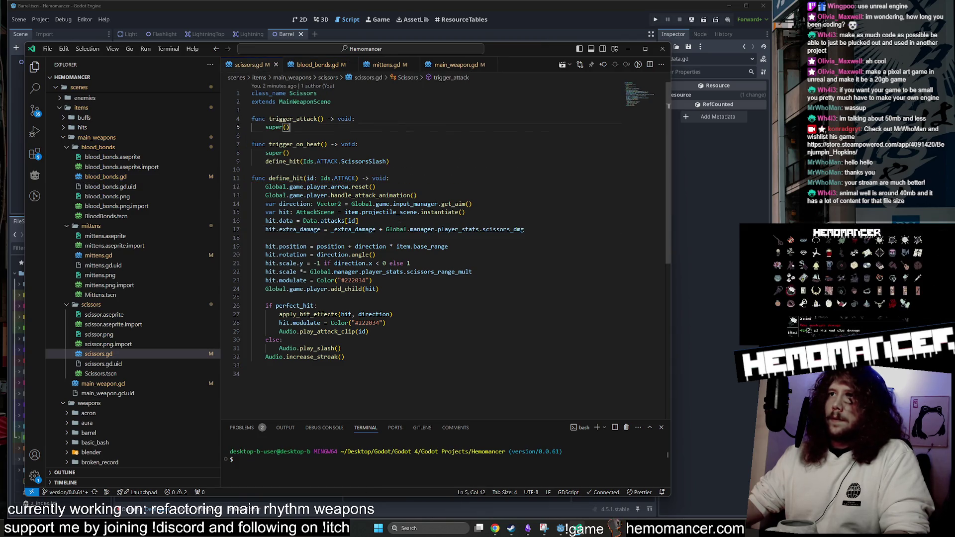
key(ctrl+v)
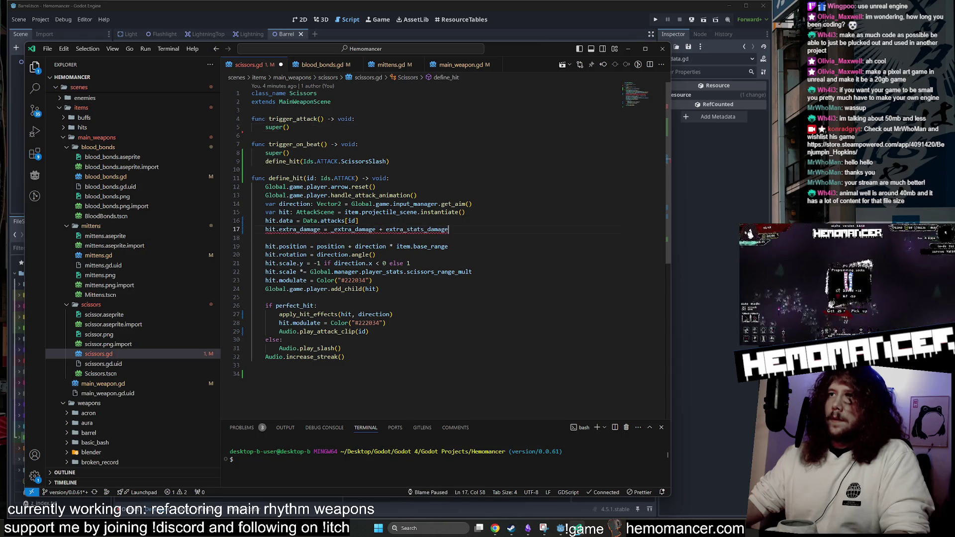
click(318, 65)
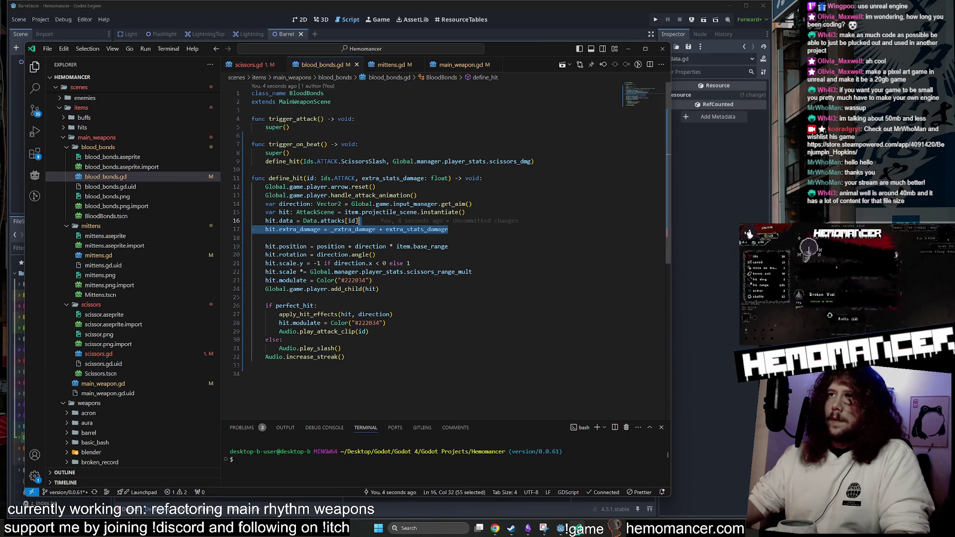
drag(482, 178, 252, 169)
key(ctrl+c)
key(ctrl+Tab)
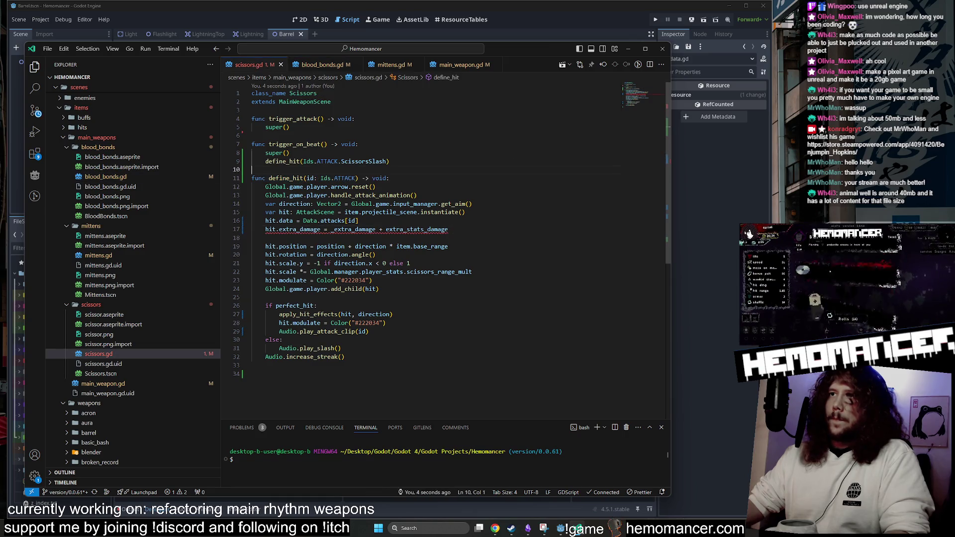
drag(447, 178, 251, 178)
key(ctrl+v)
Replace scissors.gd's define_hit call in trigger_on_beat with the copied call.
key(ctrl+Tab)
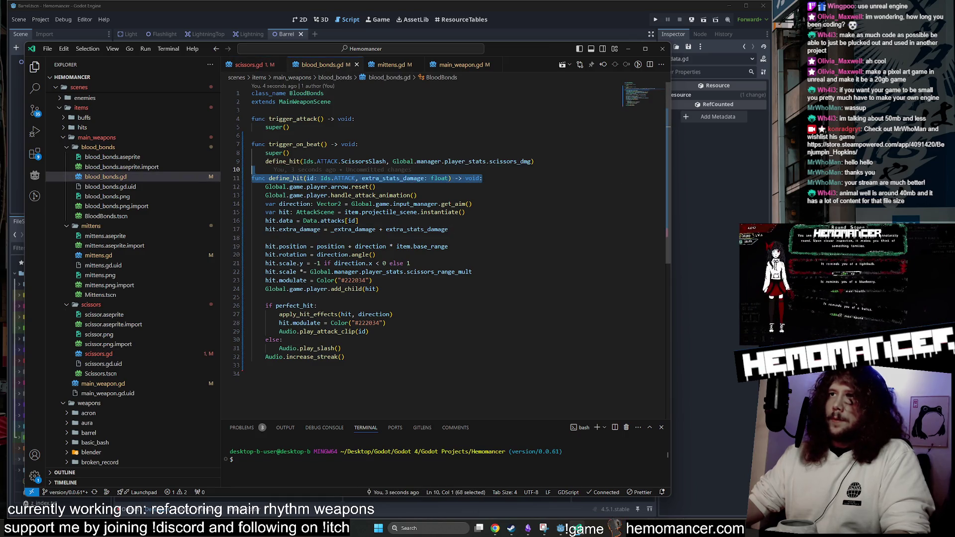
drag(533, 161, 290, 153)
click(241, 63)
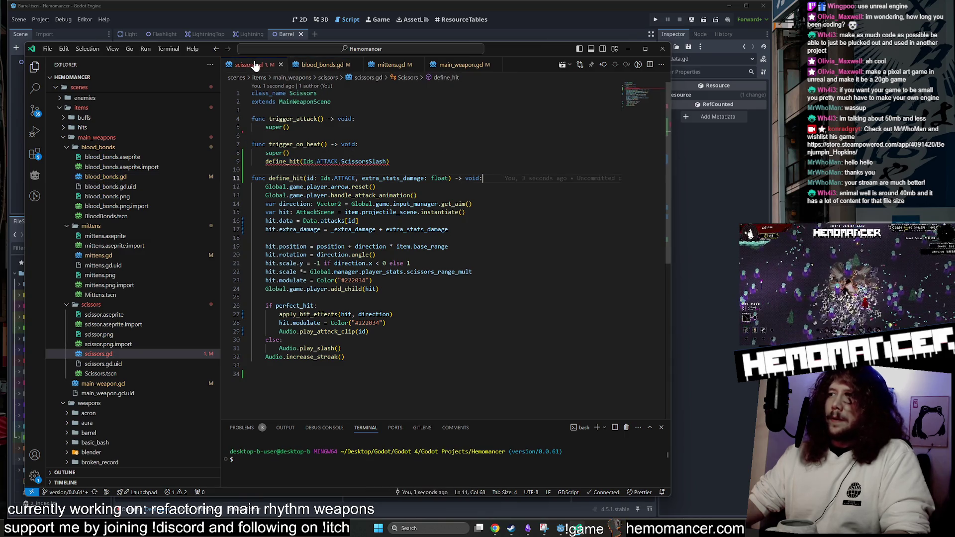
drag(390, 161, 290, 152)
key(ctrl+v)
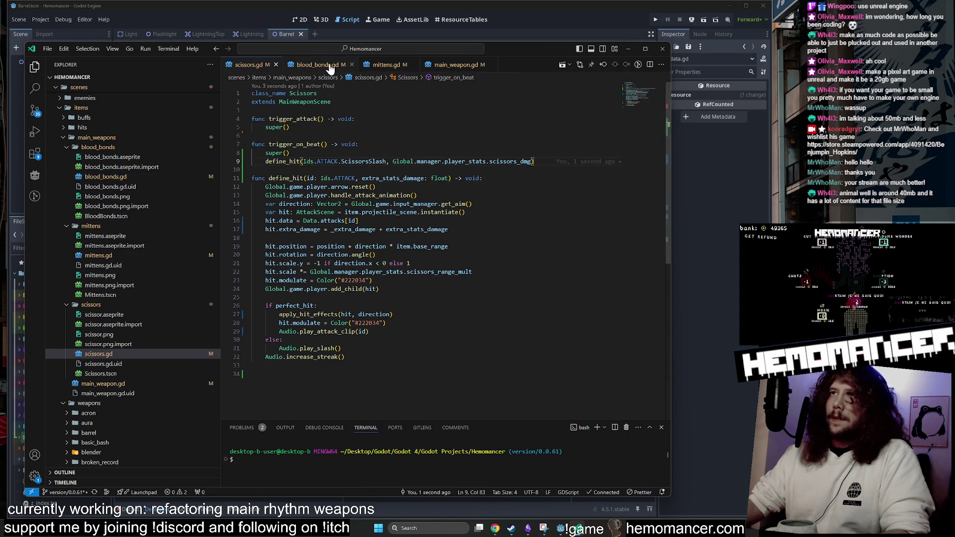
click(330, 66)
Compare define_hit in scissors.gd and mittens.gd, placing the cursor after float.
click(367, 66)
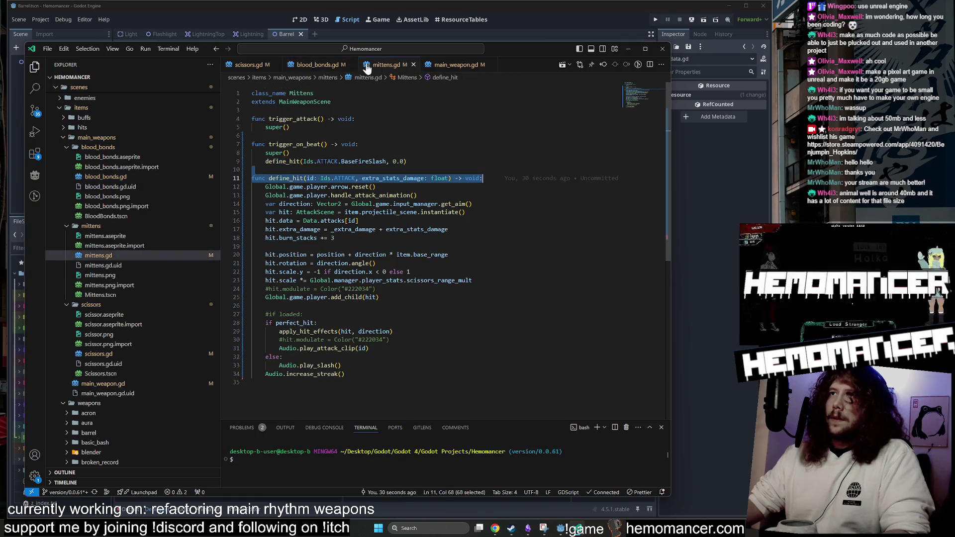
click(313, 64)
click(244, 65)
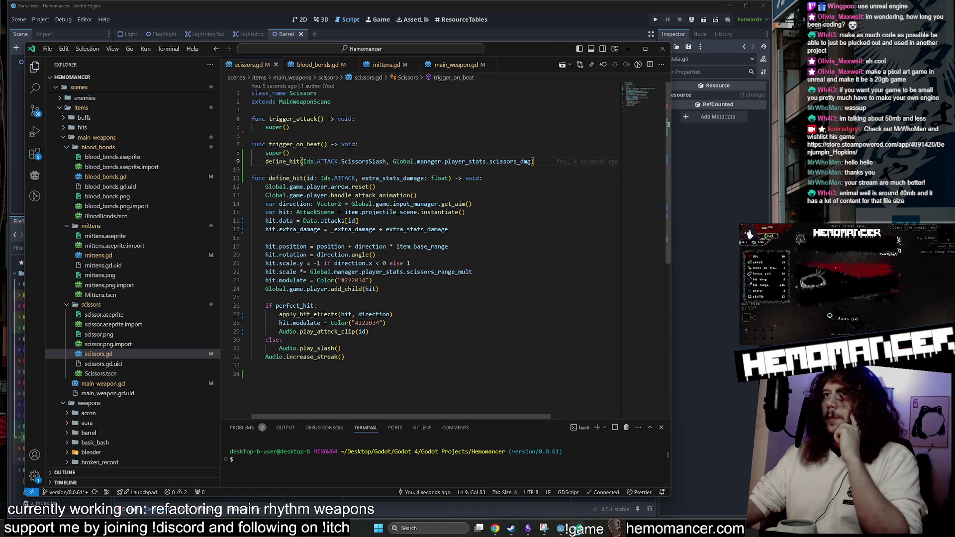
click(321, 64)
click(379, 65)
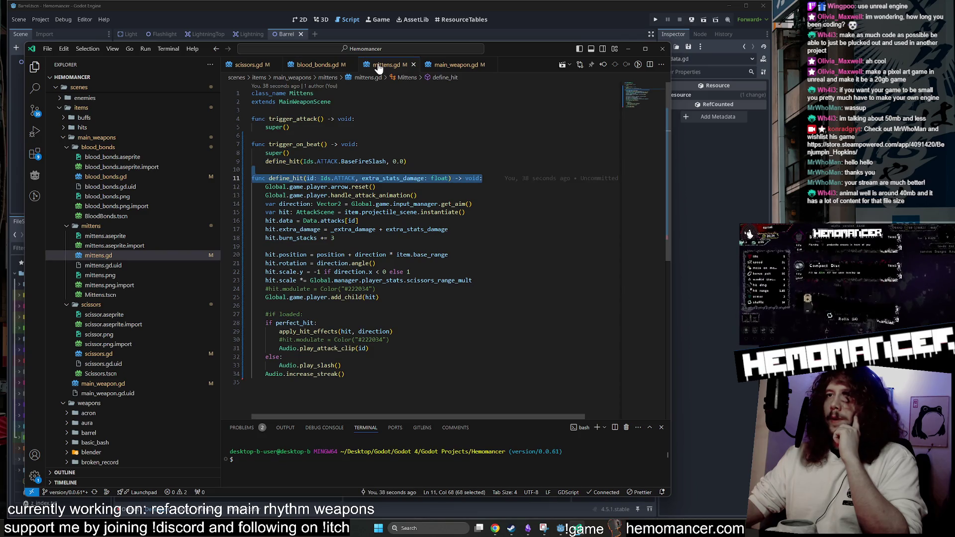
double_click(393, 178)
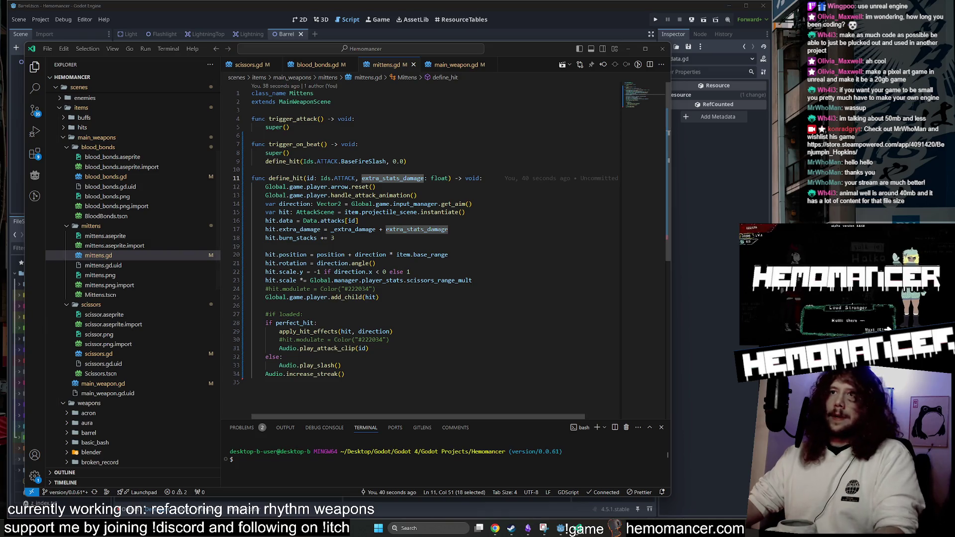
click(252, 169)
click(450, 178)
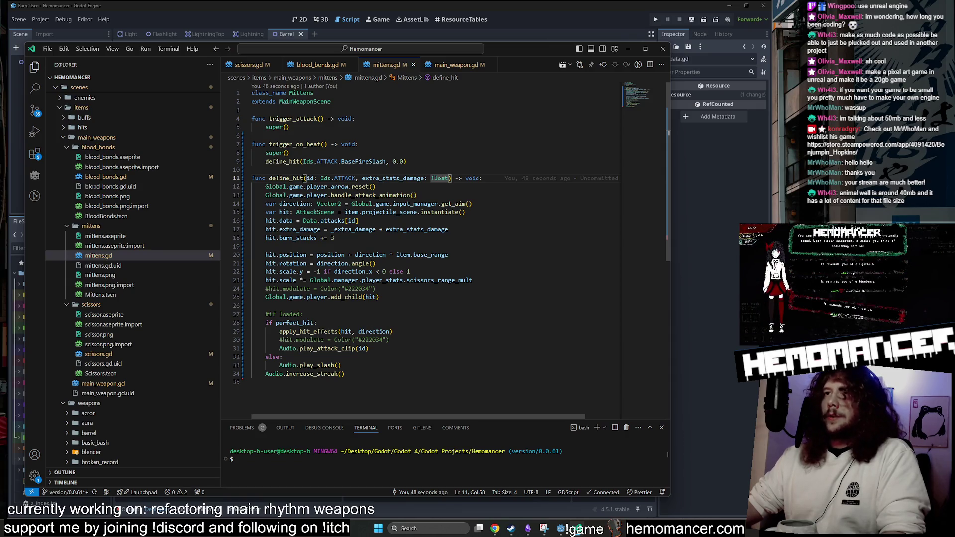
Check blood_bonds.gd's define_hit, then start typing an extra burn-stacks parameter in mittens.gd.
click(311, 70)
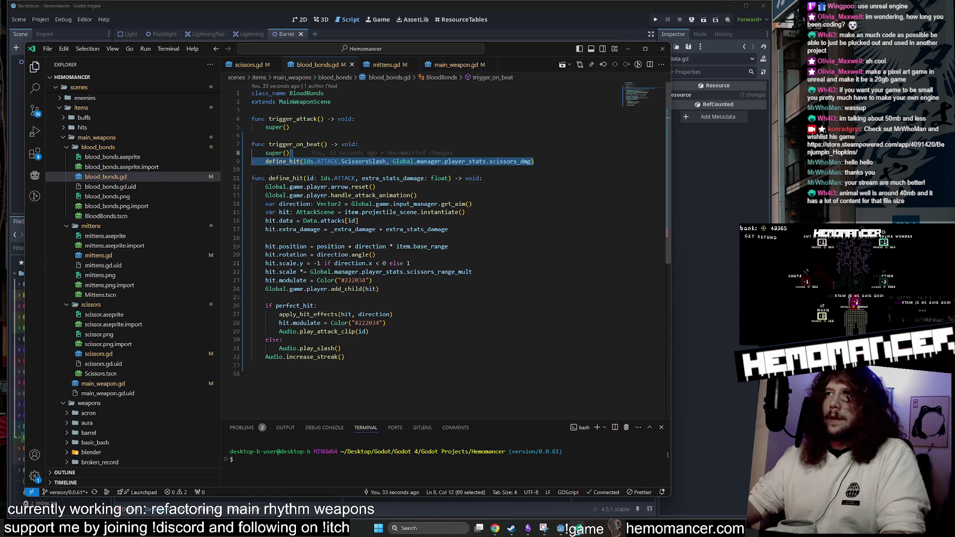
drag(534, 161, 276, 161)
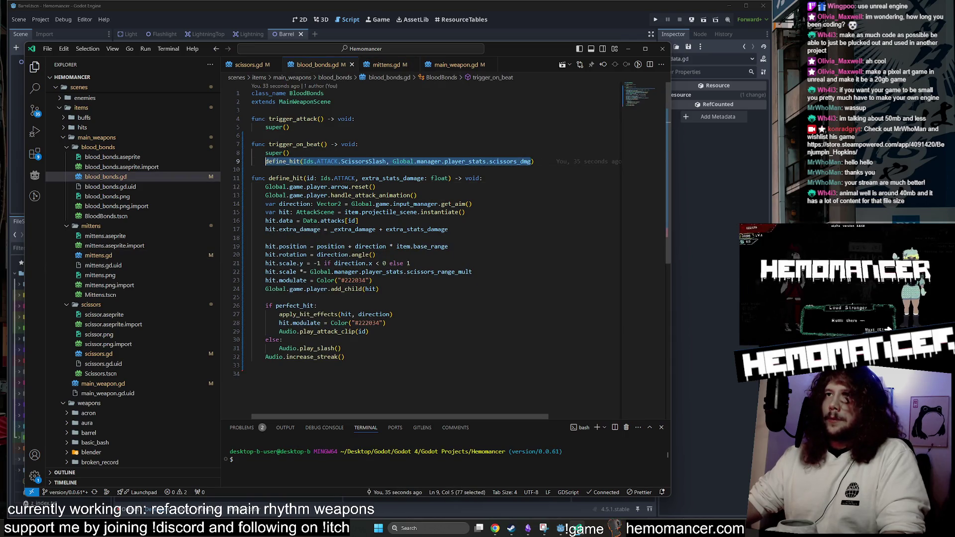
drag(482, 178, 259, 179)
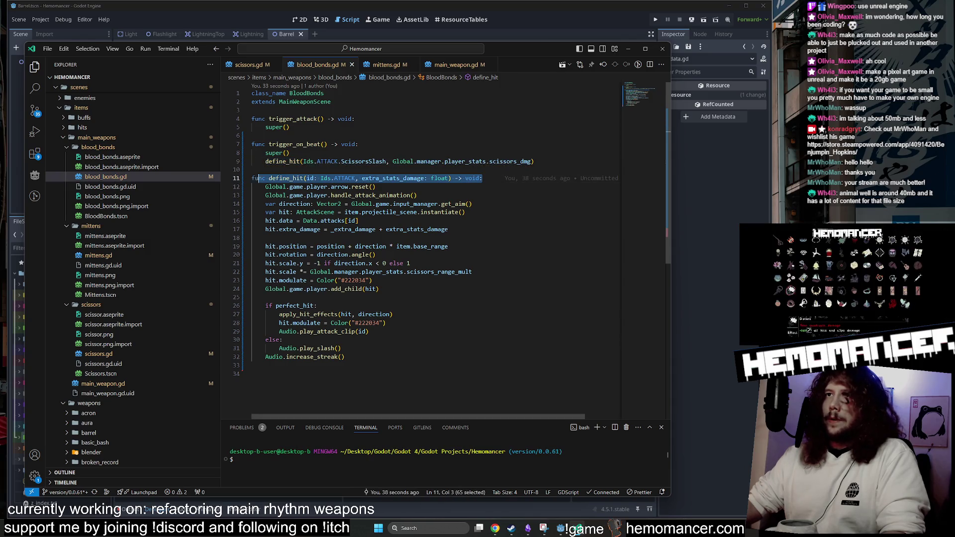
click(383, 64)
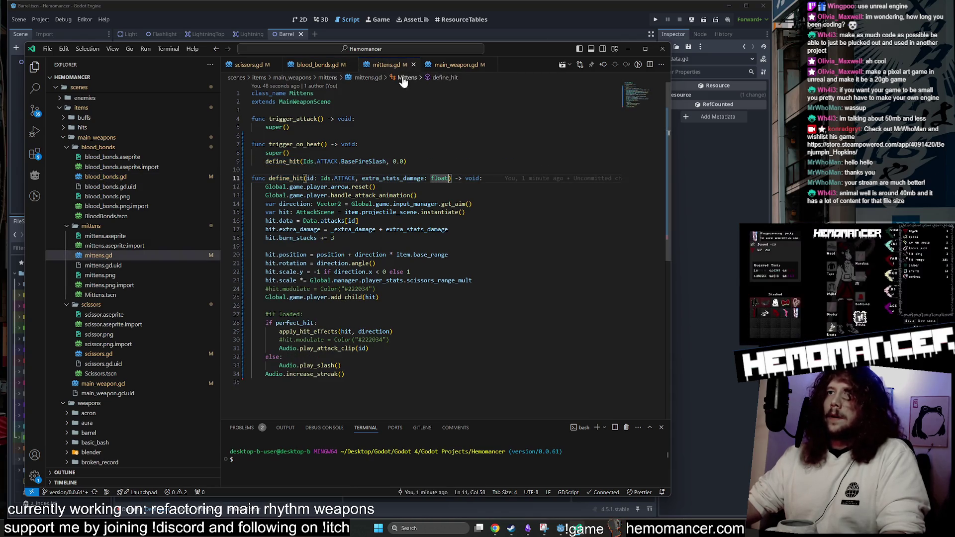
click(451, 178)
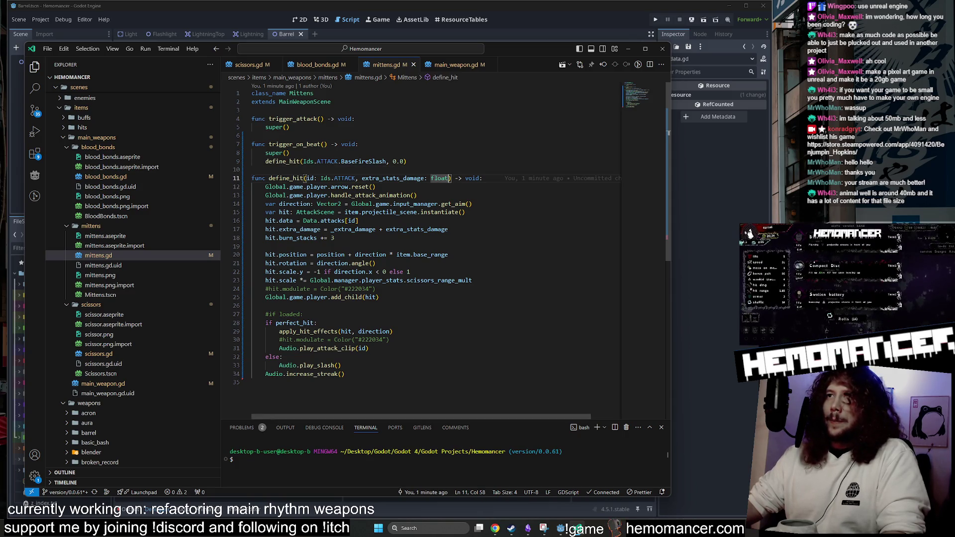
text(, extr)
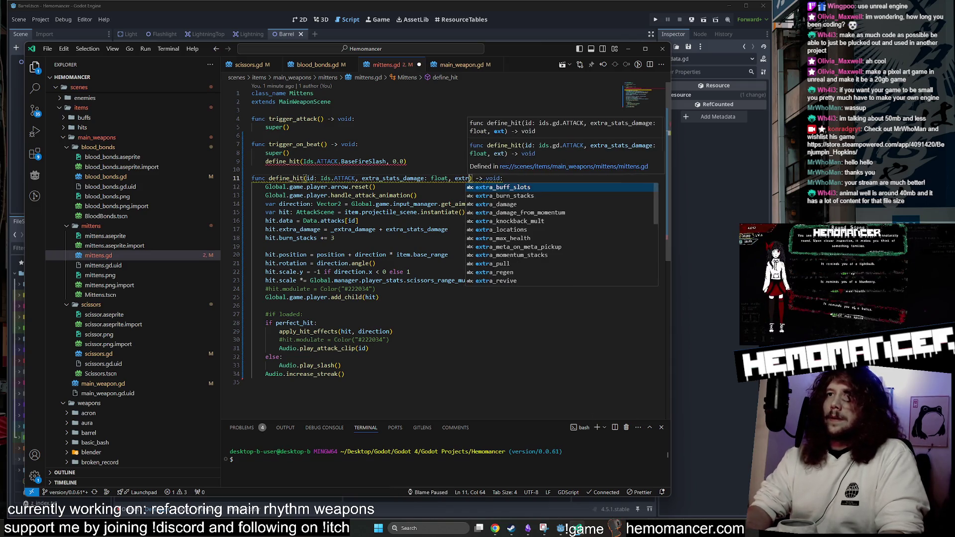
text(a_b)
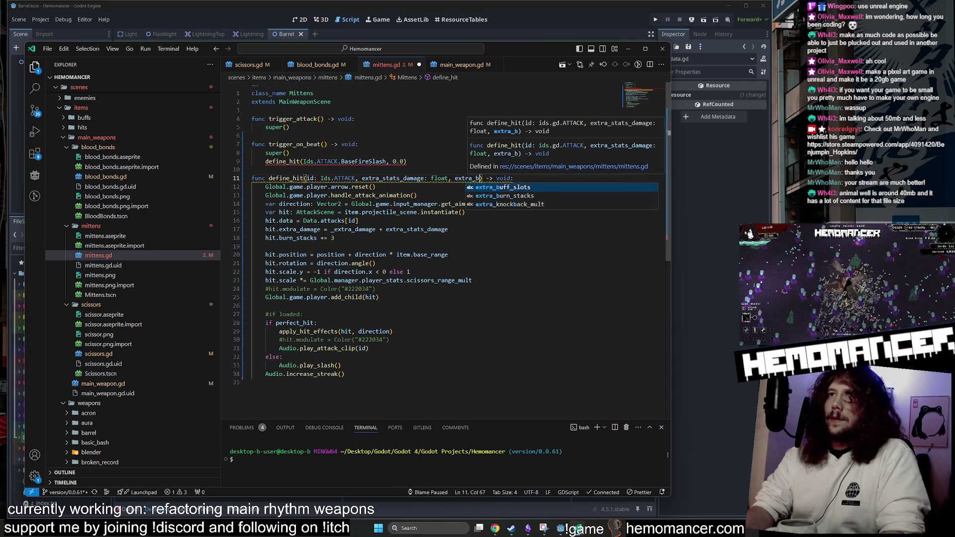
text(ruon_sta)
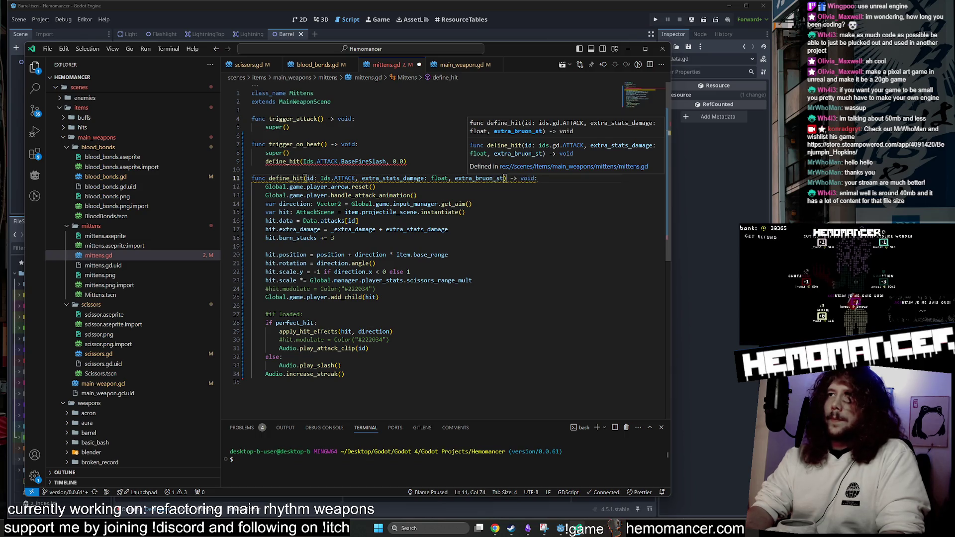
text(urn_stacks)
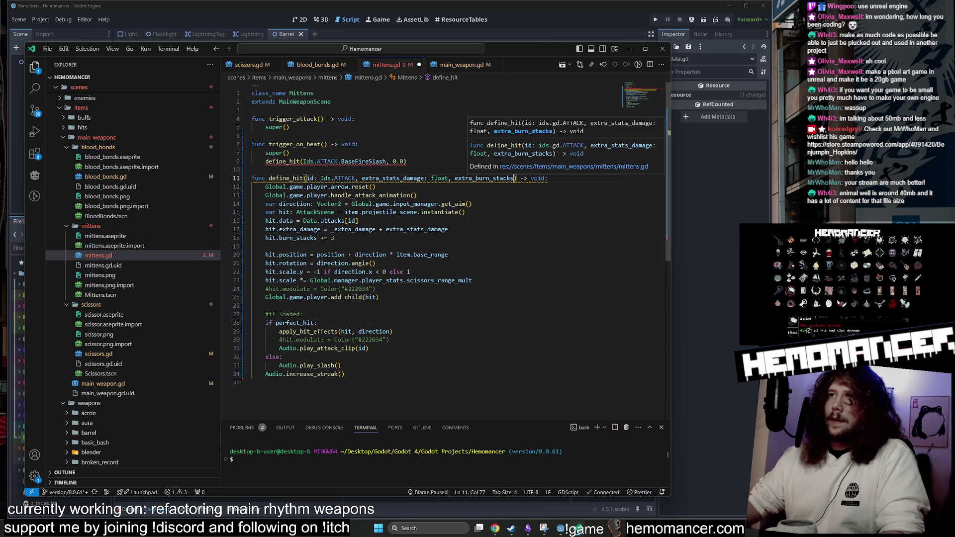
Correct the parameter to extra_burn_stacks and search the project, finding 11 results in 8 files.
key(ctrl+k)
key(ctrl+i)
click(417, 195)
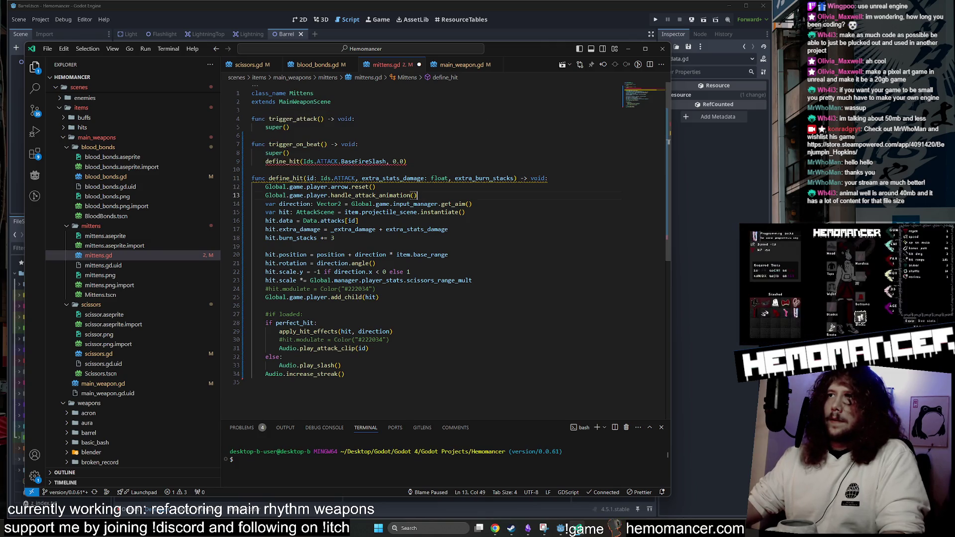
key(ctrl+d)
click(35, 89)
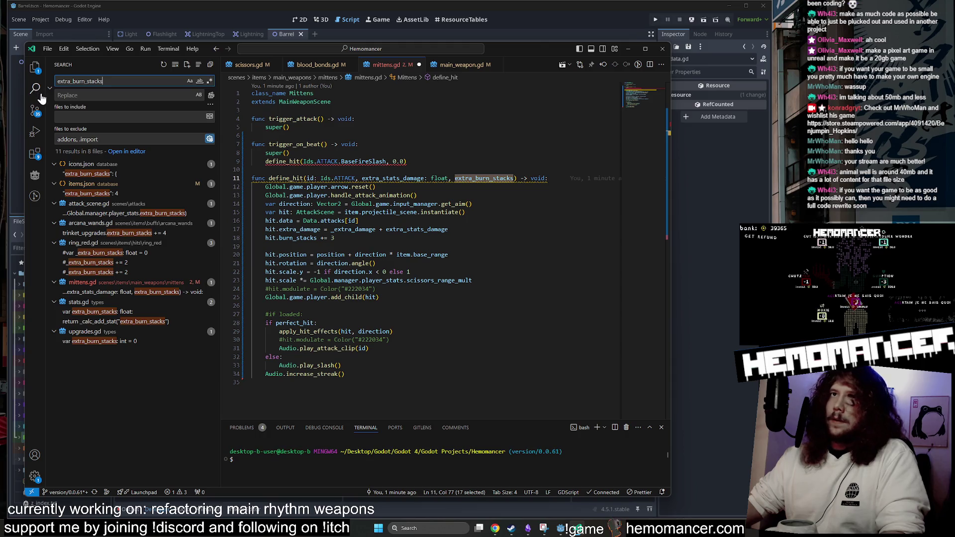
Type extra_burn_stacks as int in mittens.gd's define_hit signature.
key(ctrl+shift+e)
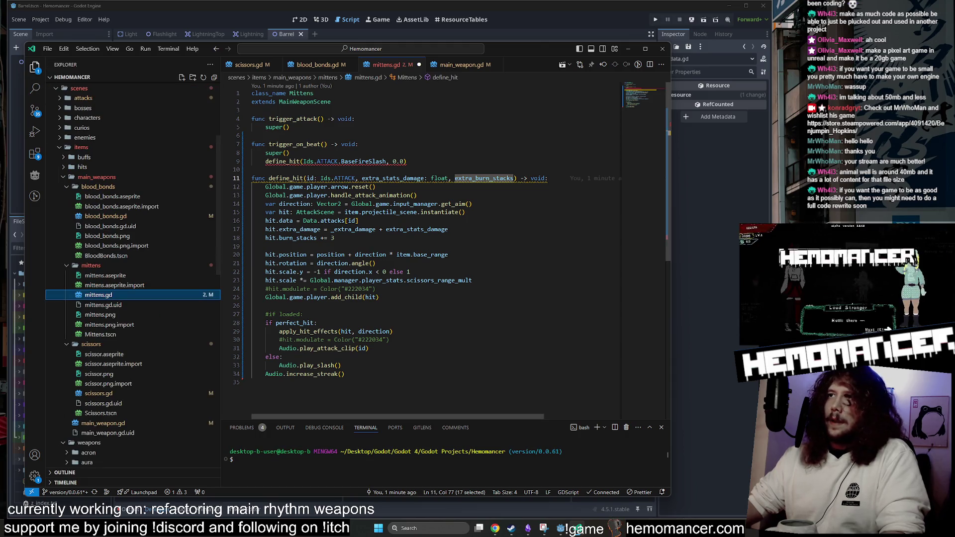
click(513, 178)
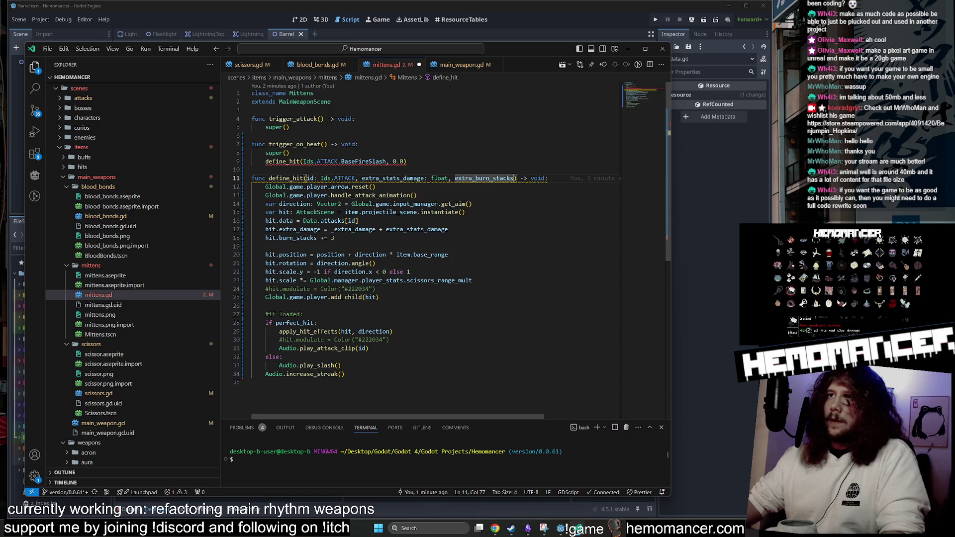
text(: f)
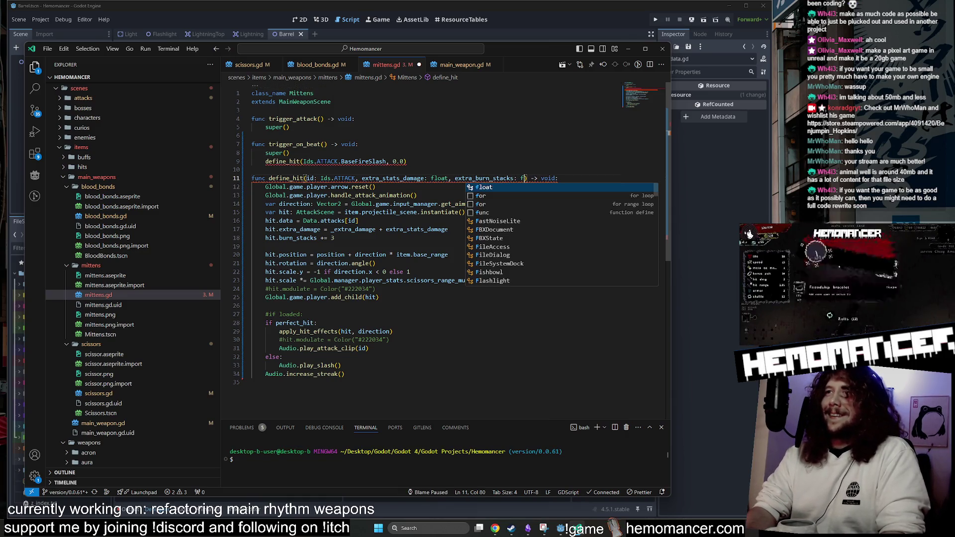
key(Escape)
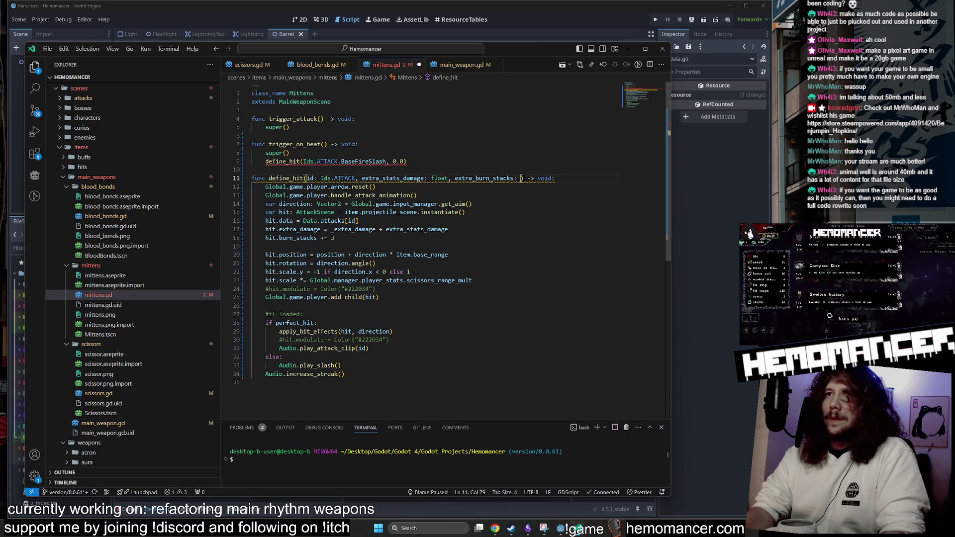
text(int)
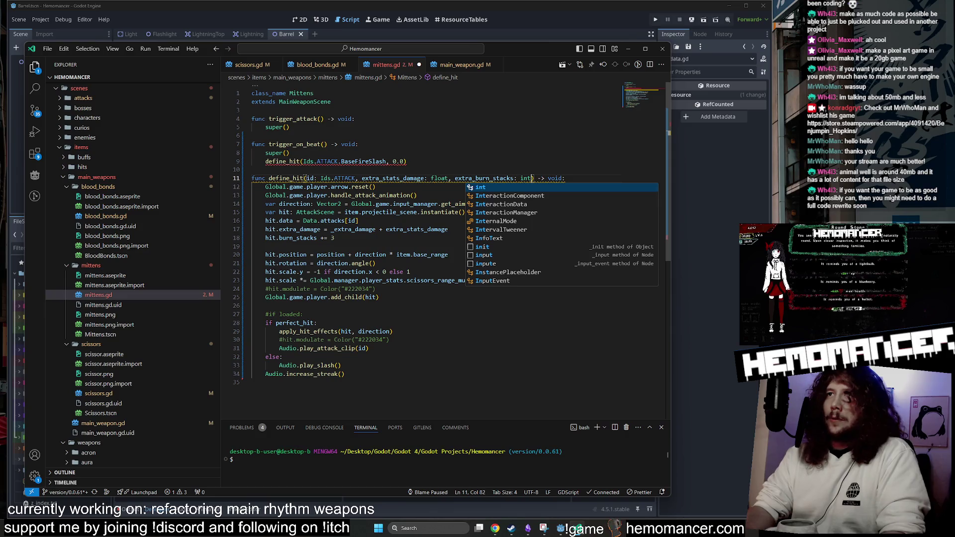
Pass 3 in the define_hit call and replace line 18's 3 with extra_burn_stacks.
click(404, 162)
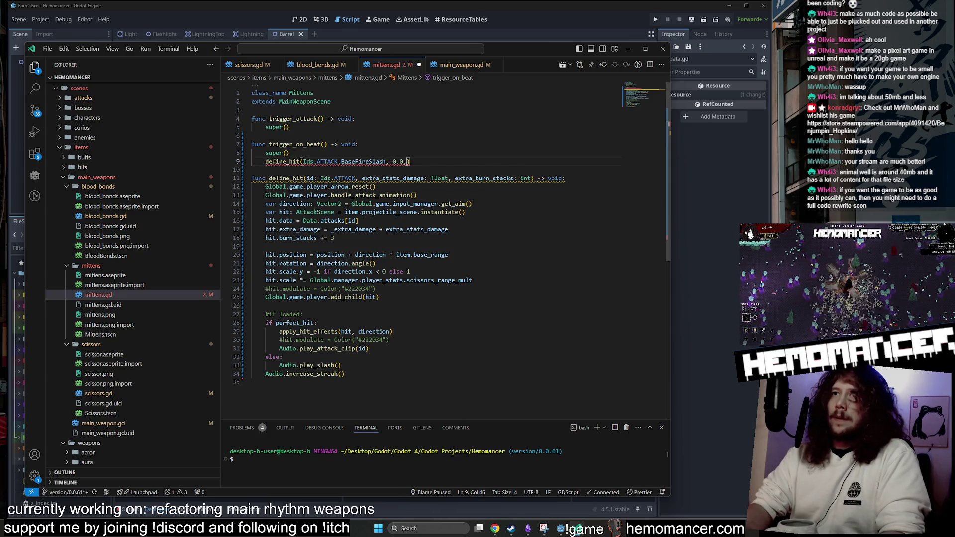
text(,)
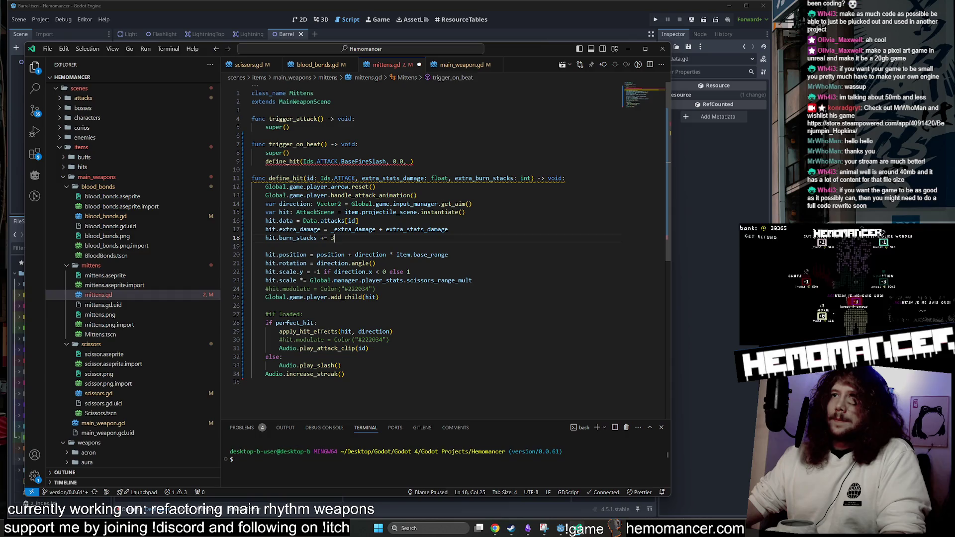
double_click(332, 238)
click(411, 161)
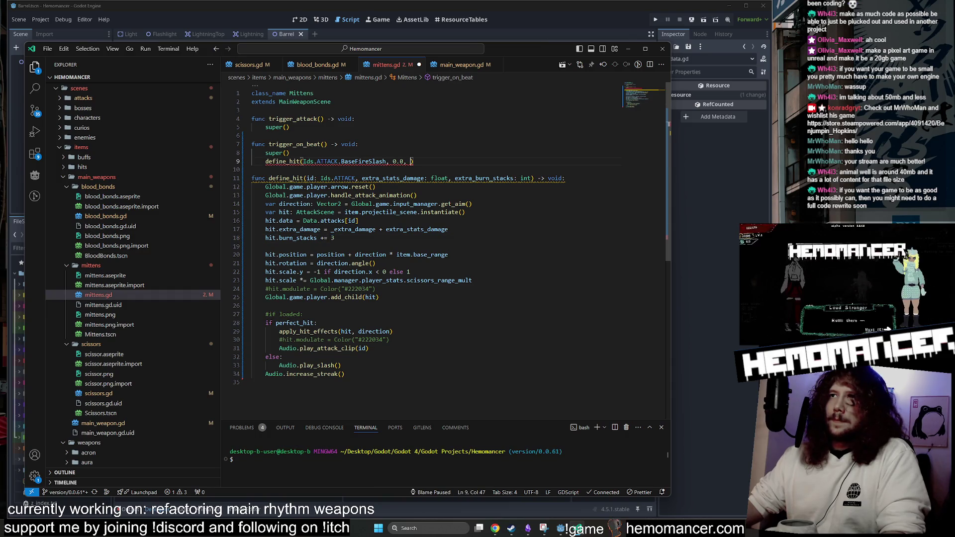
text(3)
key(Up)
key(Up)
key(Down)
key(Down)
key(Down)
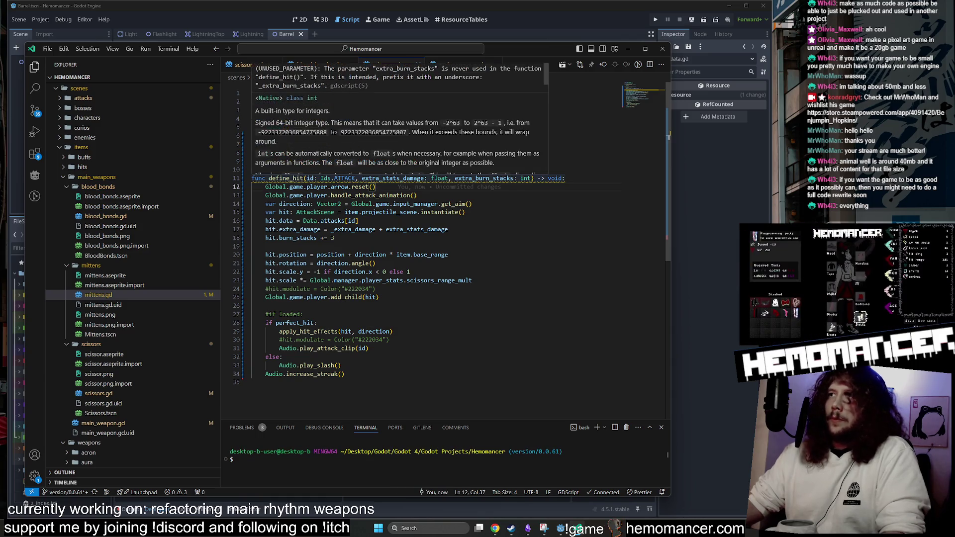
click(473, 204)
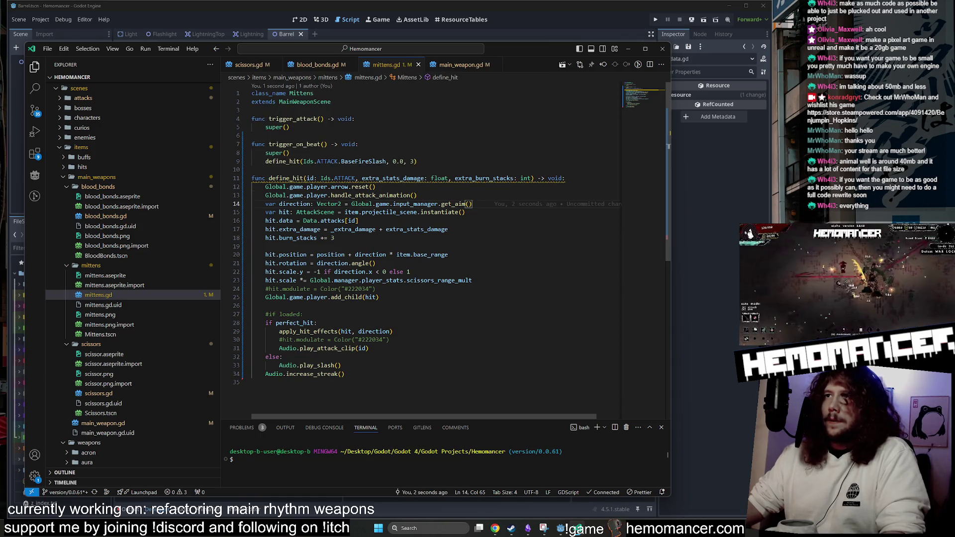
double_click(484, 178)
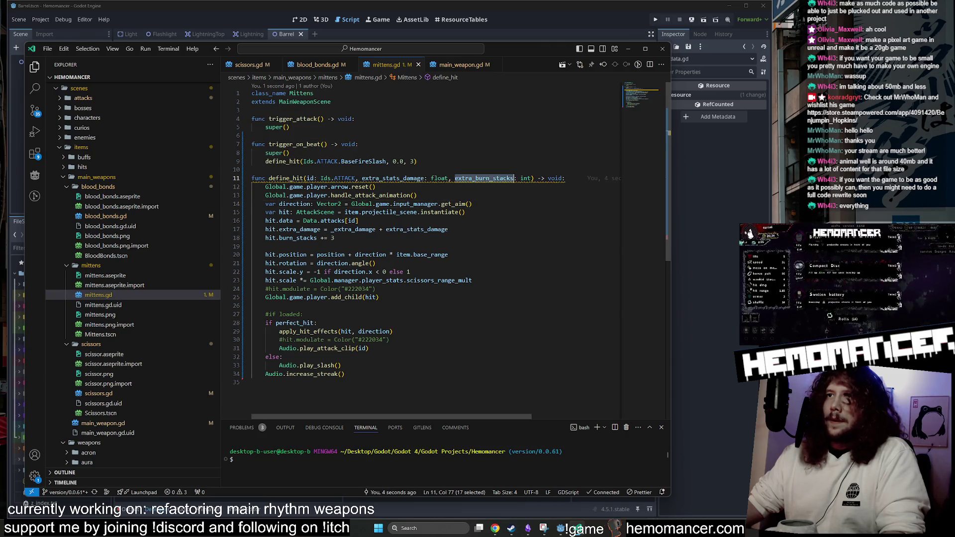
double_click(332, 238)
text(extra_burn_stacks)
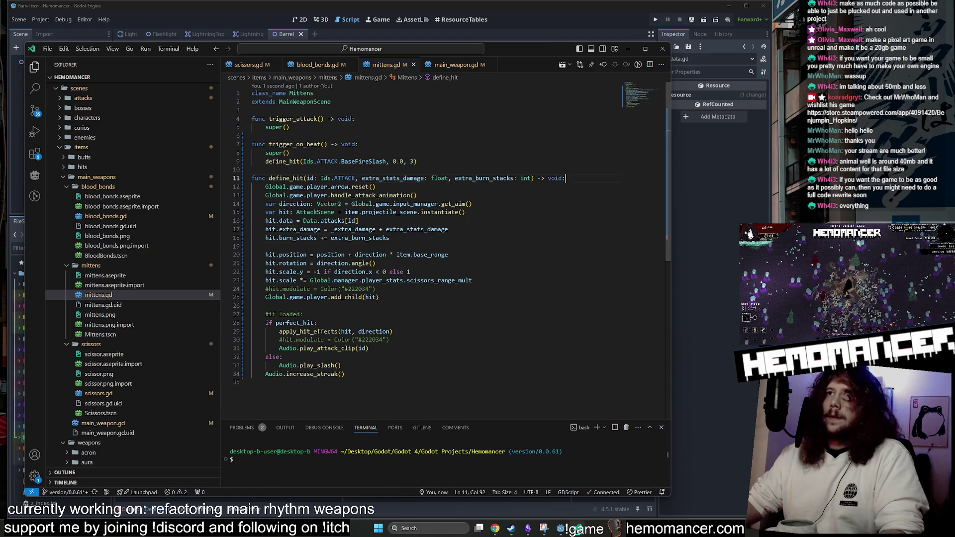
drag(567, 178, 253, 170)
key(ctrl+c)
Paste the extra_burn_stacks define_hit signature into blood_bonds.gd and scissors.gd.
click(318, 64)
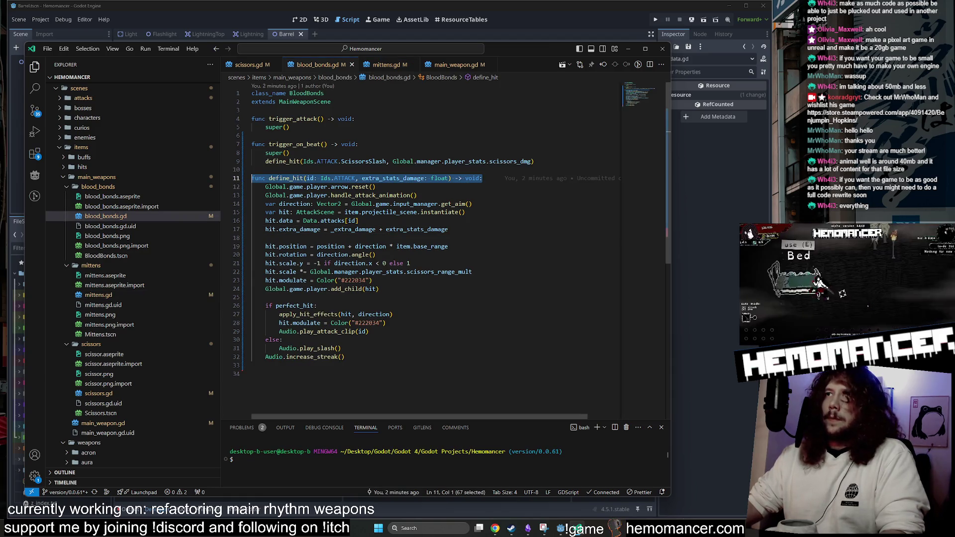
key(ctrl+v)
click(248, 65)
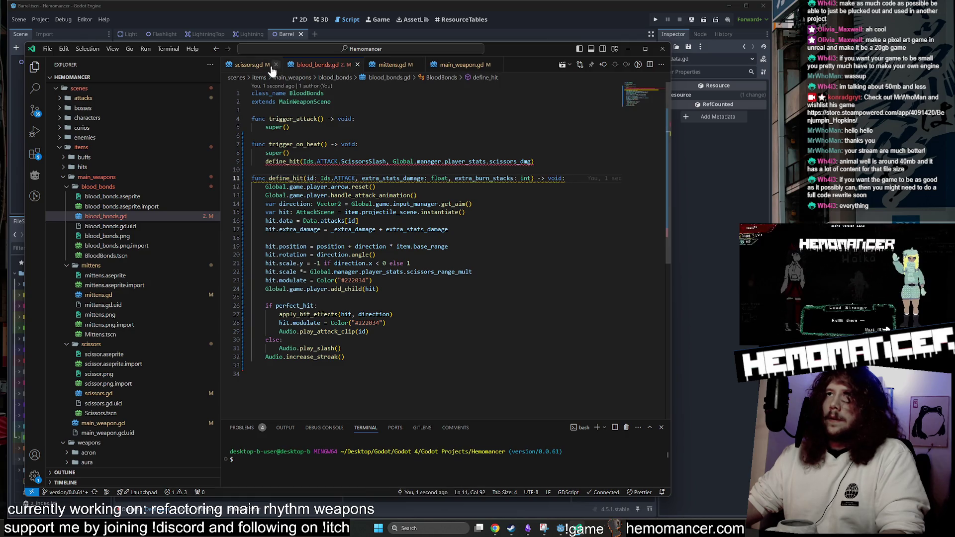
drag(484, 178, 252, 170)
key(ctrl+v)
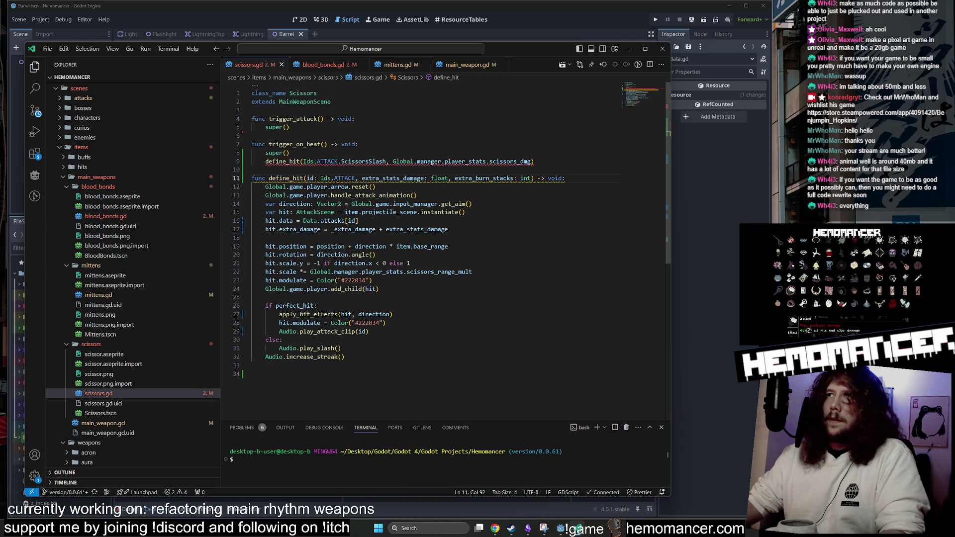
Append ', 0' to blood_bonds.gd's define_hit call and save it.
click(323, 65)
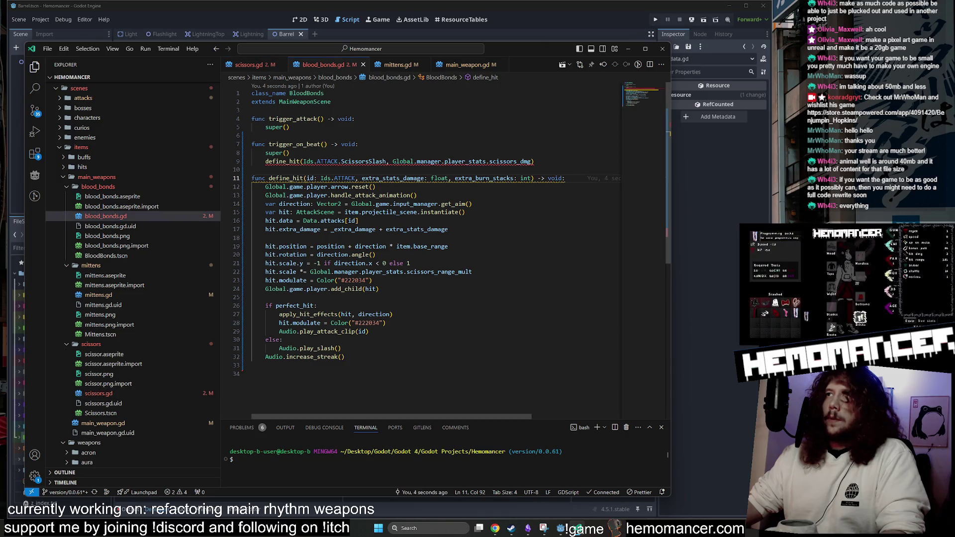
click(531, 162)
text(, 0)
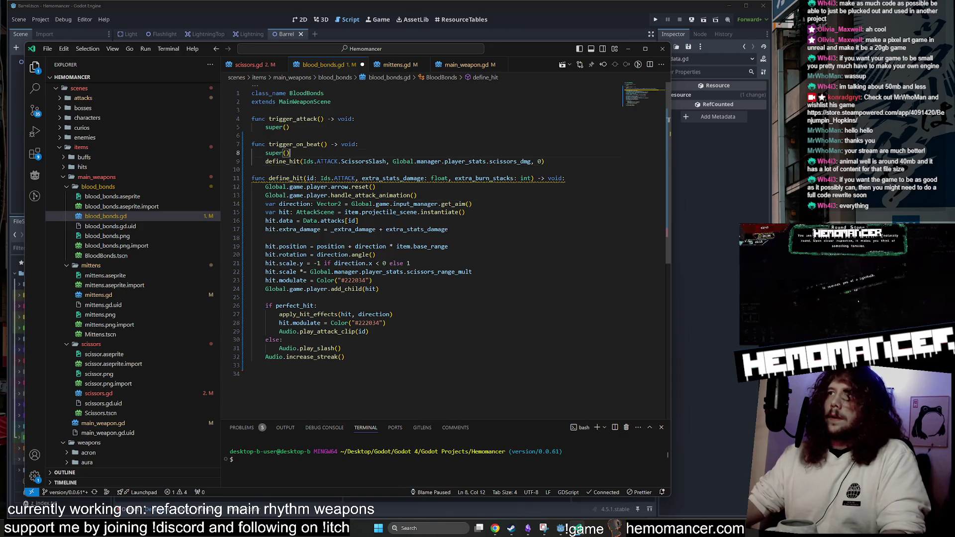
drag(291, 152, 546, 161)
key(ctrl+s)
Copy mittens.gd's burn_stacks line into blood_bonds.gd and scissors.gd, saving both.
click(249, 64)
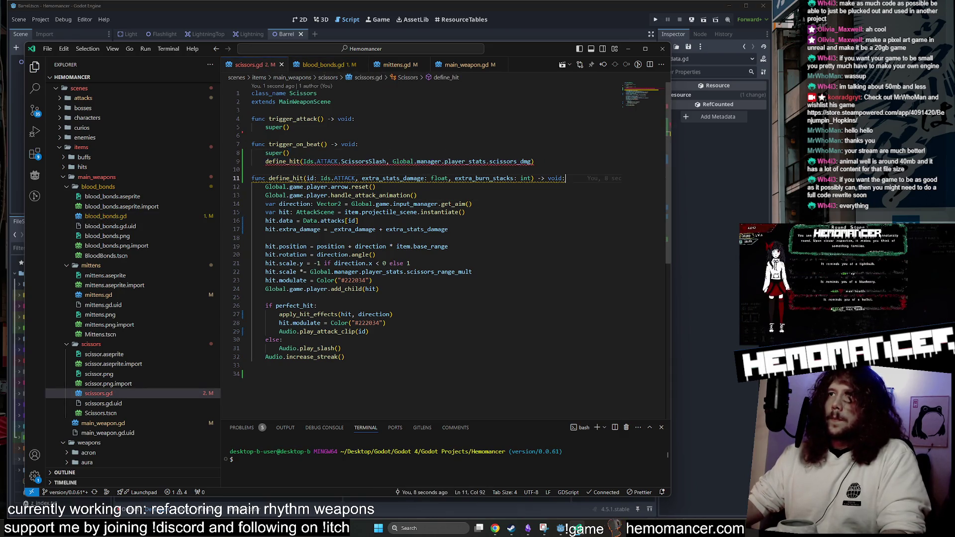
click(395, 66)
click(322, 64)
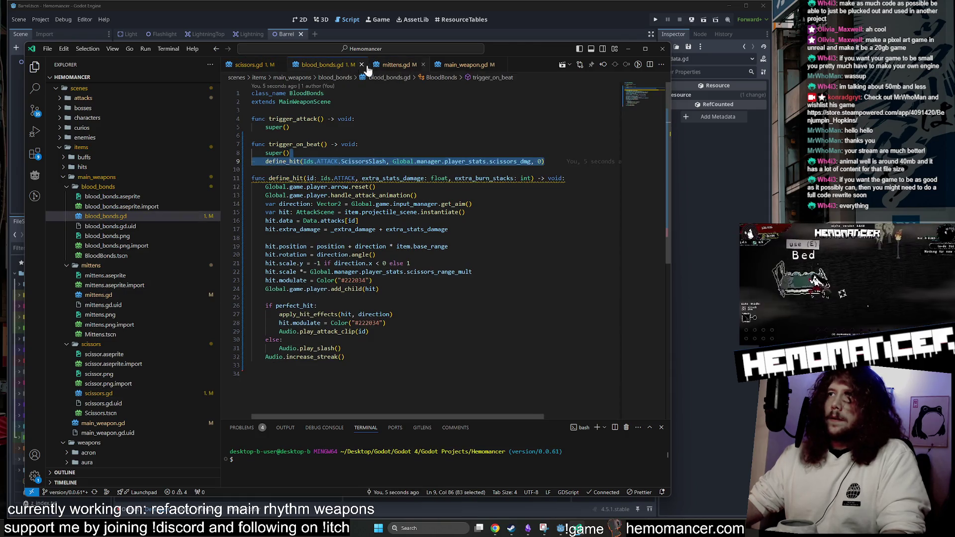
click(256, 65)
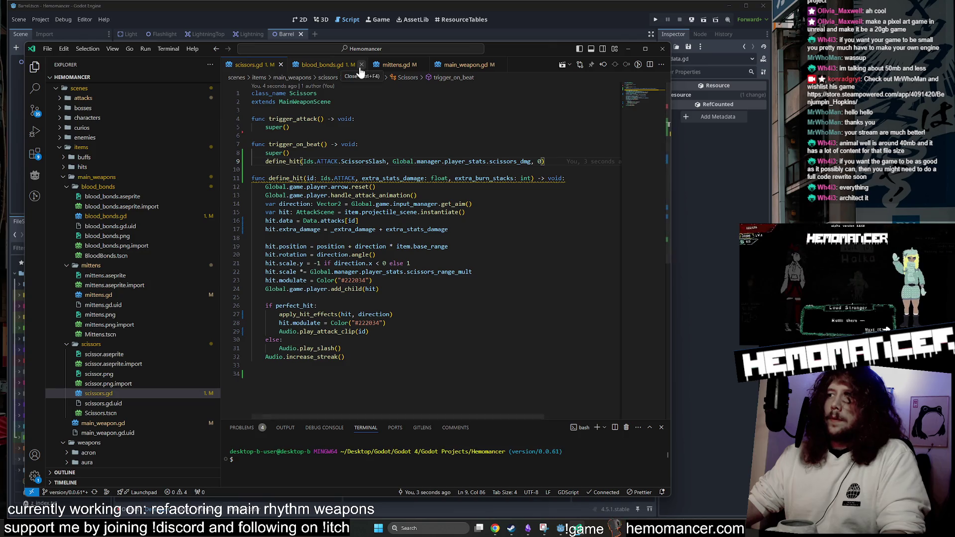
click(319, 66)
click(395, 65)
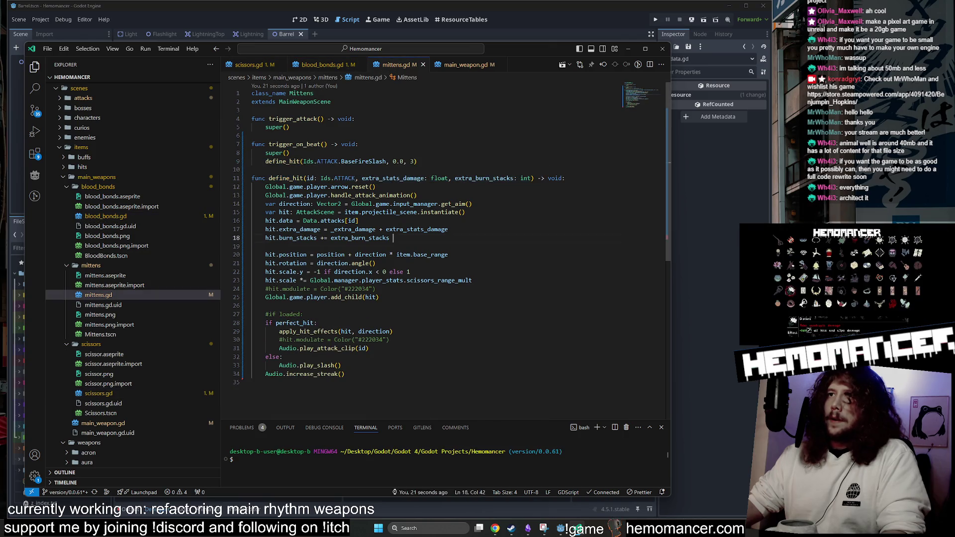
drag(393, 238, 451, 229)
key(ctrl+Page_Up)
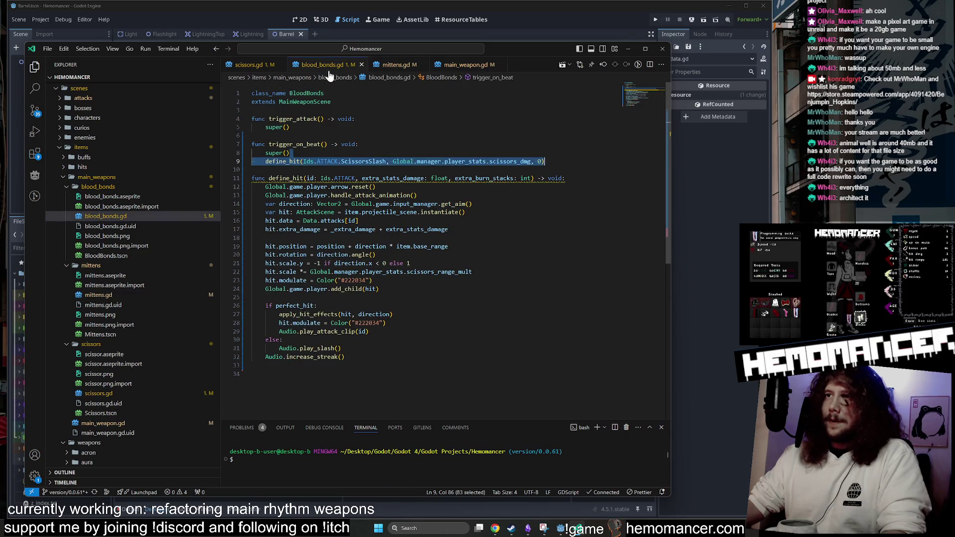
key(ctrl+s)
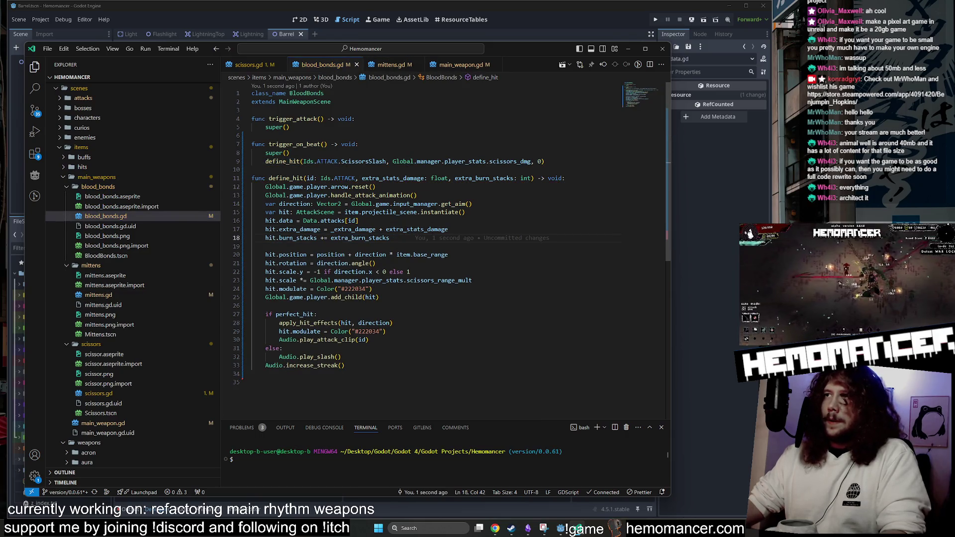
click(254, 65)
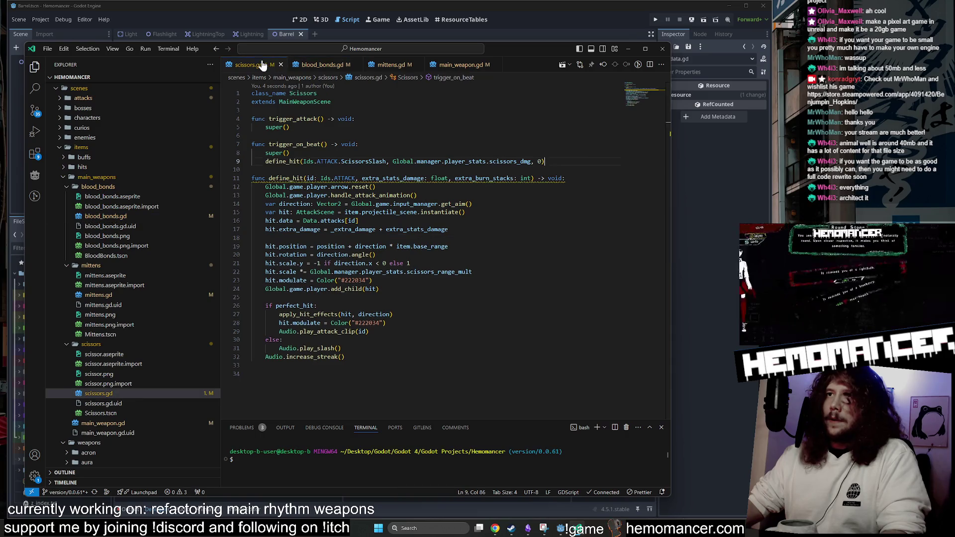
key(ctrl+s)
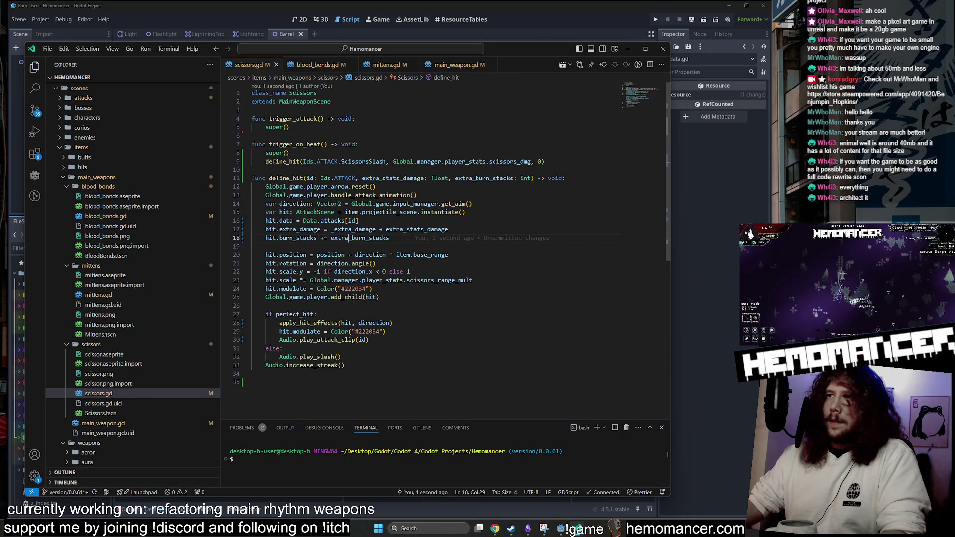
Rename extra_burn_stacks to added_burn_stacks on lines 11 and 18 of scissors.gd and save.
drag(472, 178, 458, 179)
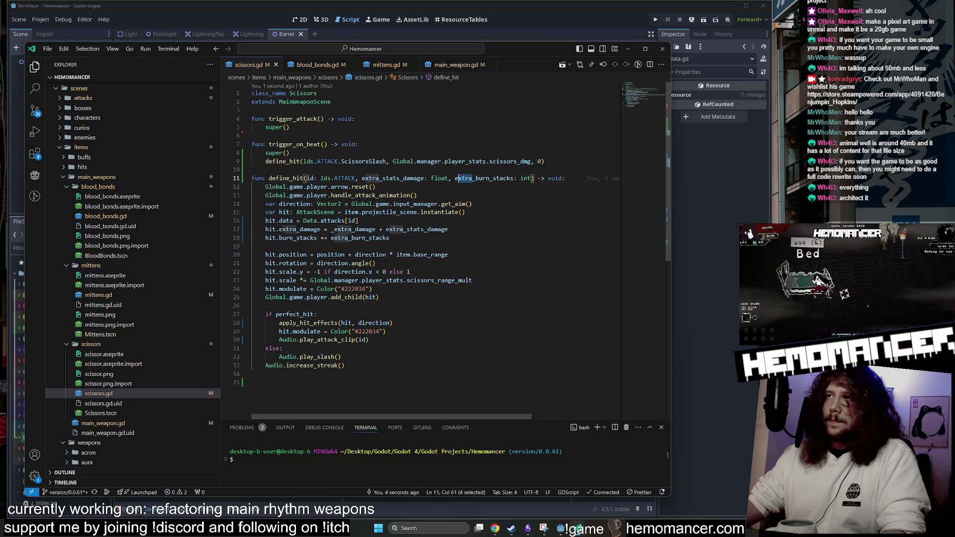
key(shift+Left)
text(added)
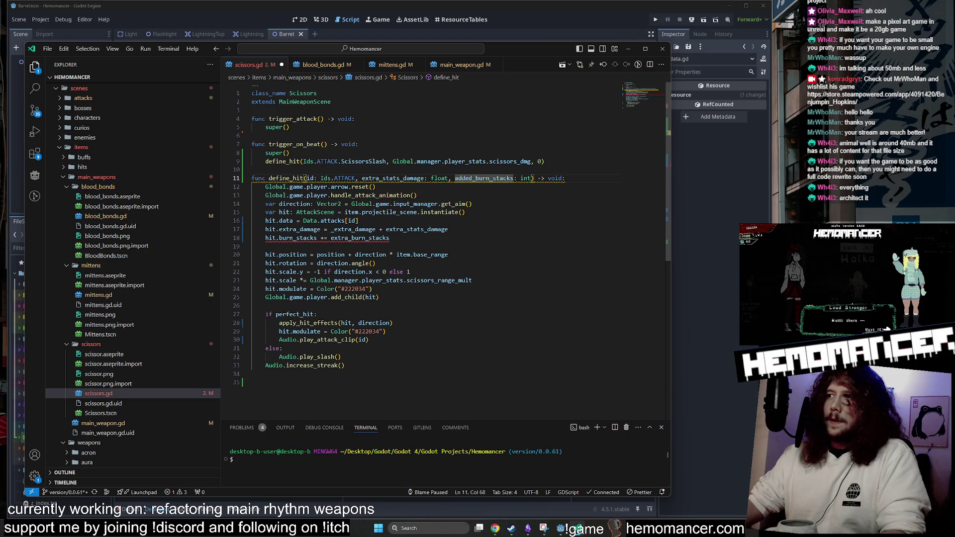
key(ctrl+d)
double_click(360, 237)
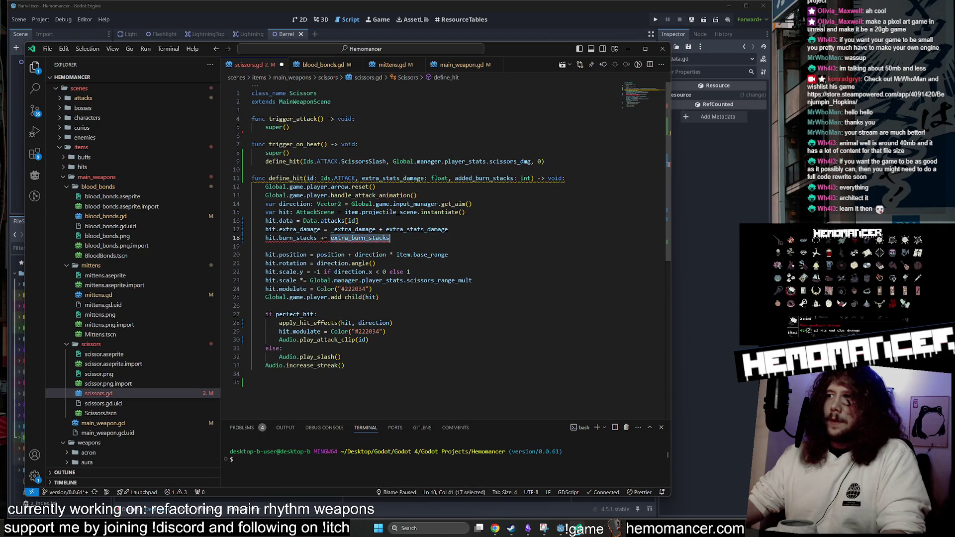
text(added_burn_stacks)
key(ctrl+s)
Apply the same added_burn_stacks rename in blood_bonds.gd and save it.
key(ctrl+Tab)
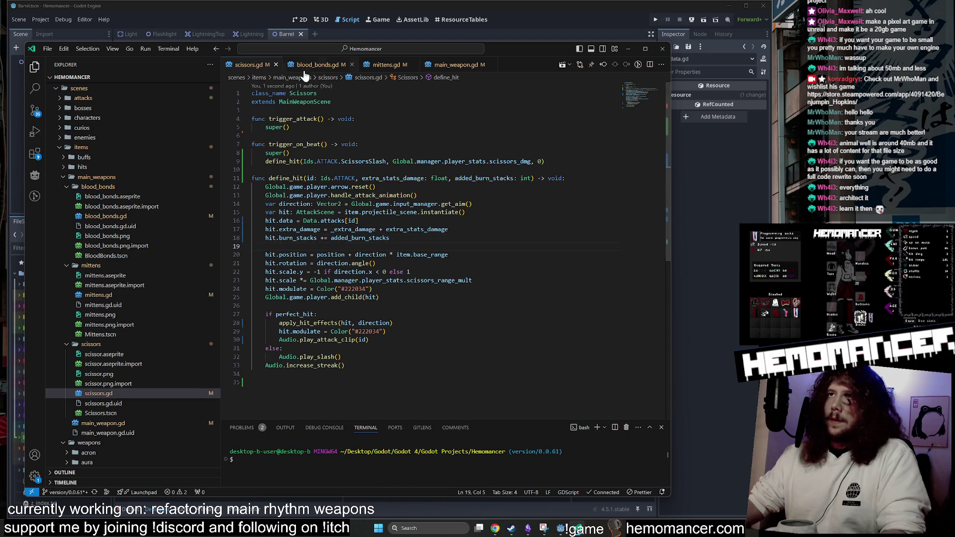
key(ctrl+d)
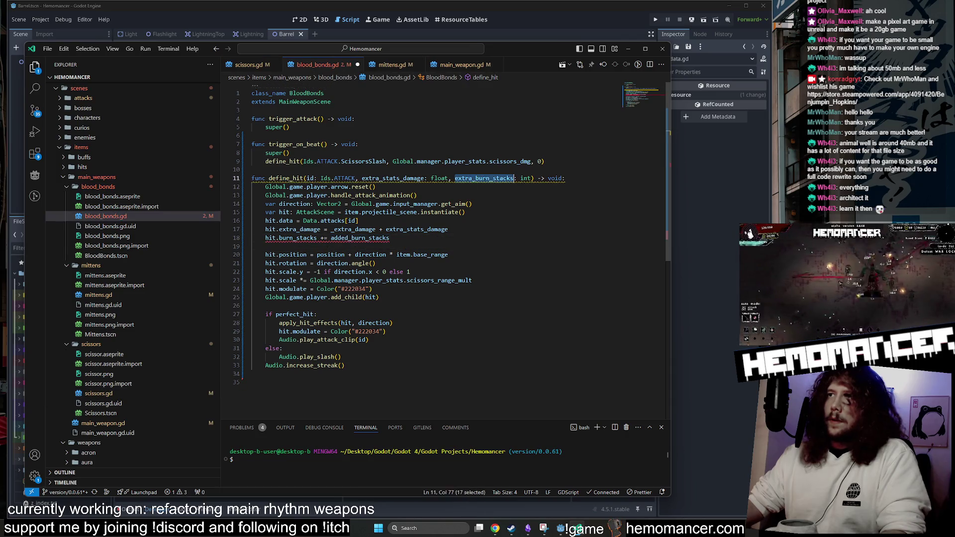
text(added_burn_stacks)
click(465, 212)
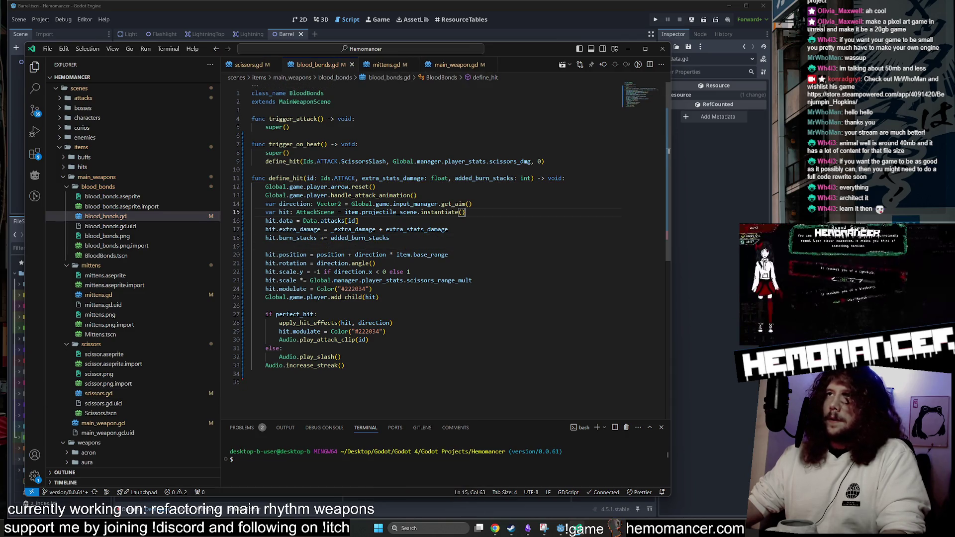
key(ctrl+s)
Rename the burn-stacks parameter to added_burn_stacks in mittens.gd.
key(ctrl+Tab)
key(Up)
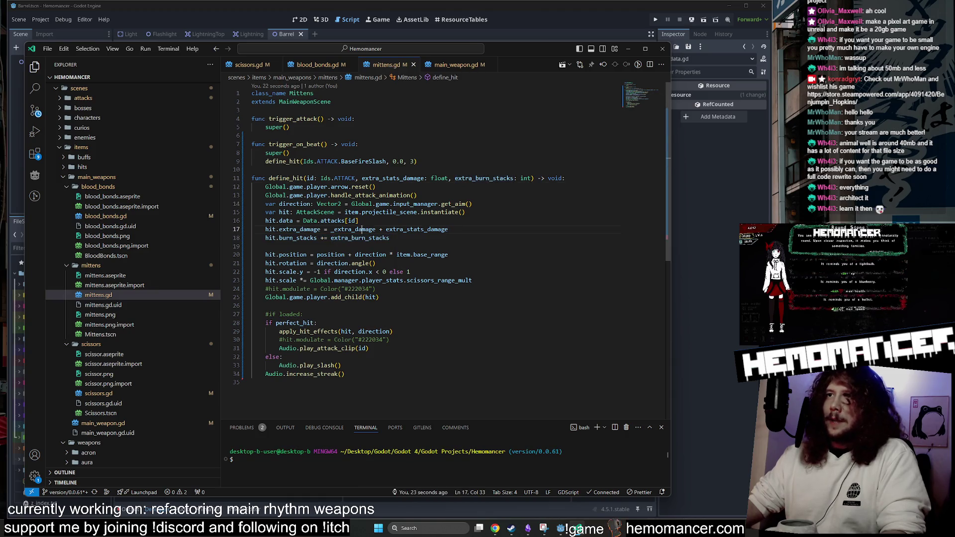
key(Down)
key(ctrl+d)
key(ctrl+d)
text(added_burn_stacks)
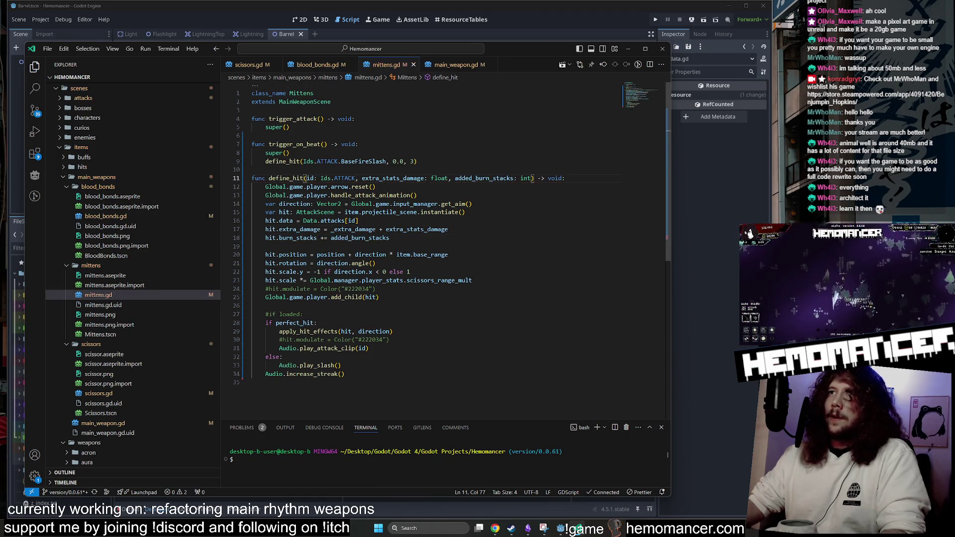
key(Down)
key(Down)
key(Down)
Flip through blood_bonds.gd, mittens.gd and scissors.gd to check the rename.
click(291, 66)
key(ctrl+Tab)
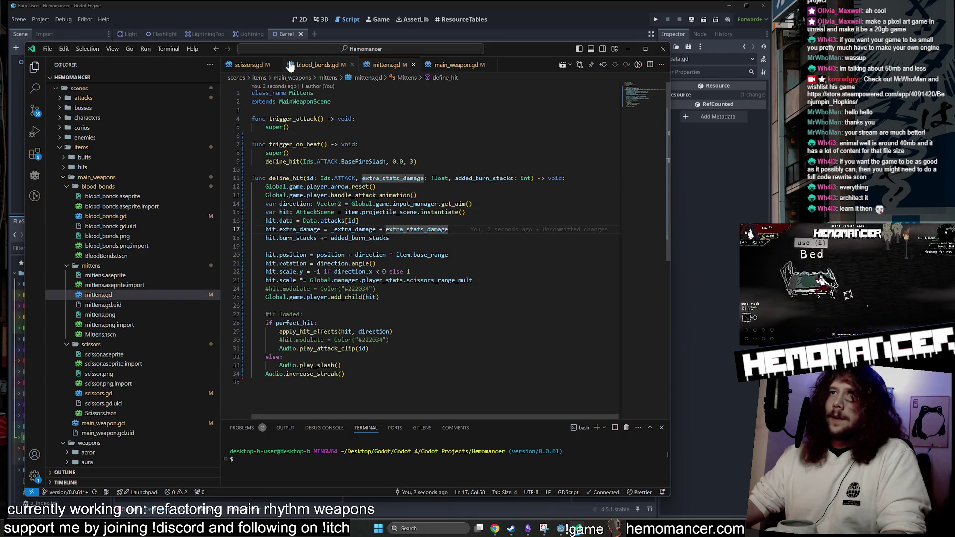
click(290, 66)
click(379, 65)
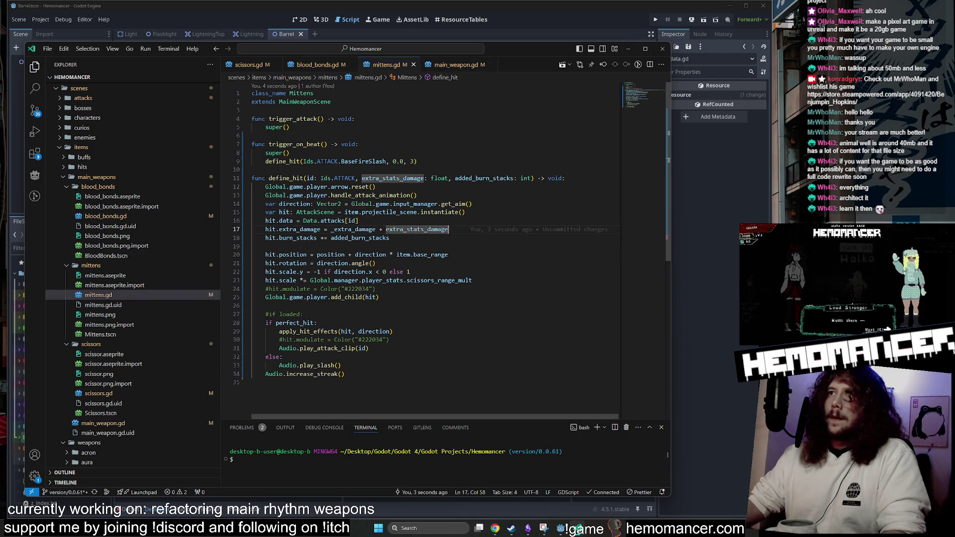
click(319, 66)
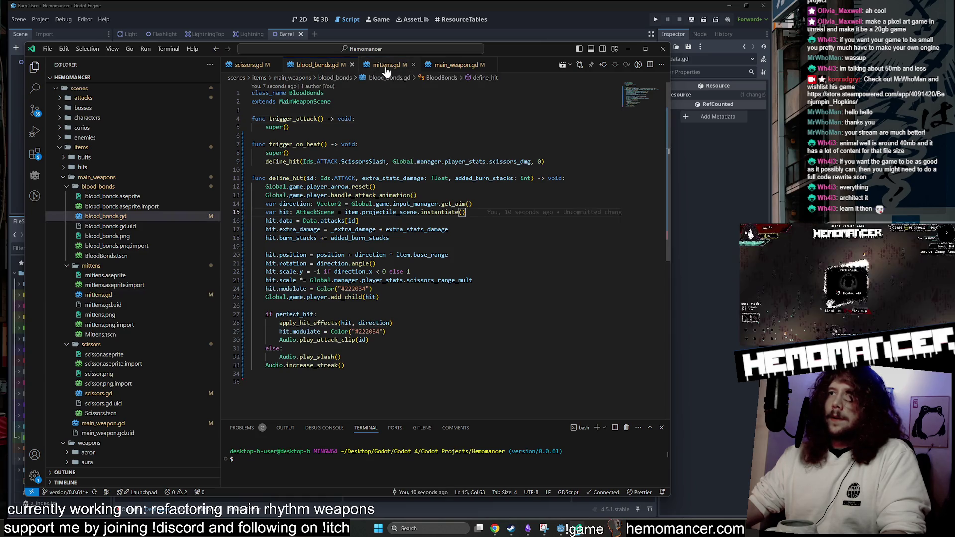
click(385, 67)
click(319, 65)
click(248, 64)
Compare the blood_bonds.gd, scissors.gd and mittens.gd weapon scripts side by side.
click(338, 69)
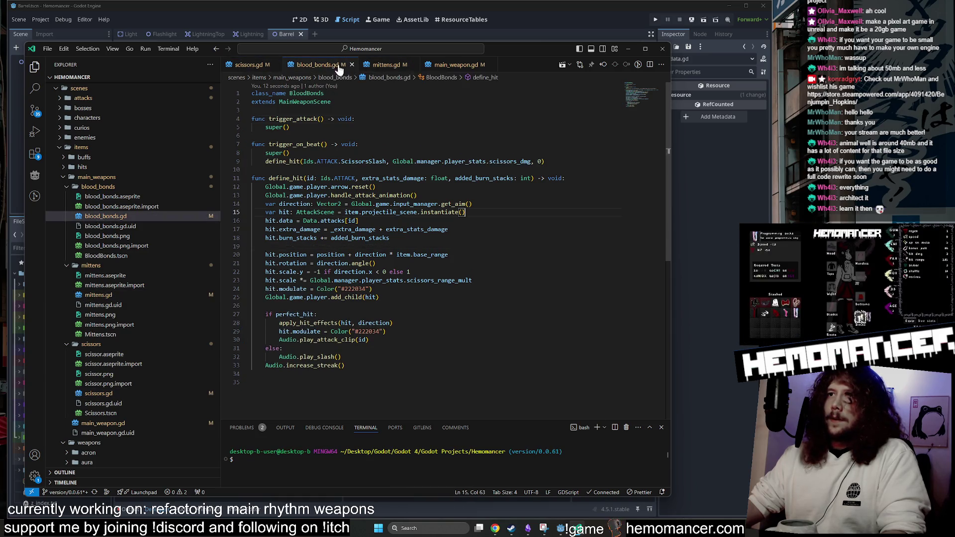
click(398, 65)
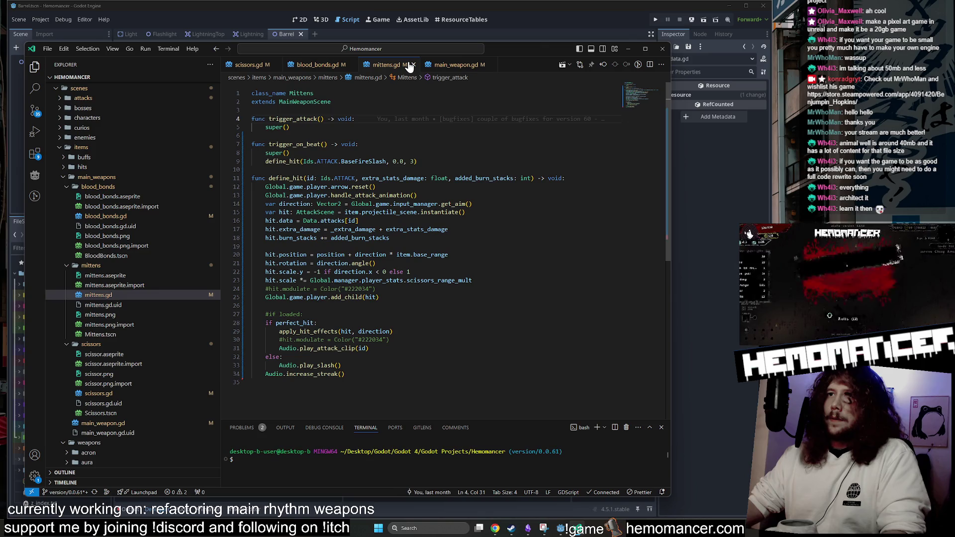
click(316, 65)
click(248, 65)
click(318, 65)
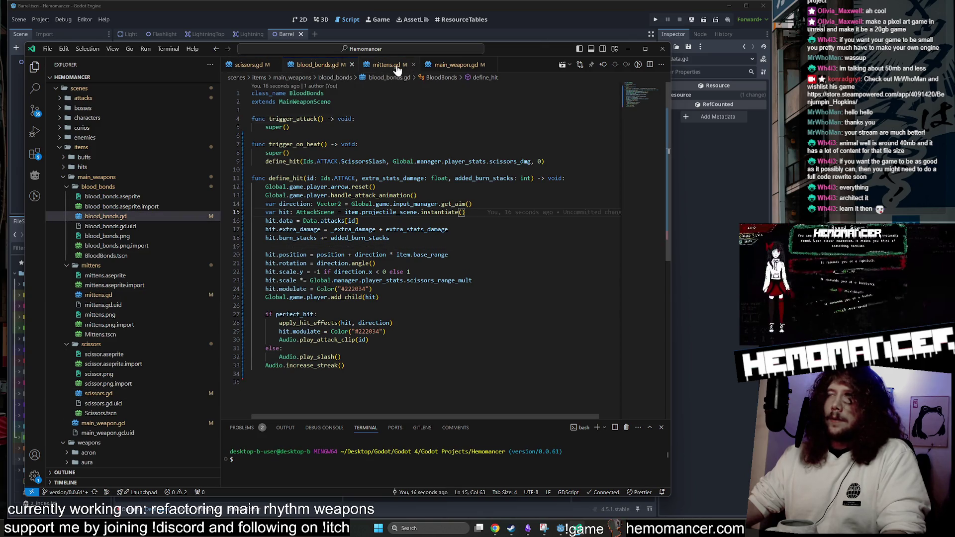
click(393, 65)
click(304, 65)
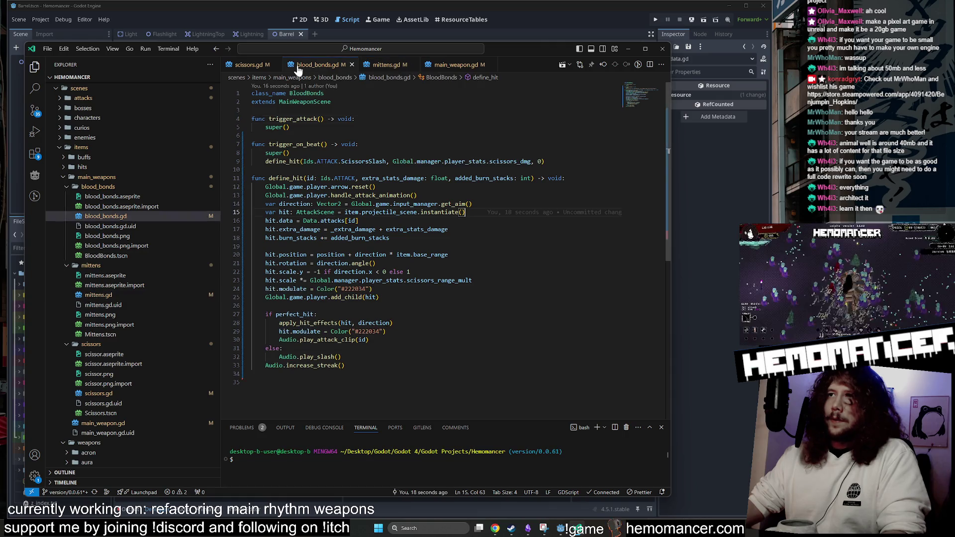
click(248, 65)
click(393, 65)
click(319, 65)
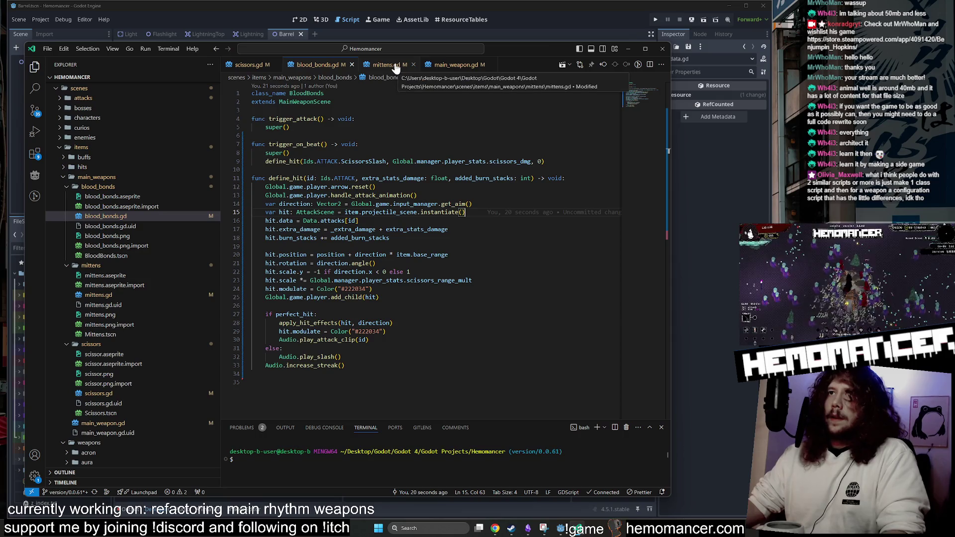
click(395, 68)
click(311, 68)
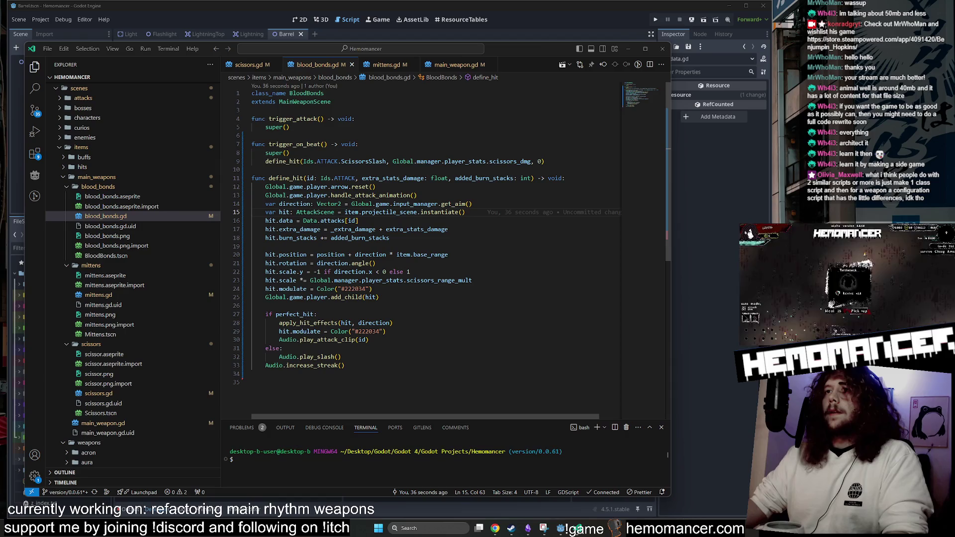
click(246, 66)
click(318, 65)
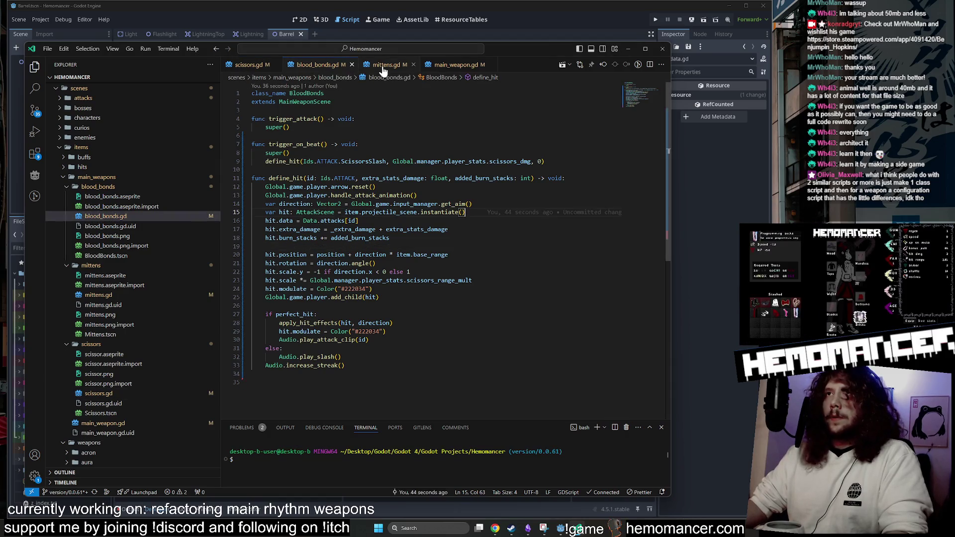
click(383, 65)
click(318, 65)
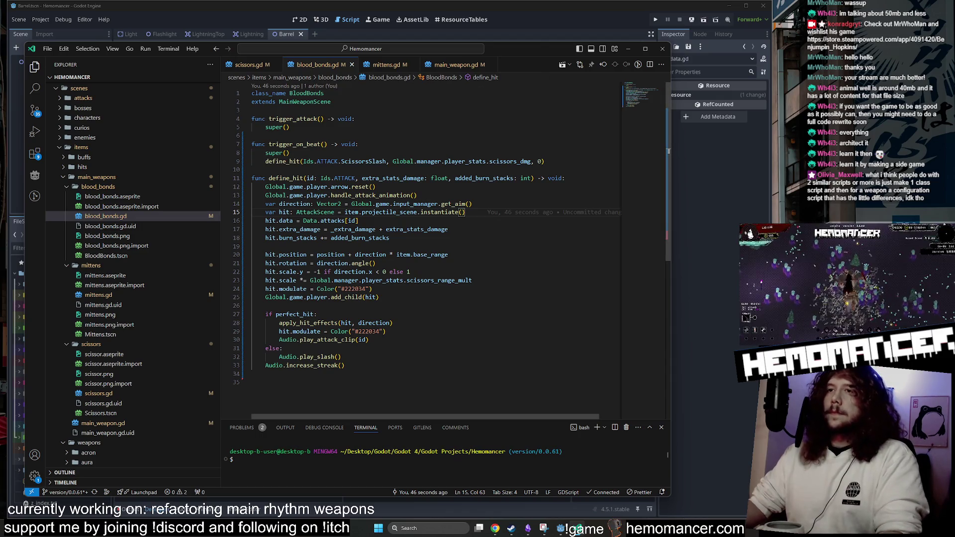
Comment out the hit.modulate colour line 24 with Ctrl+/.
drag(265, 289, 372, 289)
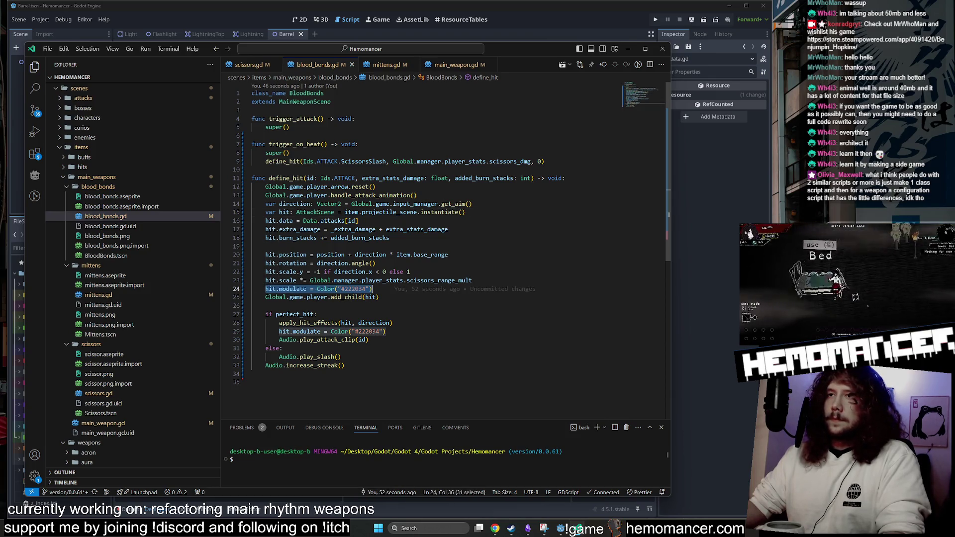
mouse_move(375, 289)
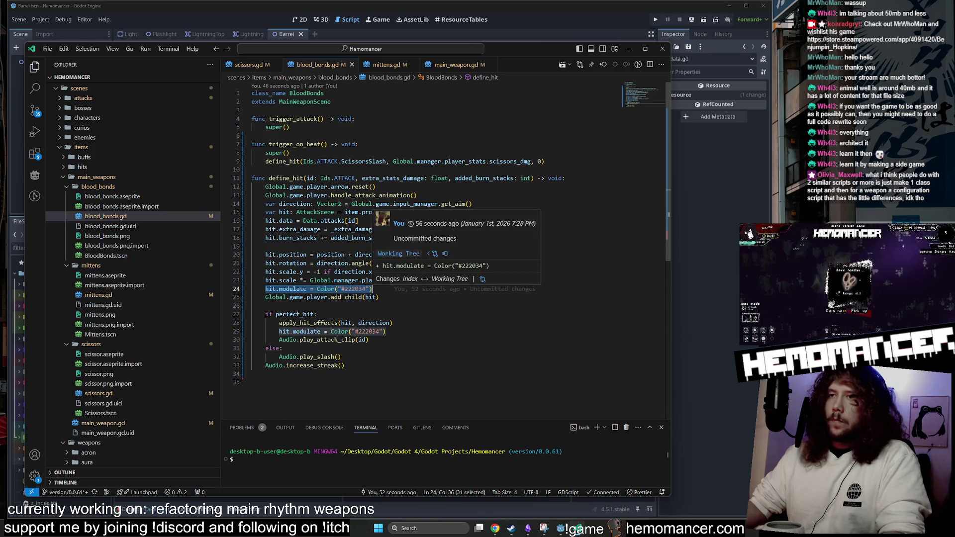
key(ctrl+slash)
click(374, 70)
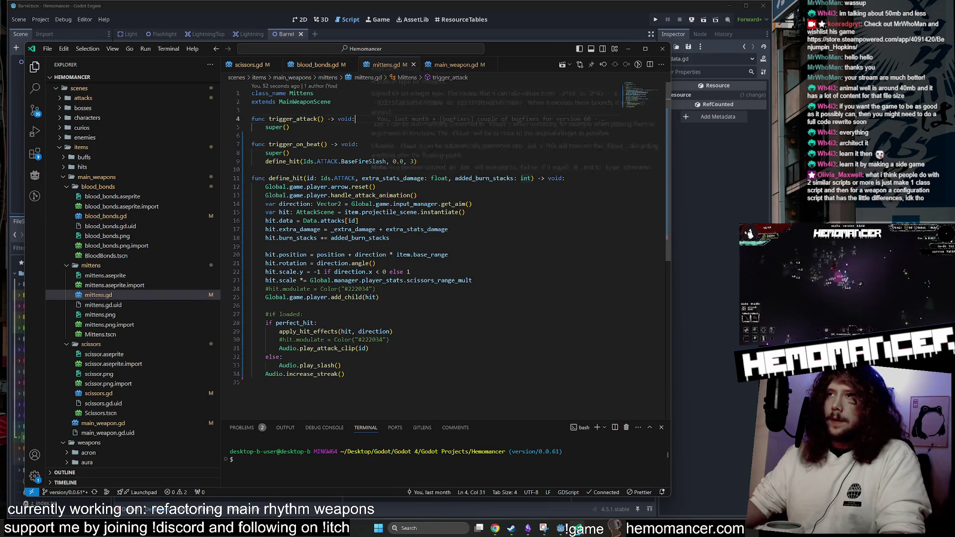
Review define_hit across the blood_bonds, scissors and mittens weapon scripts.
click(532, 178)
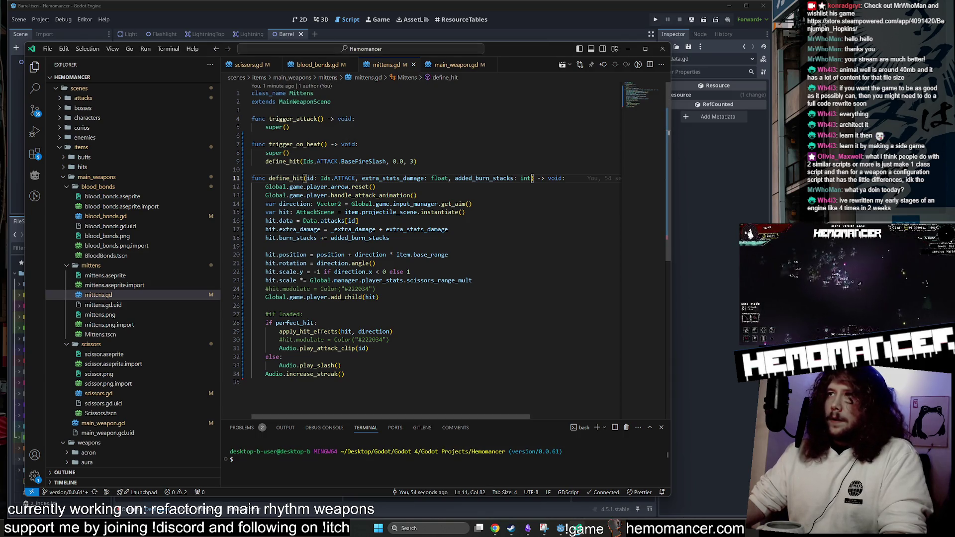
mouse_move(306, 178)
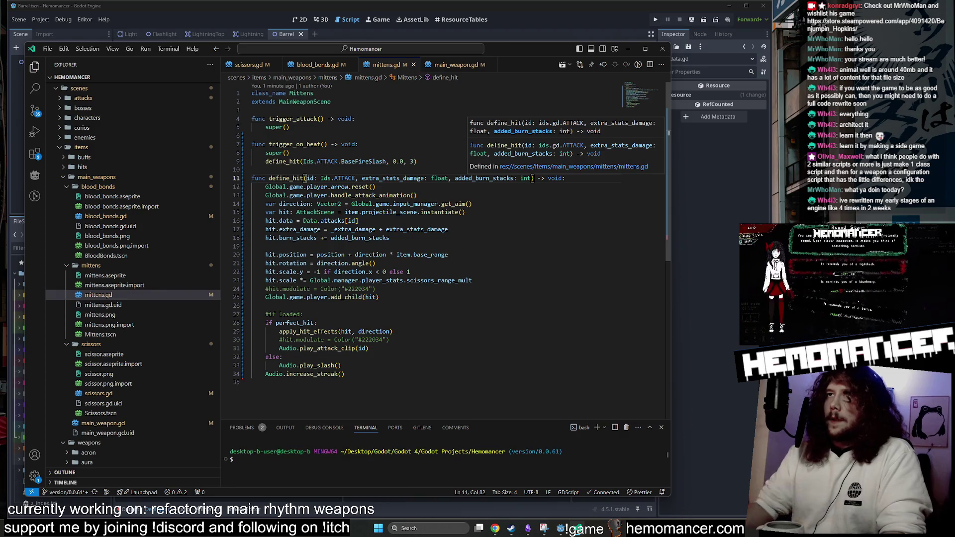
click(308, 65)
click(251, 65)
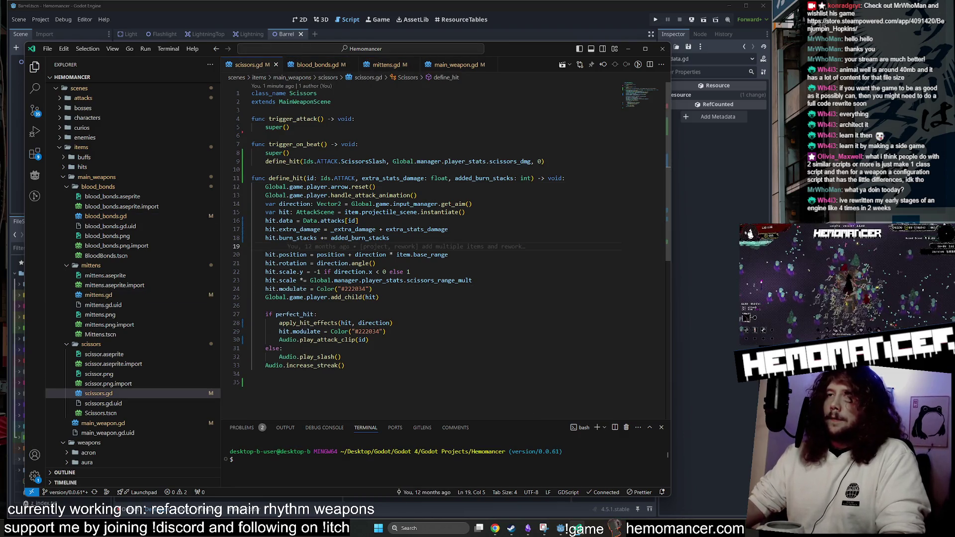
click(314, 65)
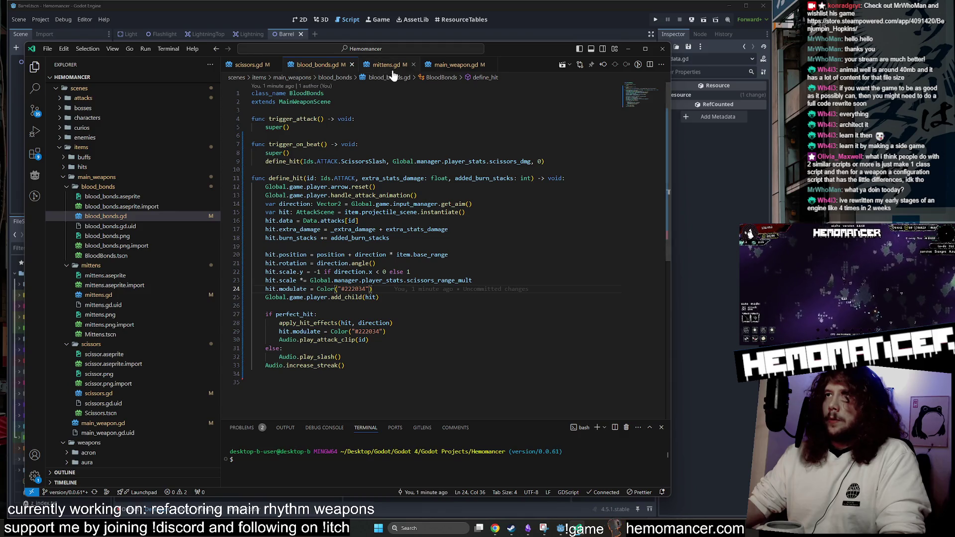
click(386, 64)
click(306, 65)
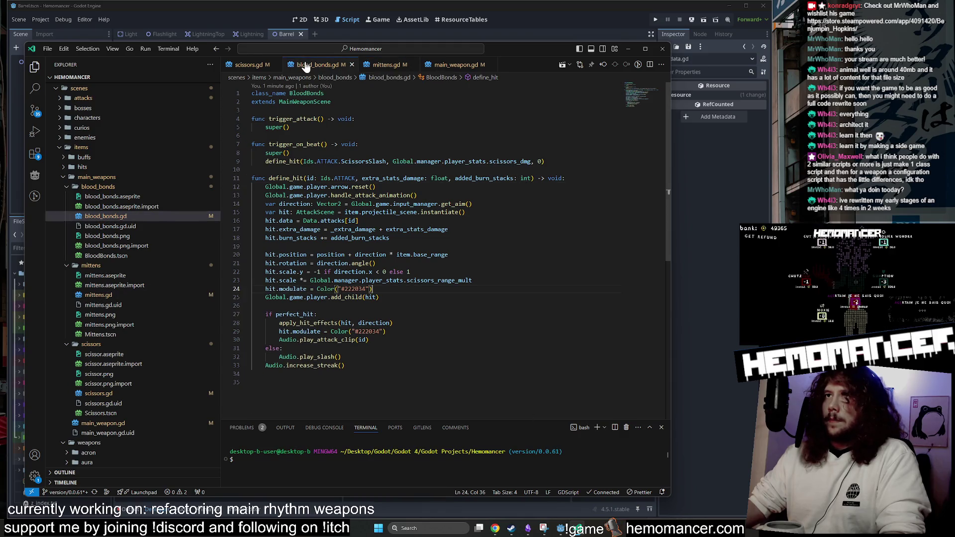
Scroll through the shared main_weapon.gd script, then return to blood_bonds.gd.
click(456, 65)
scroll(422, 248, down, 20)
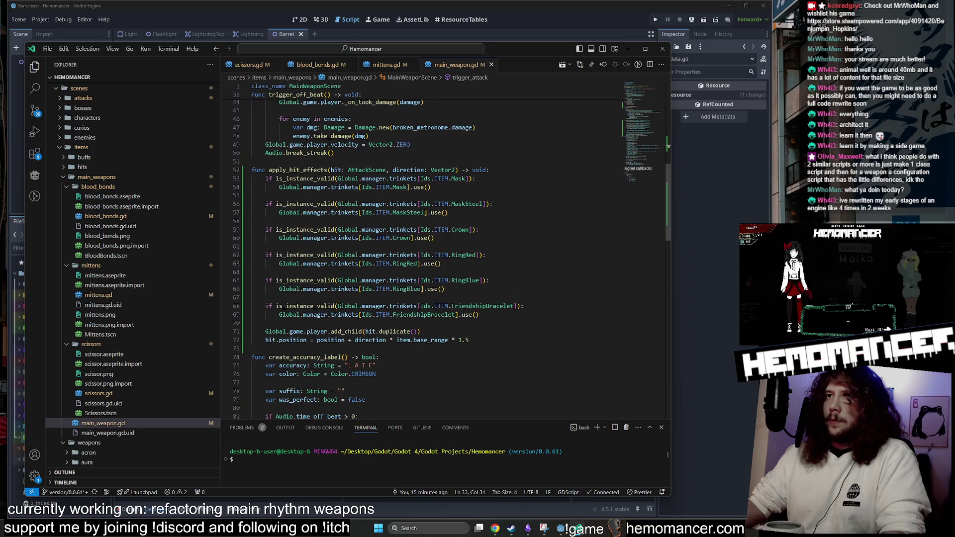
scroll(423, 249, down, 10)
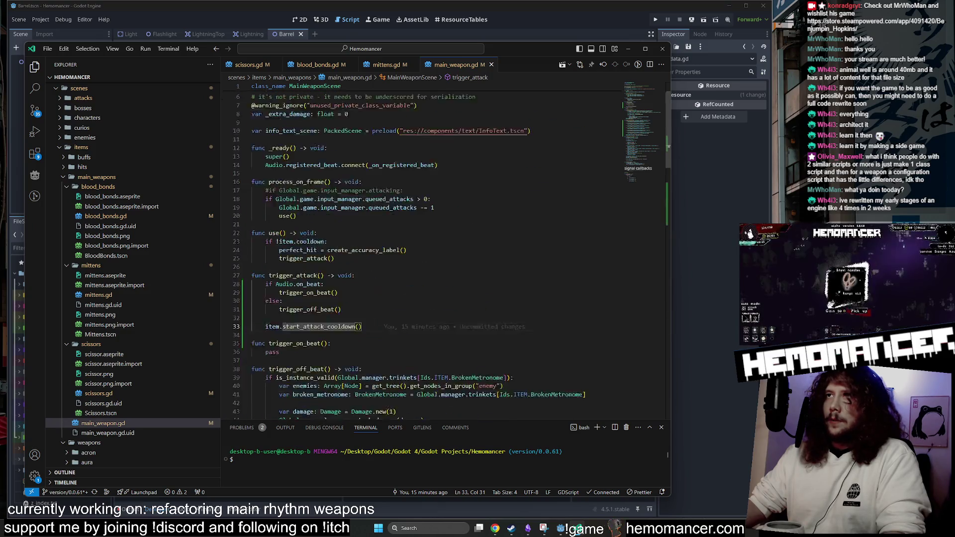
scroll(423, 248, up, 10)
scroll(423, 249, up, 20)
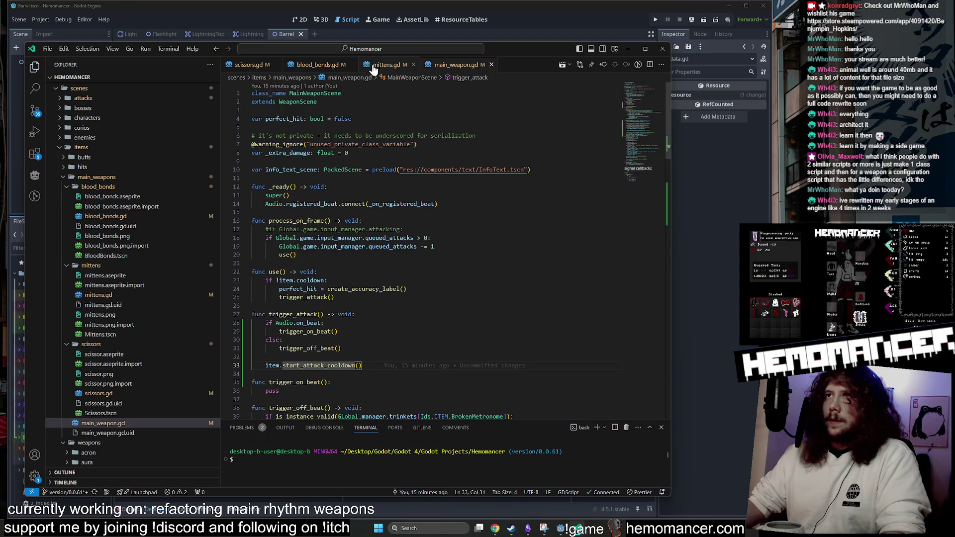
click(297, 66)
click(234, 65)
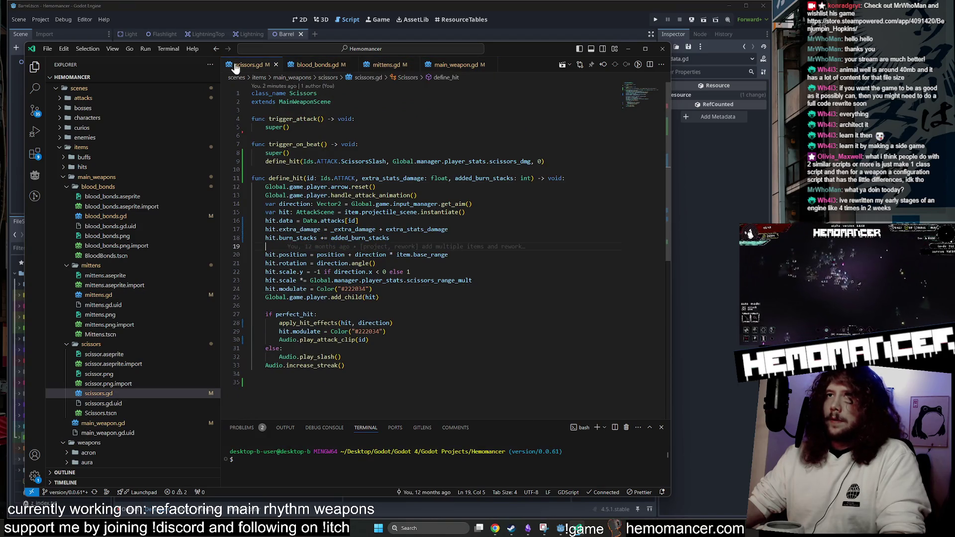
click(311, 65)
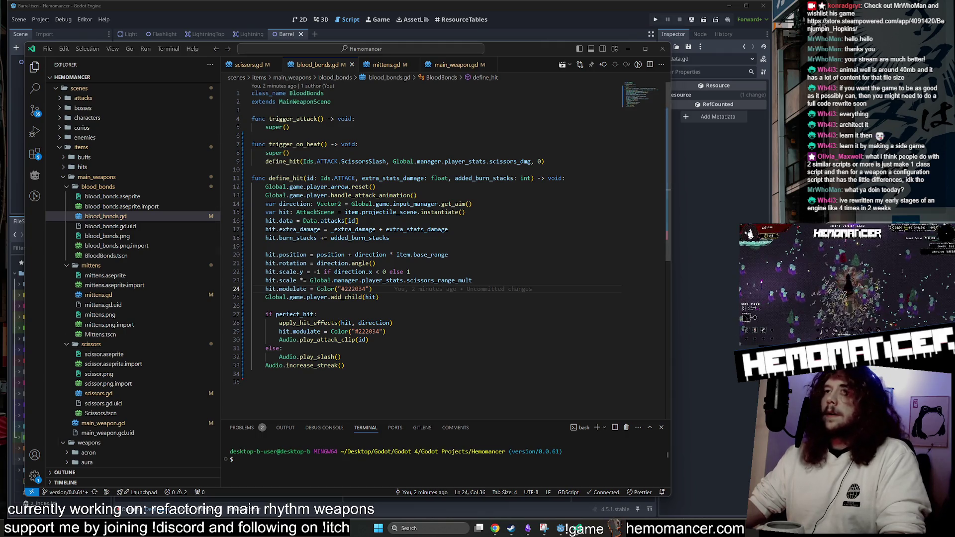
Save the edited mittens.gd script and compare it with blood_bonds.gd.
click(386, 65)
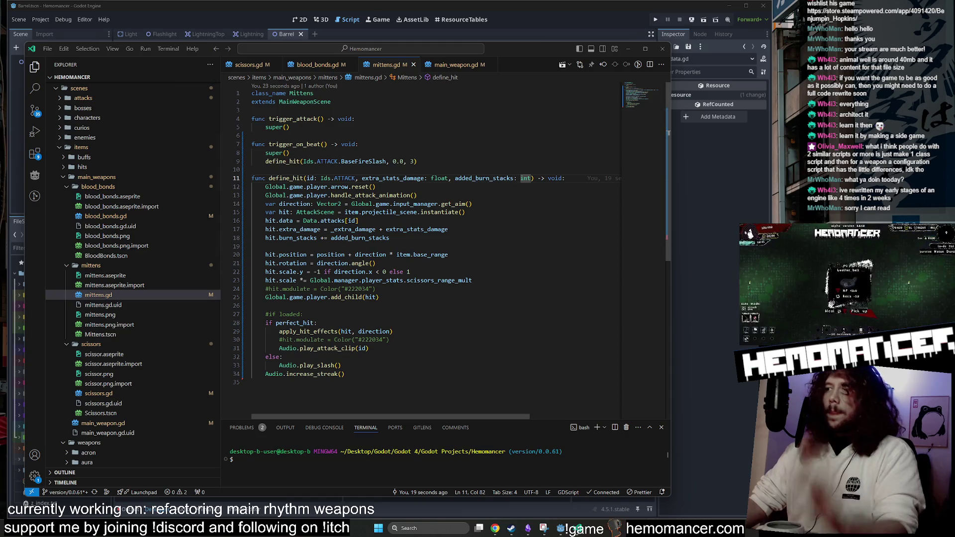
click(265, 246)
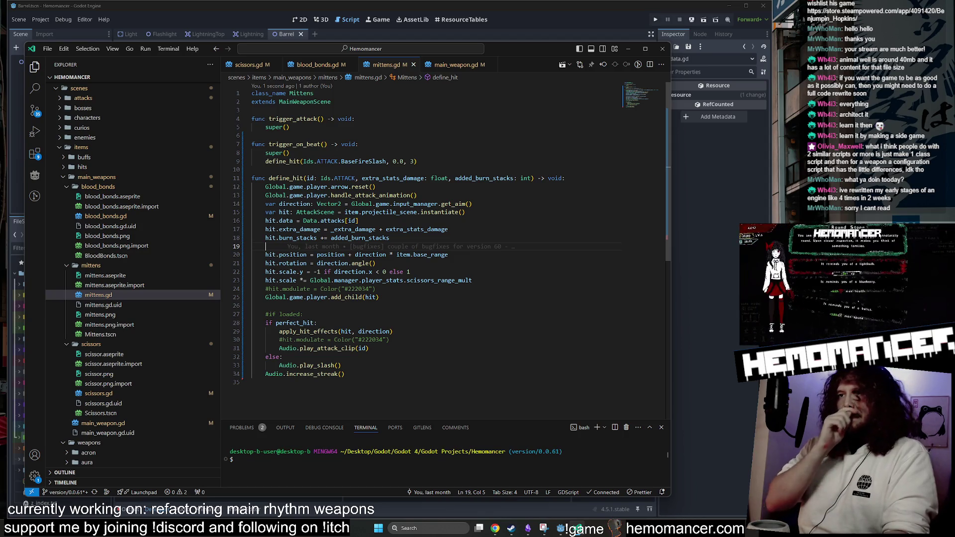
click(411, 271)
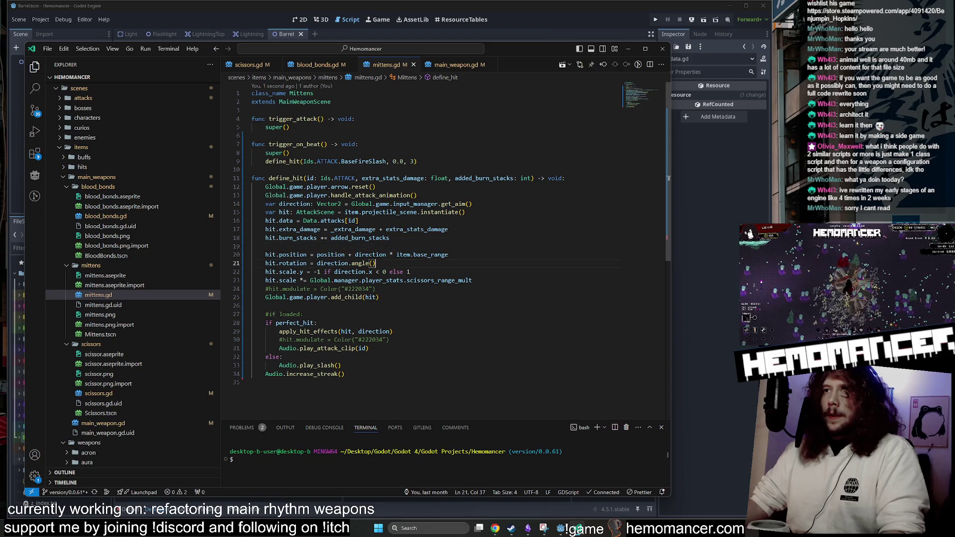
key(ctrl+s)
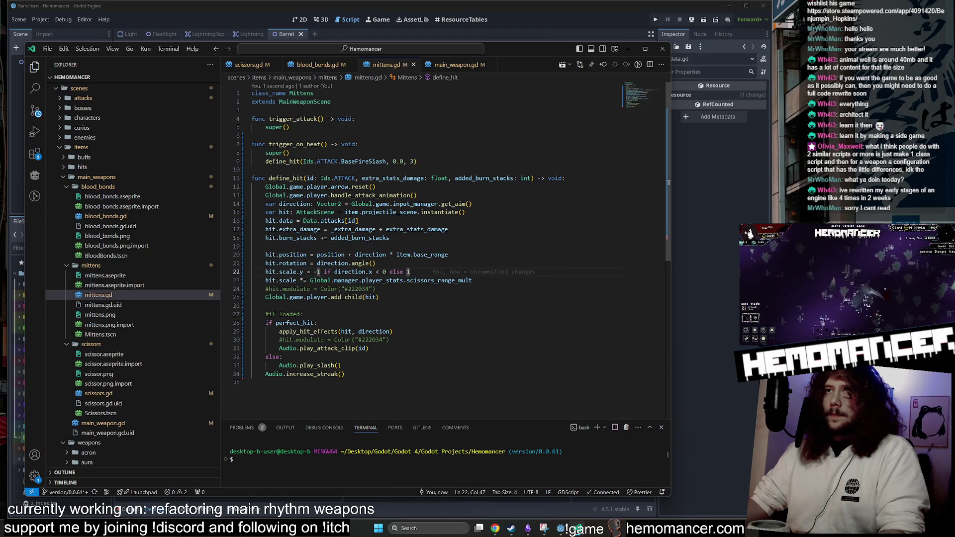
click(318, 65)
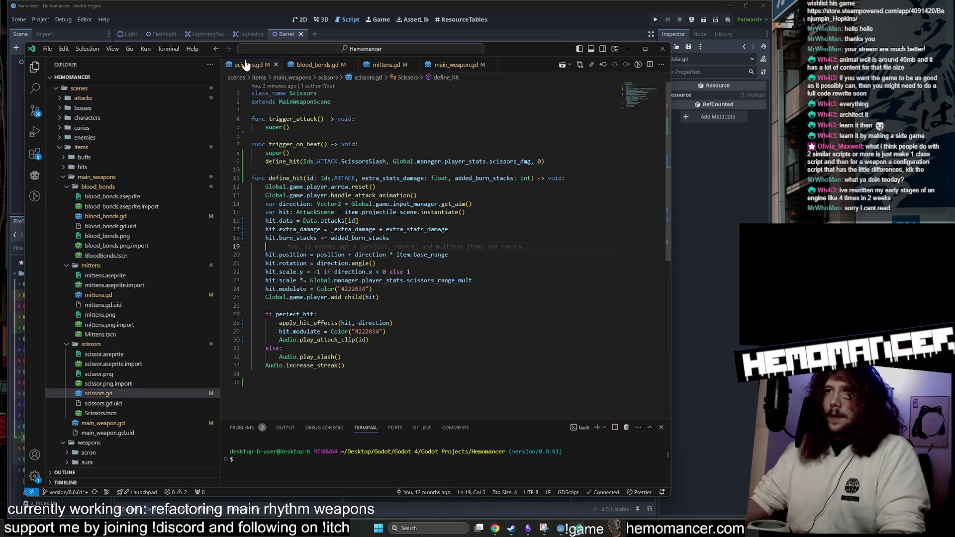
Uncomment the hit.modulate lines 24 and 30 in mittens.gd.
click(388, 64)
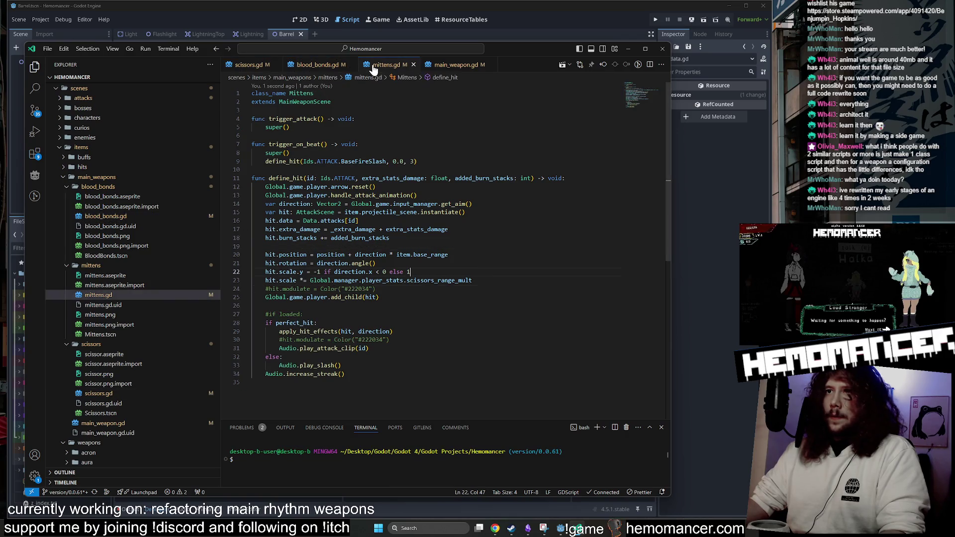
drag(265, 289, 268, 289)
key(Delete)
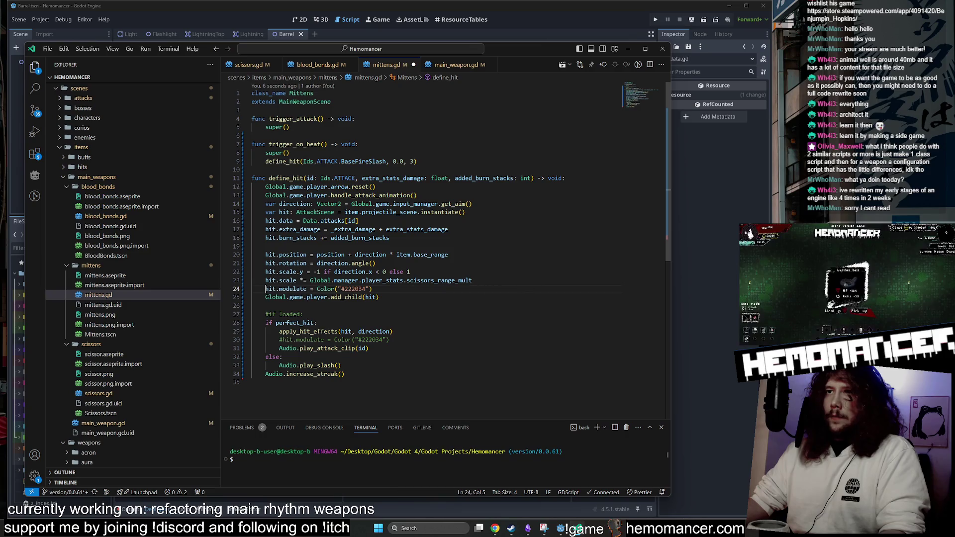
drag(279, 340, 282, 340)
key(Delete)
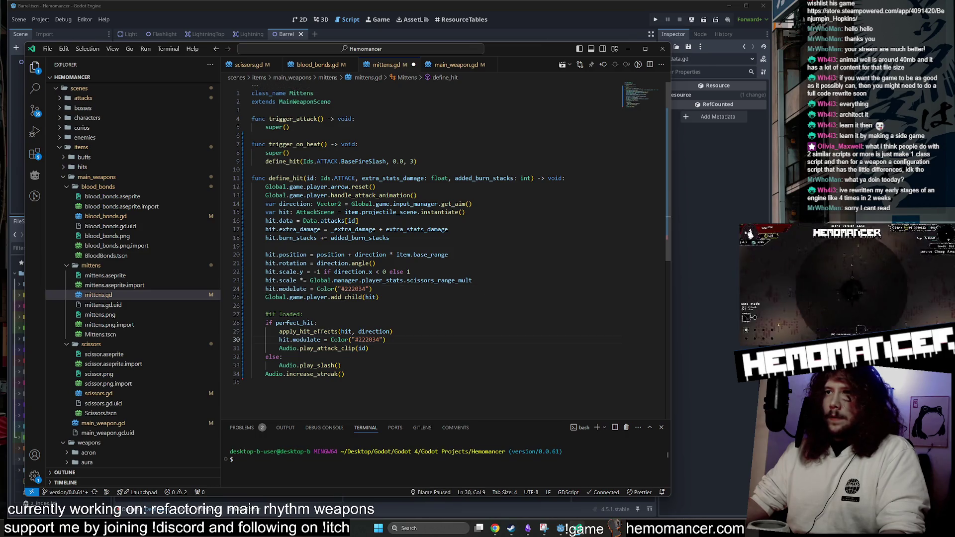
Change line 24's colour from #222034 to #FFFFFF.
click(373, 289)
drag(372, 288, 316, 288)
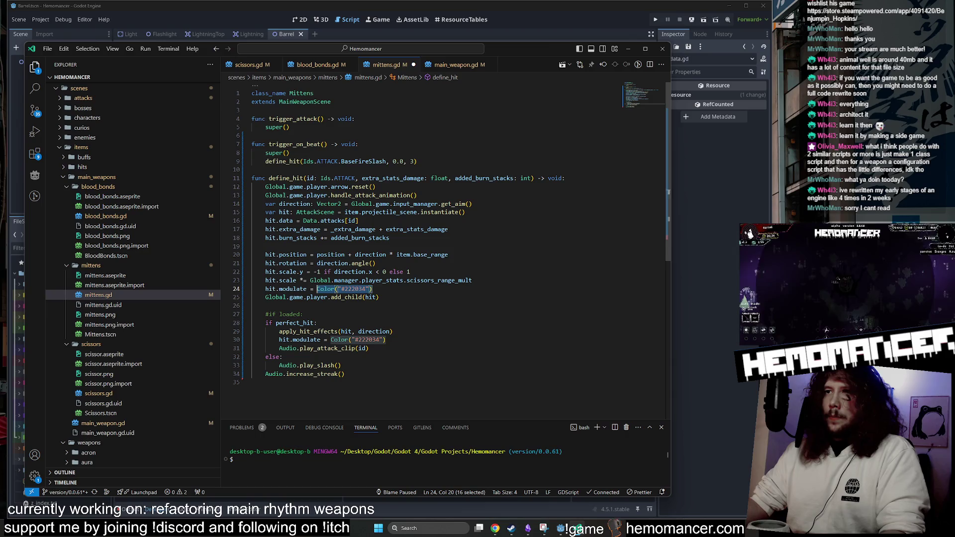
mouse_move(318, 289)
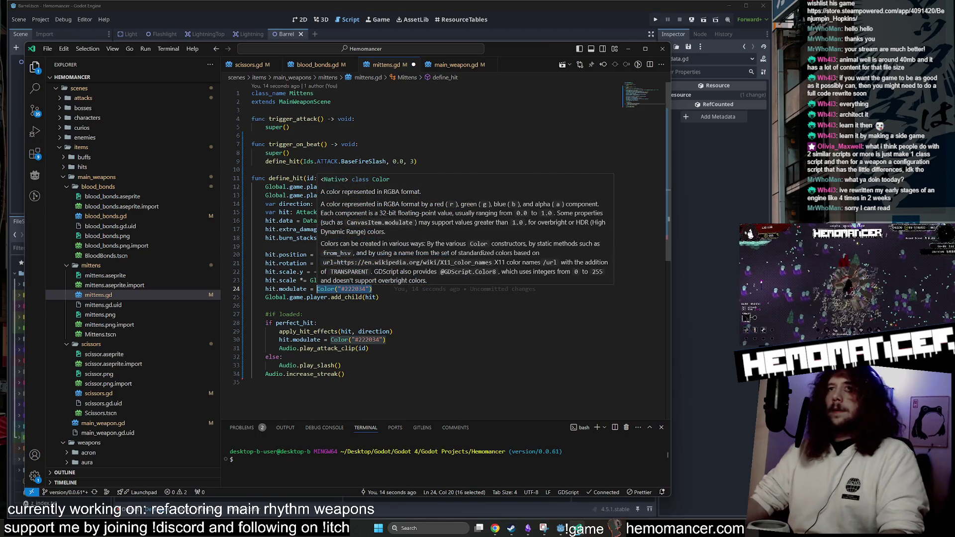
click(348, 289)
double_click(348, 289)
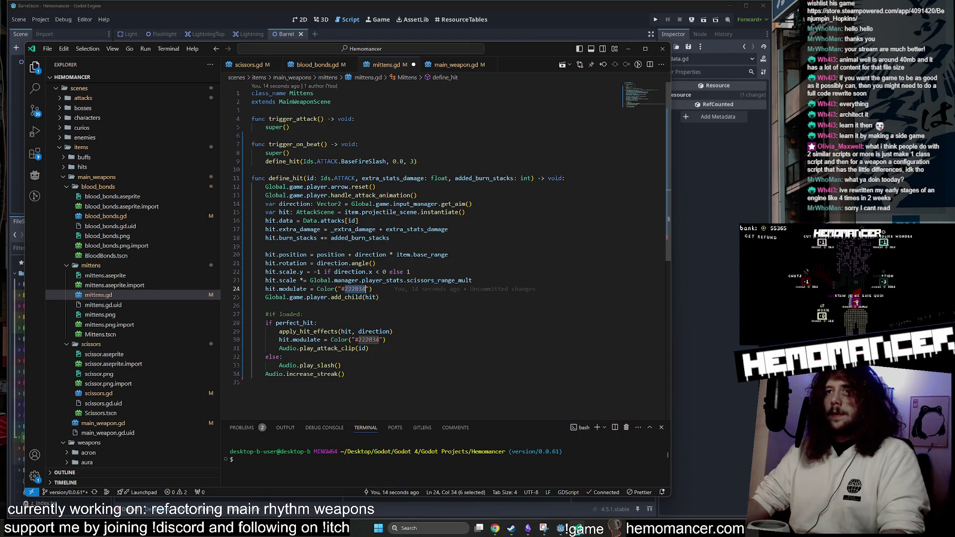
text(FFFFFF)
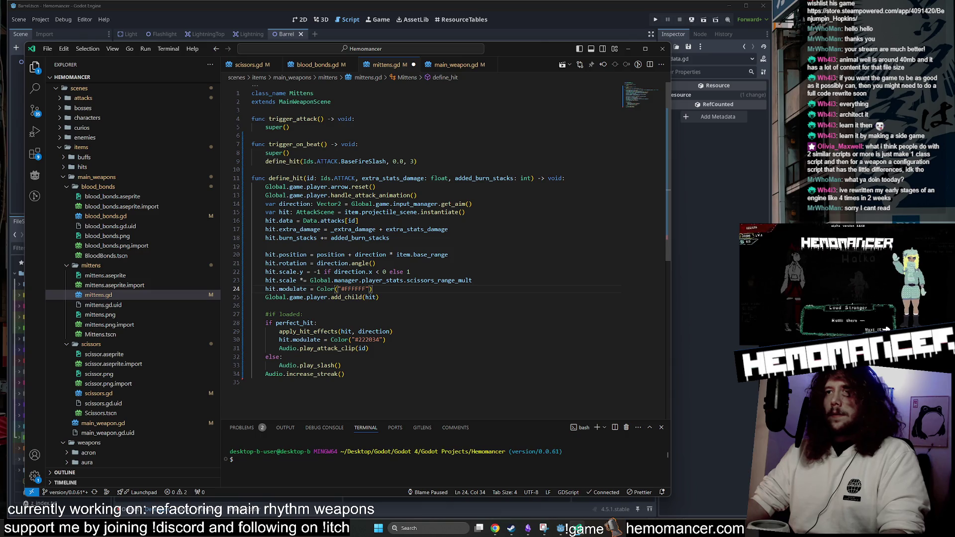
Copy the white Color("#FFFFFF") value onto line 30, then reselect line 24's colour.
drag(372, 289, 317, 289)
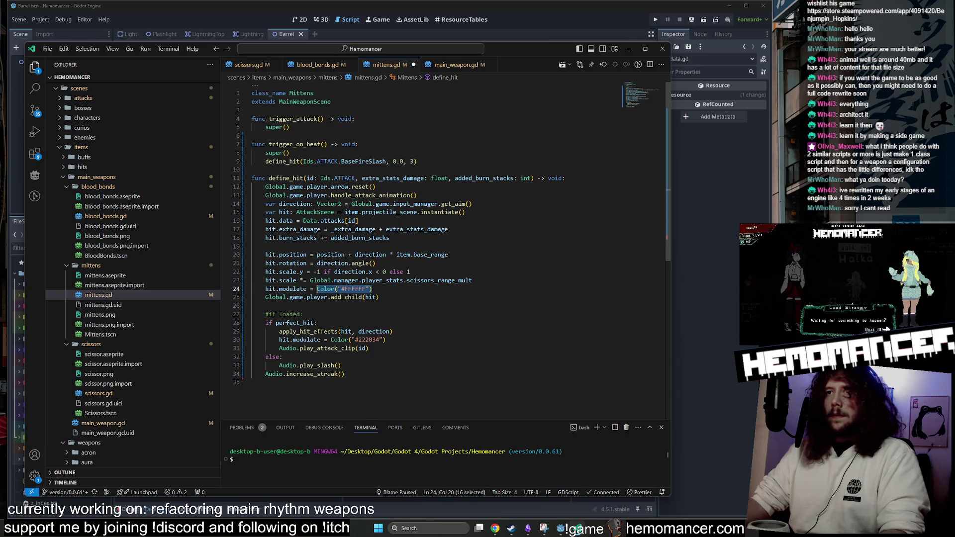
key(ctrl+c)
drag(330, 339, 385, 340)
key(ctrl+v)
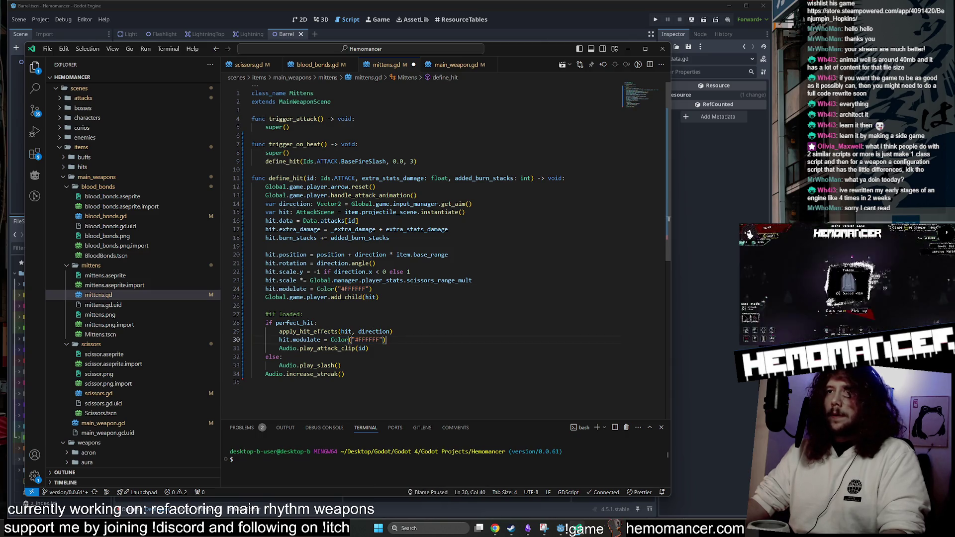
click(304, 314)
mouse_move(303, 314)
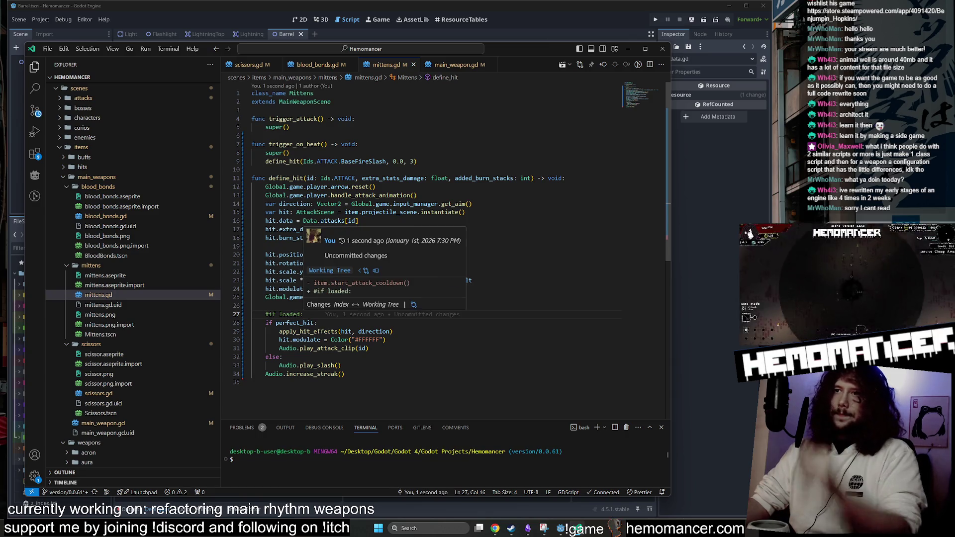
drag(386, 340, 331, 339)
drag(316, 289, 372, 289)
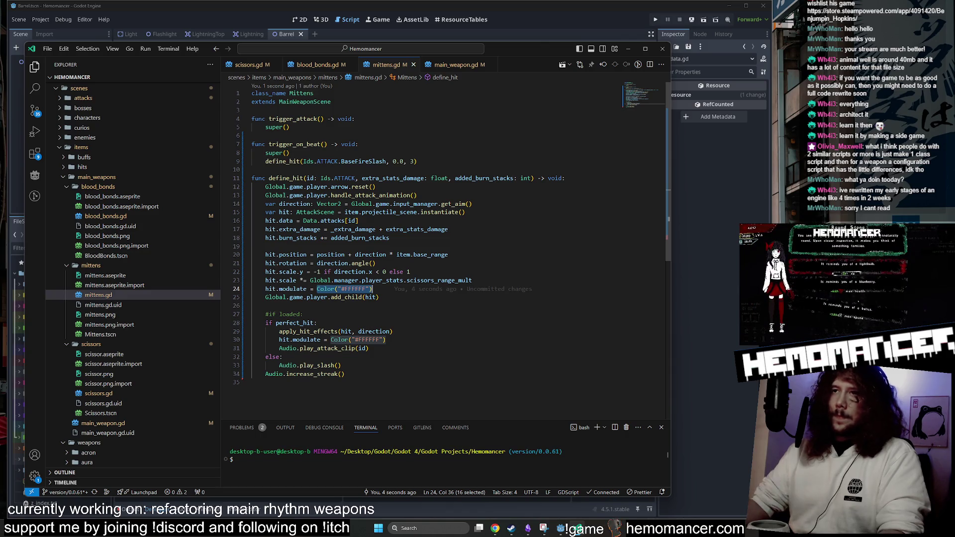
Replace line 24's colour with hit_modulate, add a hit_modulate: Color parameter to define_hit, and save.
mouse_move(348, 229)
text(hit_mo)
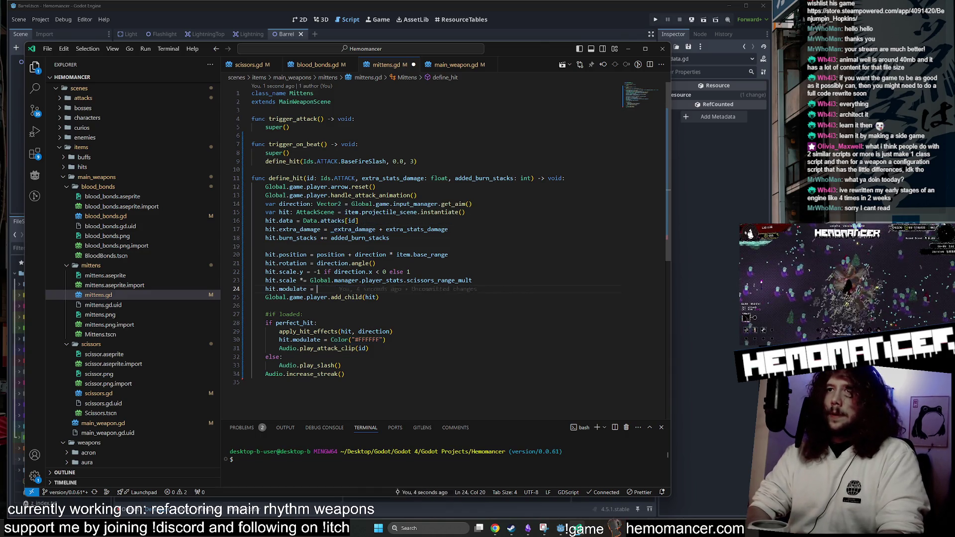
text(dulate)
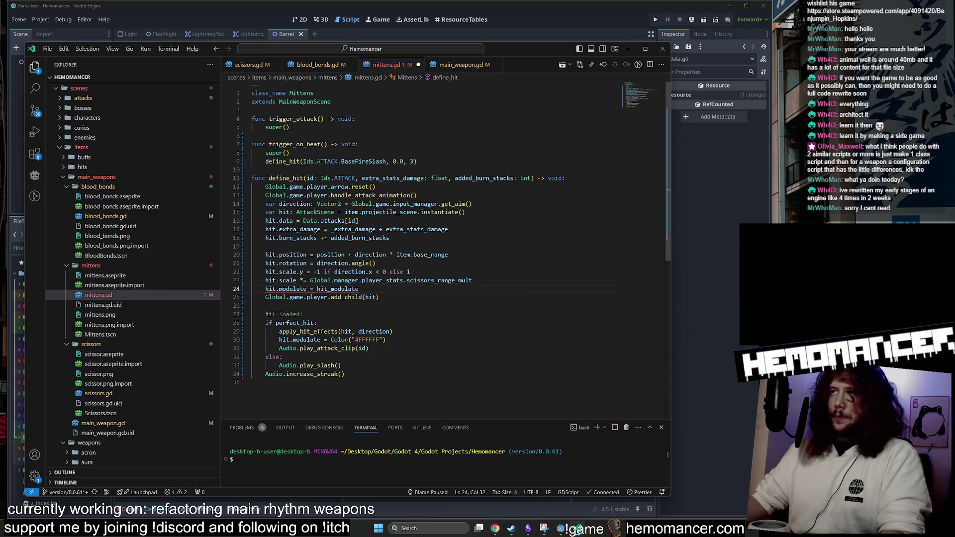
click(532, 178)
text(, )
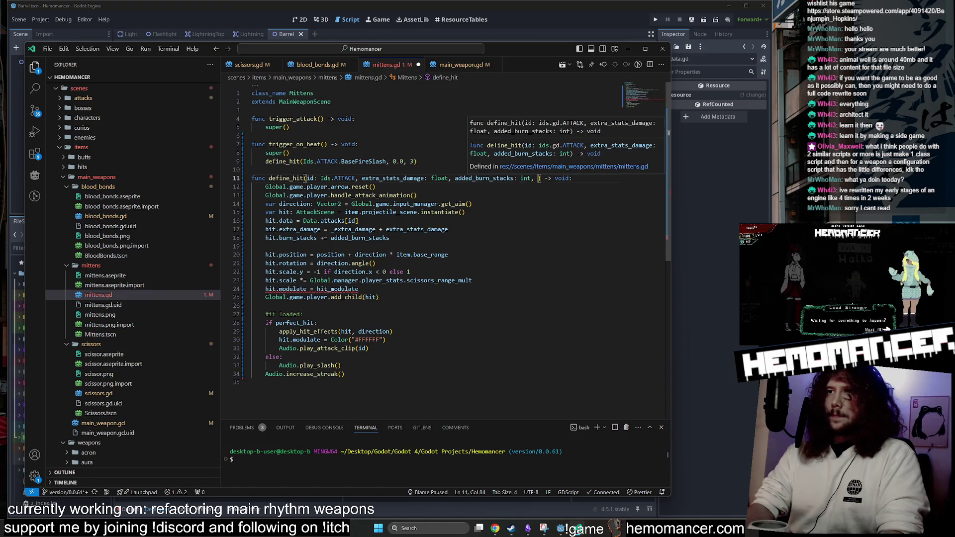
text(hit_modulate: )
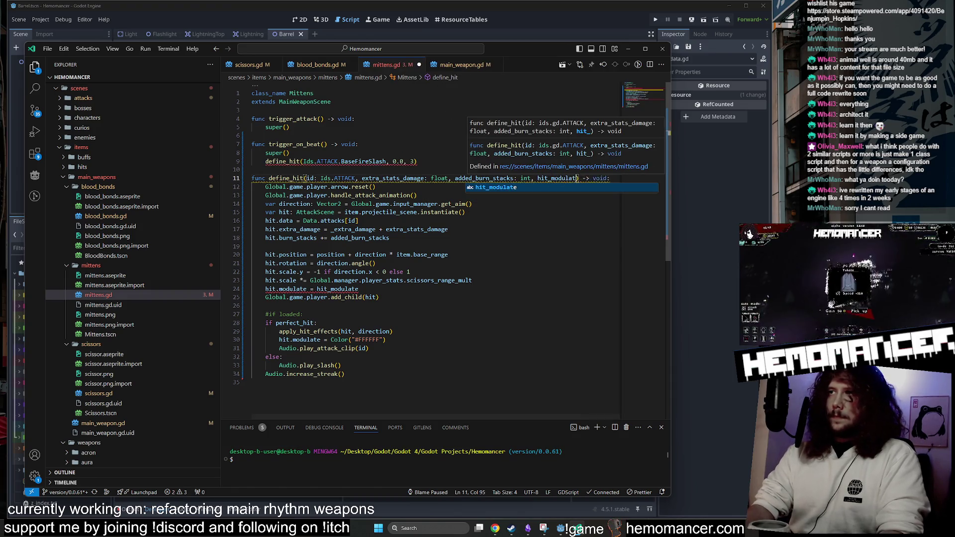
text(Color)
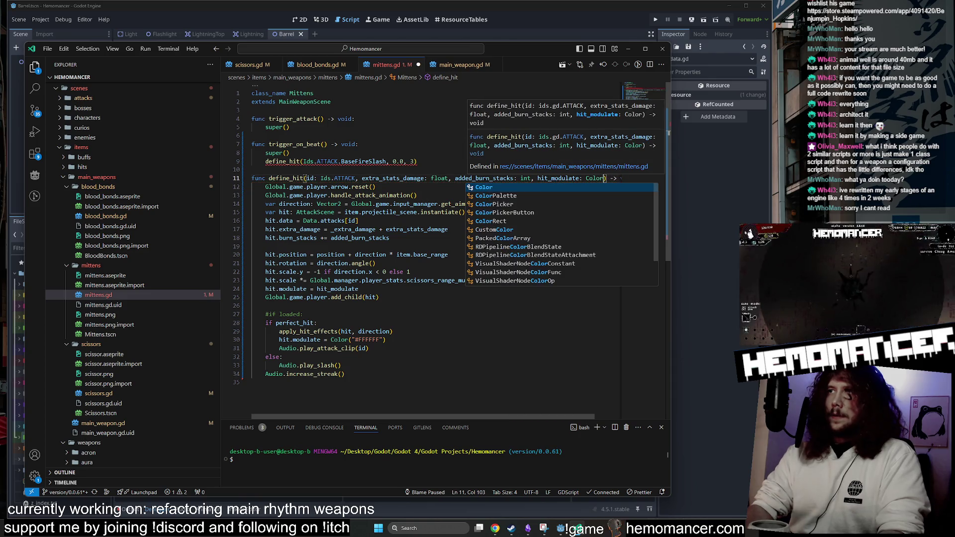
click(417, 161)
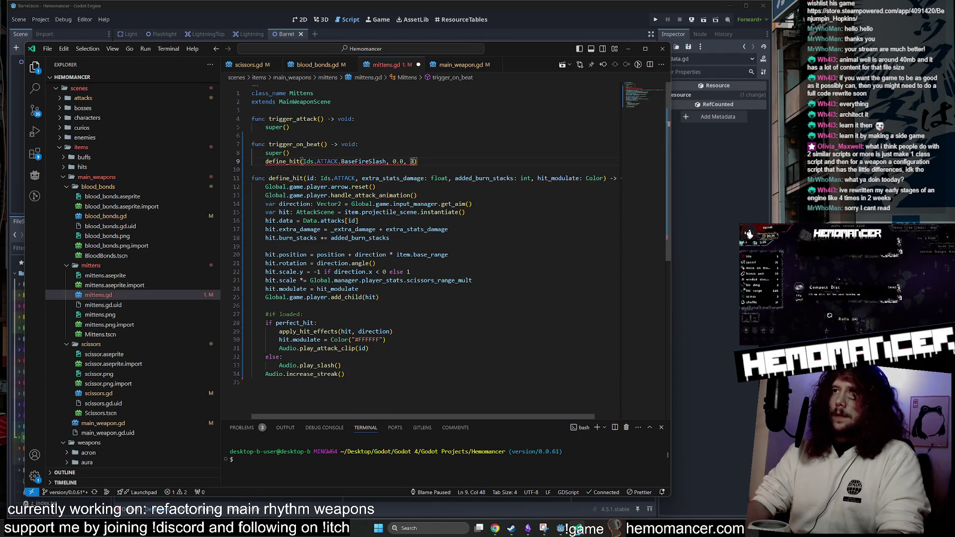
key(ctrl+s)
Swap line 30's hard-coded white colour for hit_modulate.
click(359, 144)
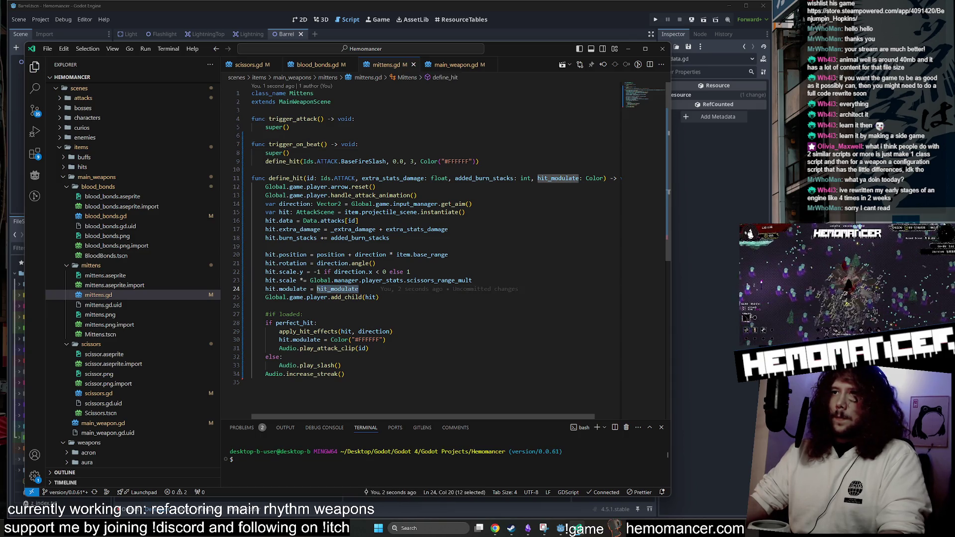
drag(386, 340, 331, 340)
key(ctrl+v)
click(266, 305)
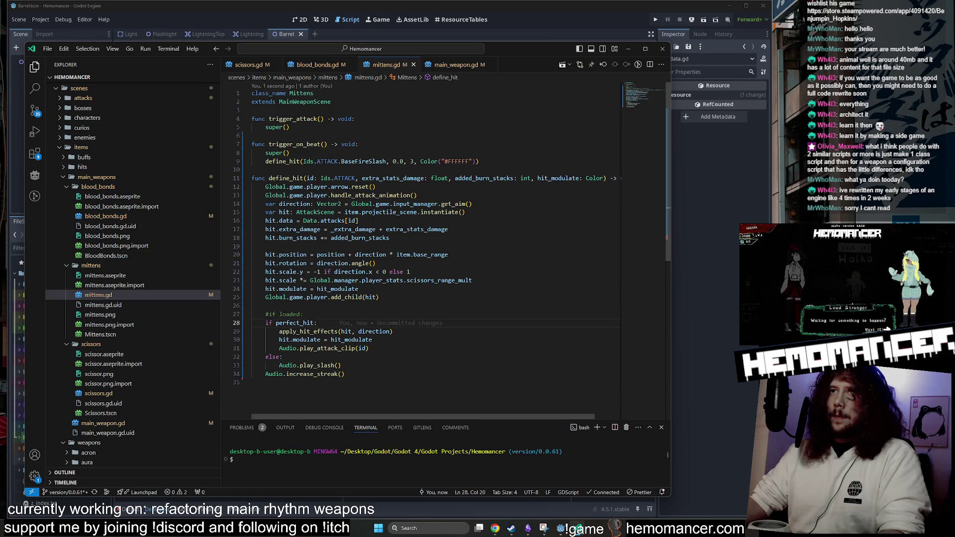
click(304, 65)
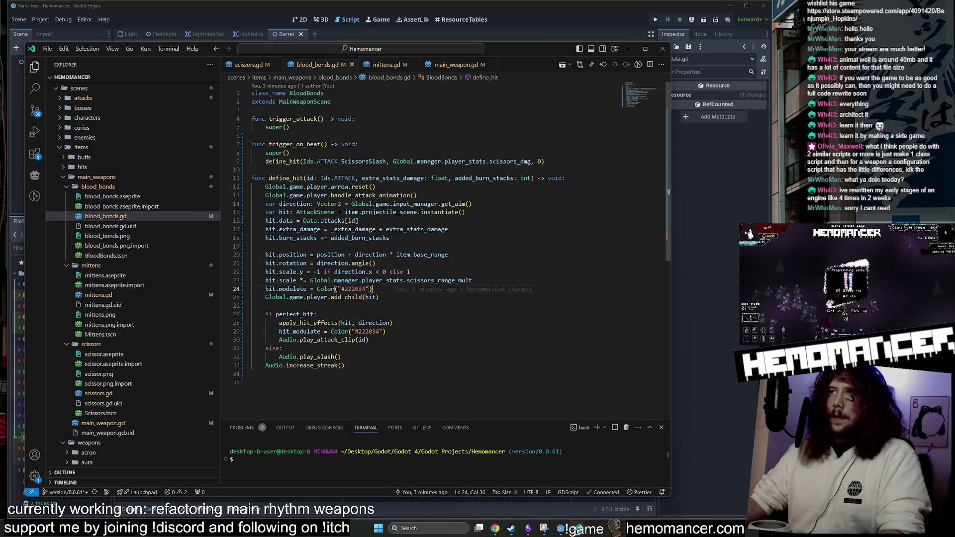
Paste the hit_modulate define_hit signature into blood_bonds.gd.
click(386, 65)
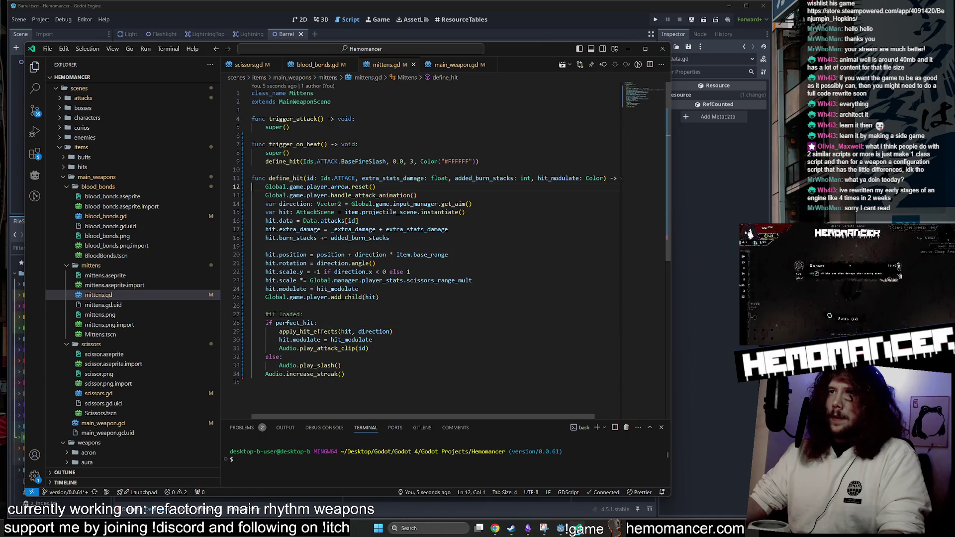
click(315, 64)
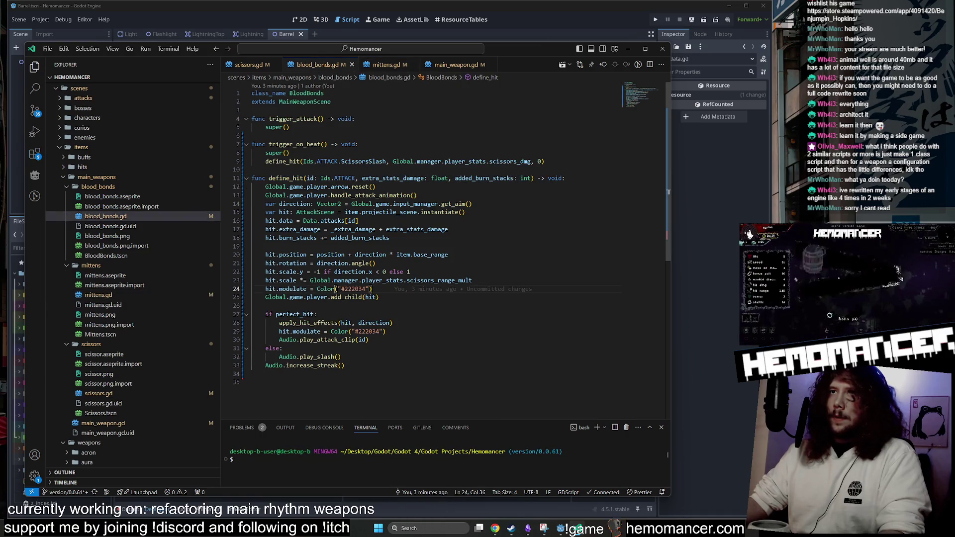
drag(565, 178, 253, 170)
key(ctrl+v)
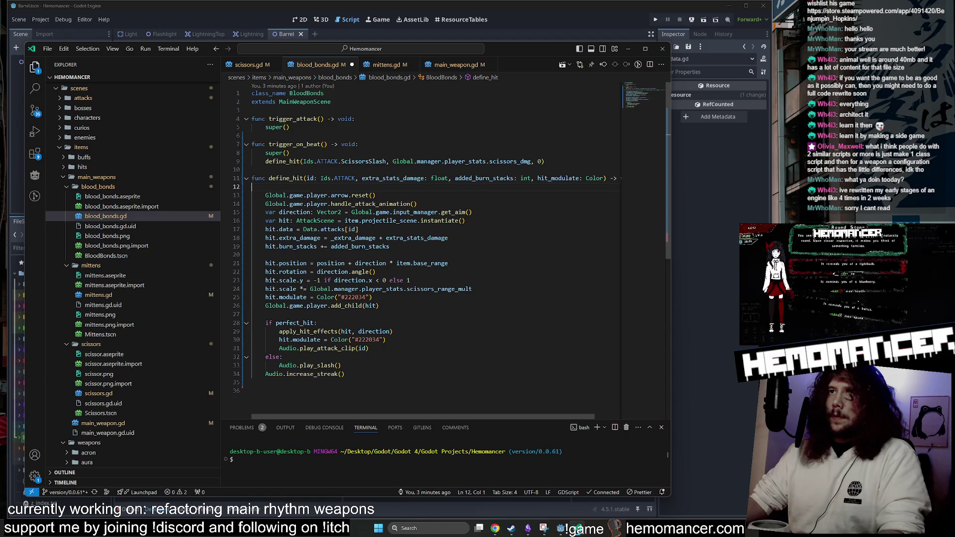
key(BackSpace)
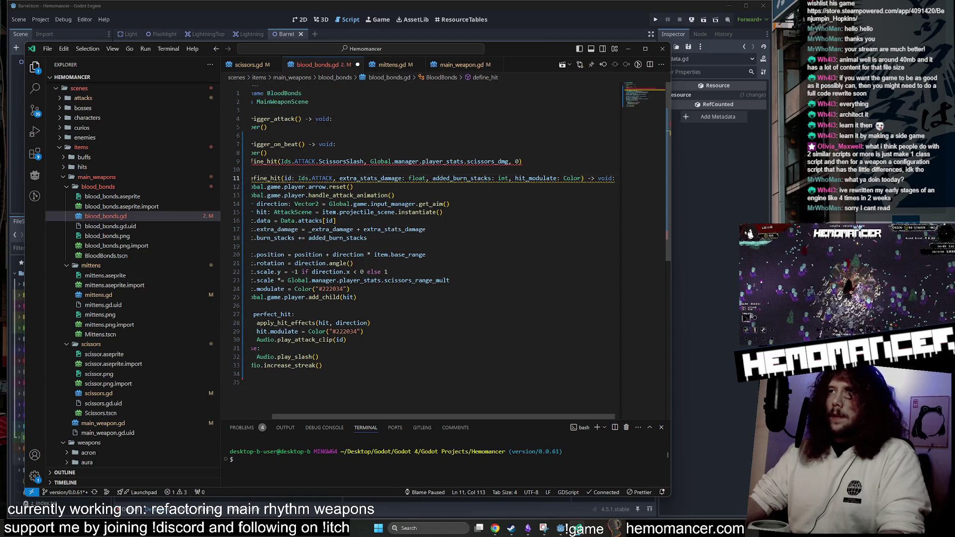
scroll(436, 254, left, 1)
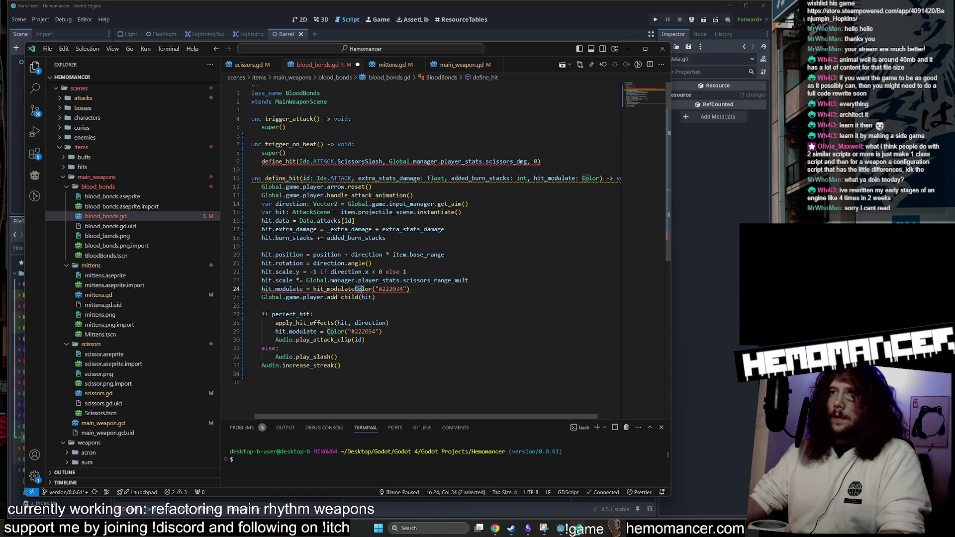
Replace blood_bonds.gd's hard-coded tints with hit_modulate, pass Color("#222034") on beat, and save.
key(shift+End)
key(Delete)
drag(355, 289, 316, 289)
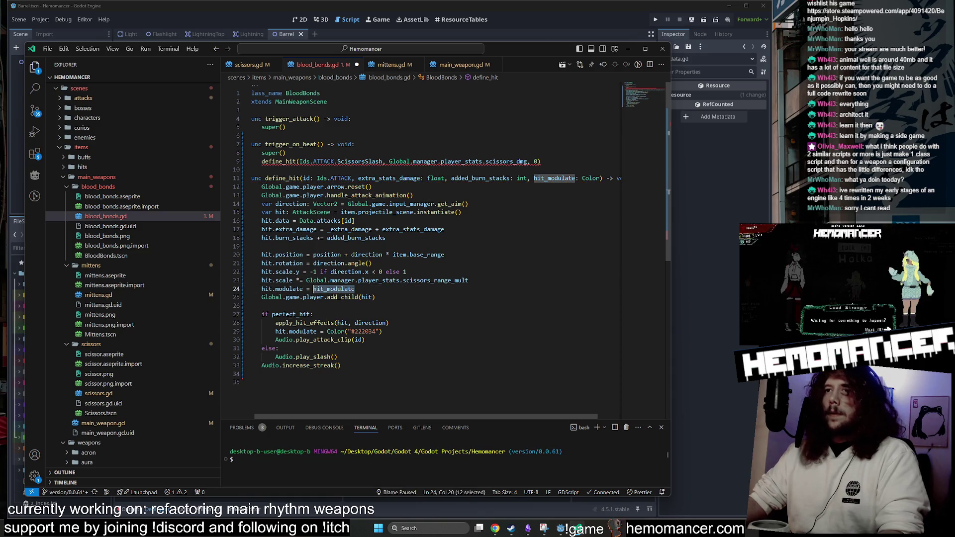
key(ctrl+c)
click(326, 331)
key(ctrl+v)
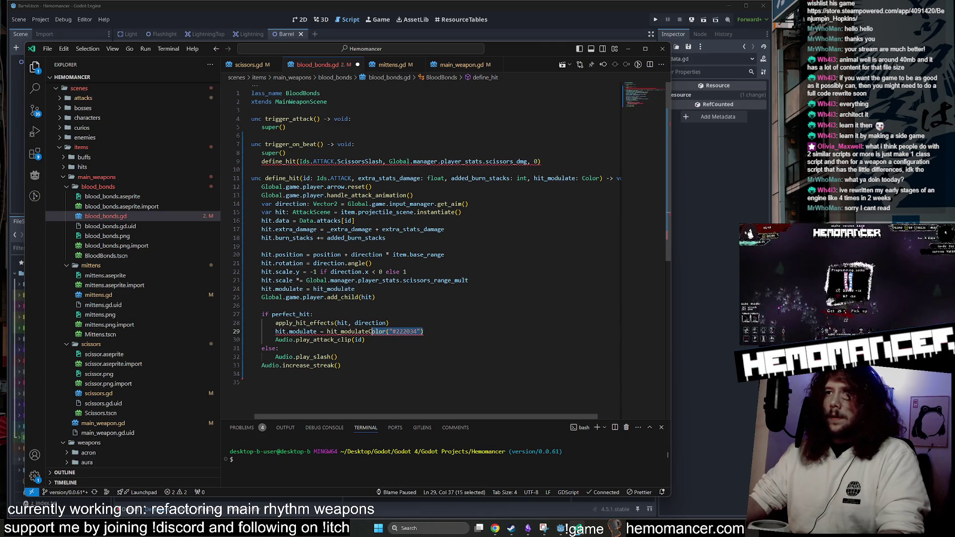
key(Delete)
click(376, 297)
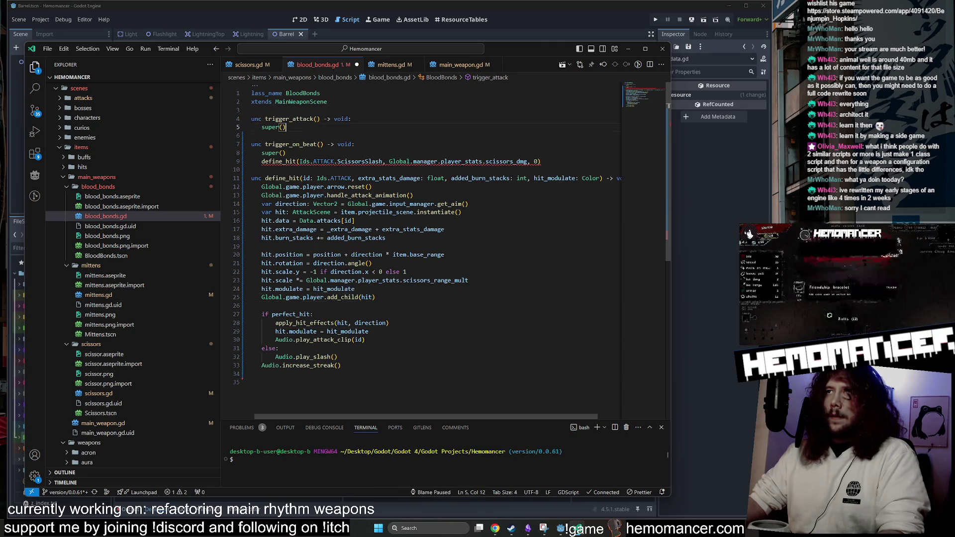
text(, Color("#222034"))
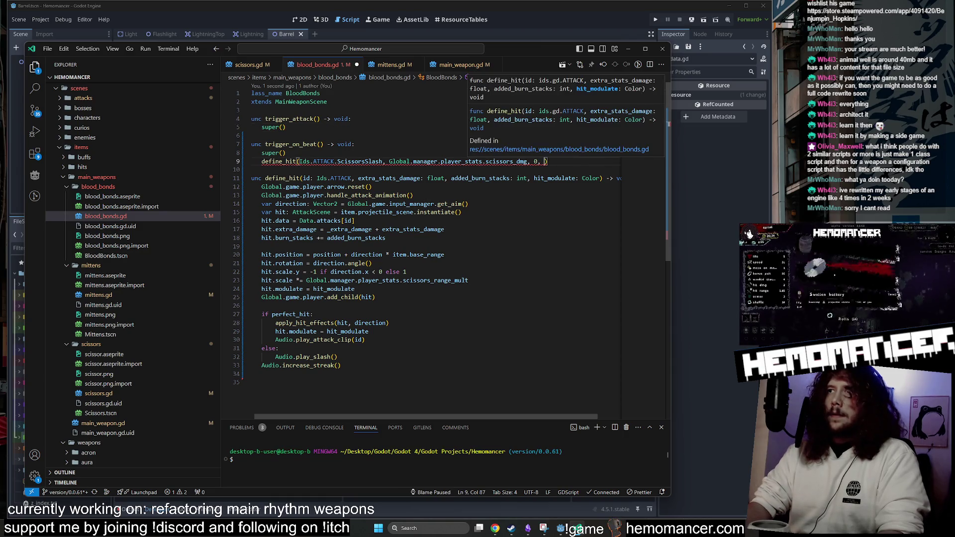
key(ctrl+s)
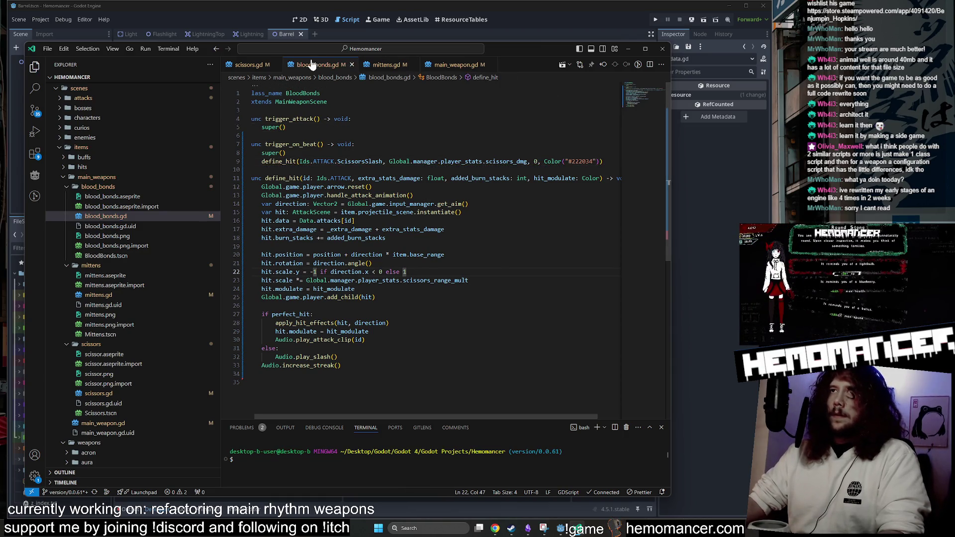
Delete the '#if loaded' comment line in mittens.gd and copy blood_bonds.gd's hit_modulate assignment.
click(386, 65)
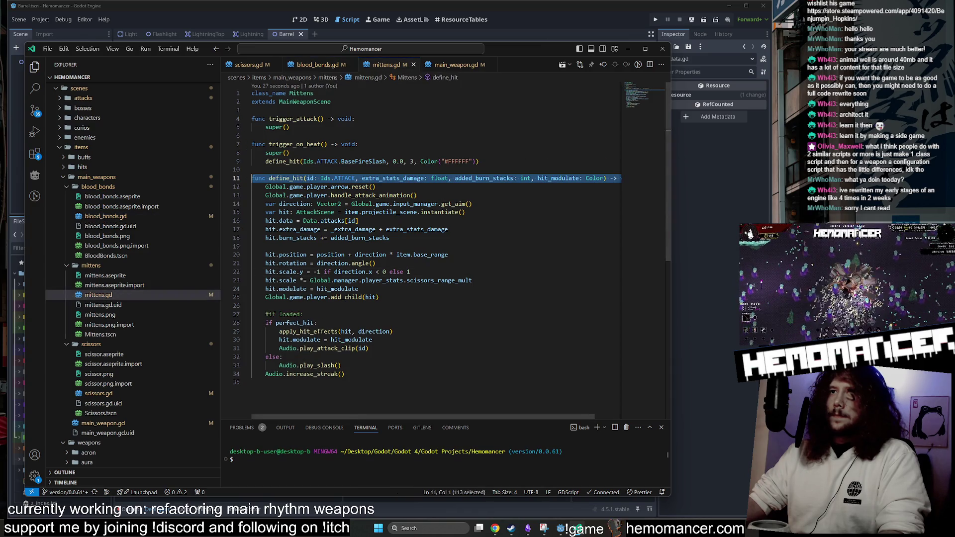
triple_click(283, 315)
key(Delete)
click(316, 64)
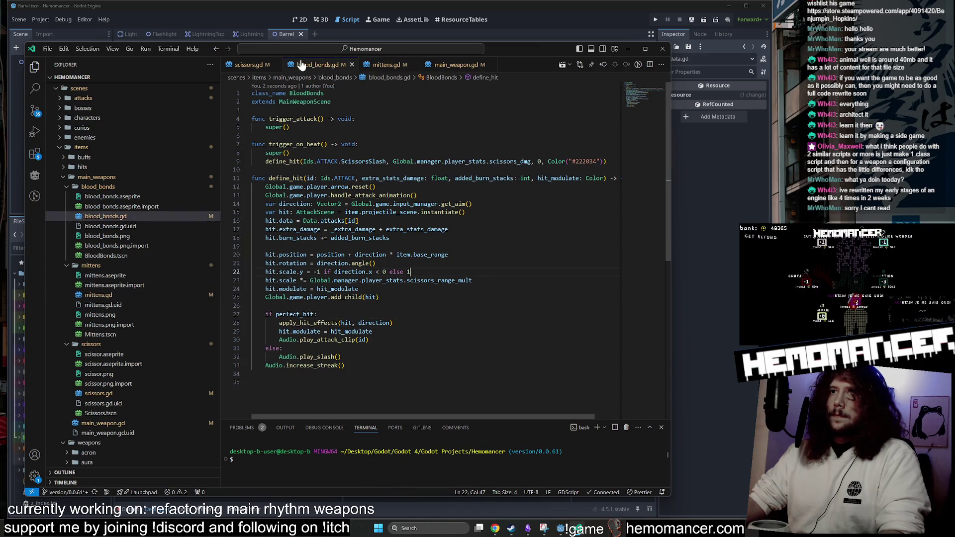
click(248, 65)
click(316, 61)
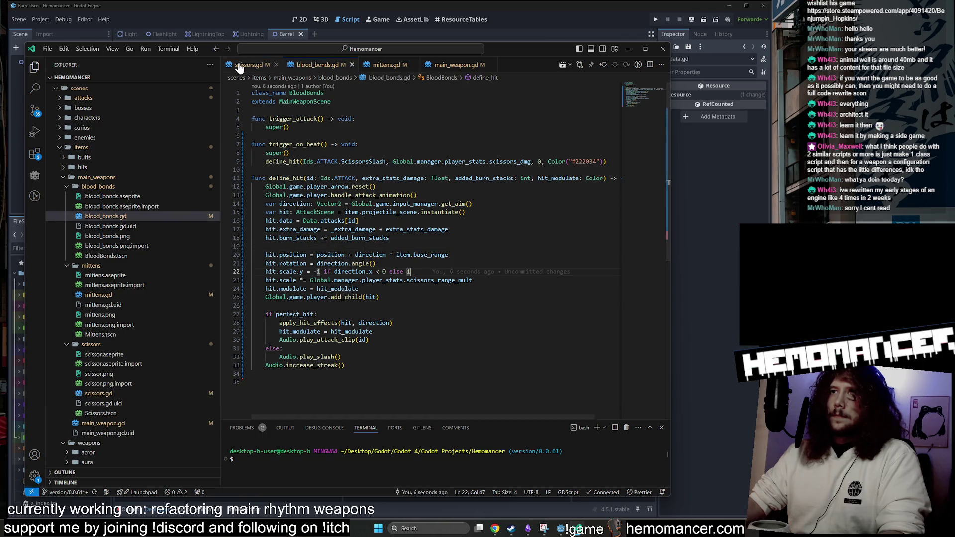
drag(359, 289, 475, 280)
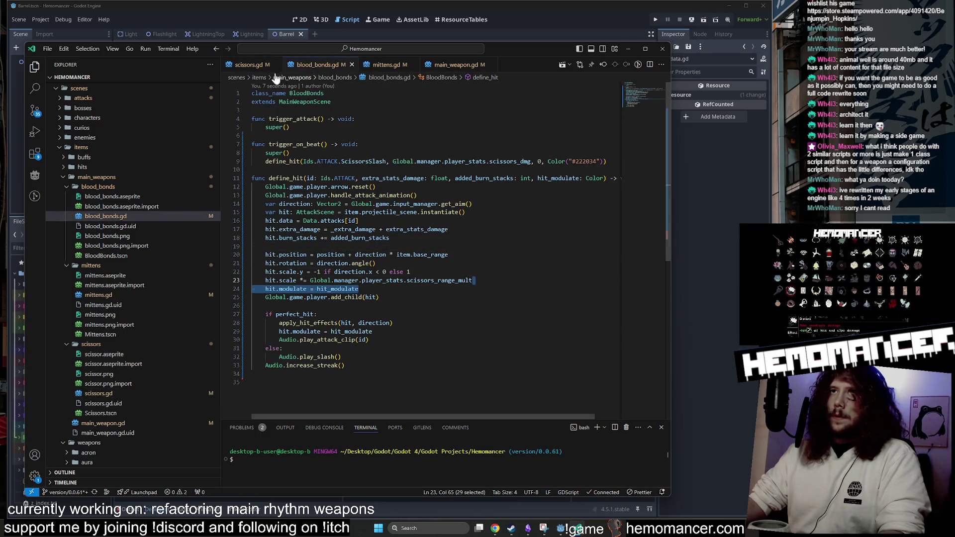
click(248, 65)
Paste the hit_modulate tint assignment over scissors.gd lines 24 and 29.
click(372, 289)
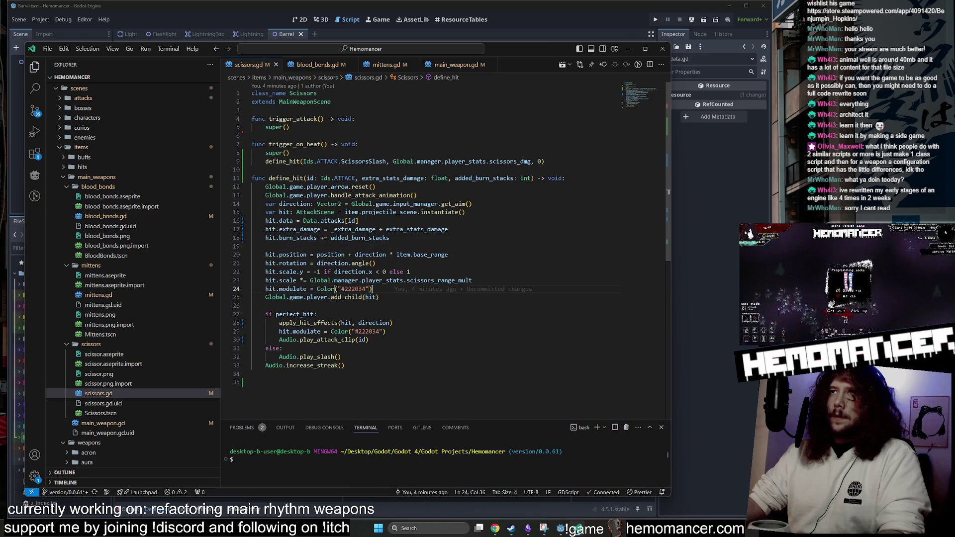
drag(372, 289, 475, 280)
key(ctrl+v)
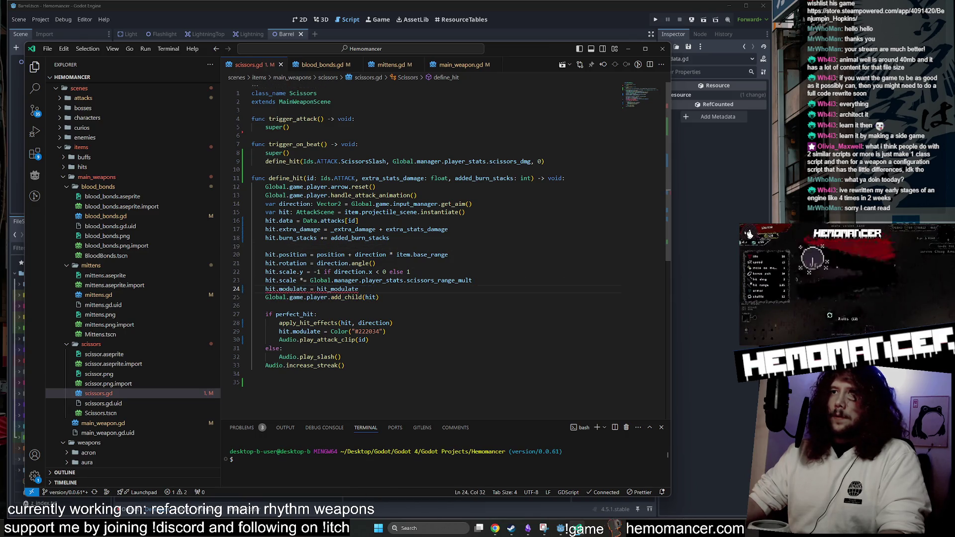
drag(386, 332, 492, 323)
key(ctrl+v)
key(Home)
key(Tab)
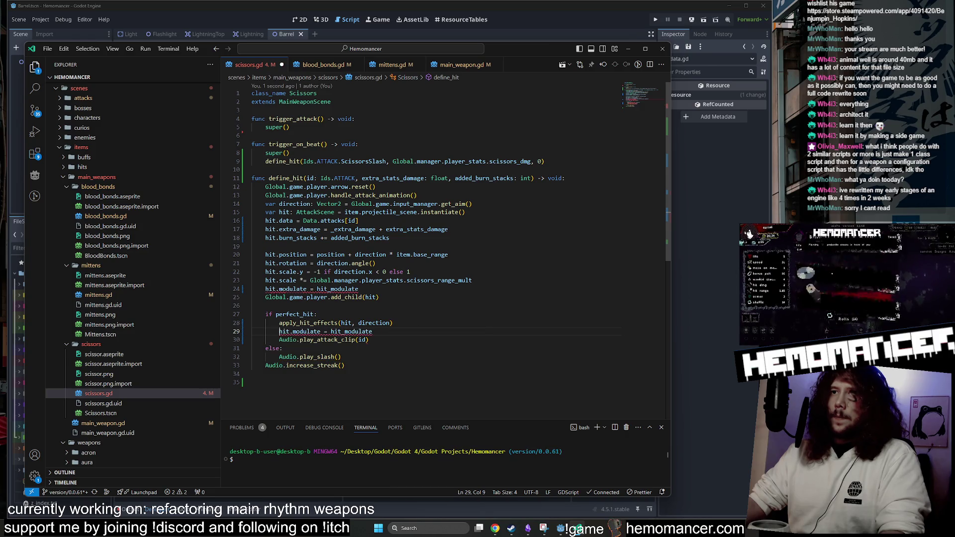
Copy blood_bonds.gd's updated beat call and define_hit signature into scissors.gd.
key(ctrl+Tab)
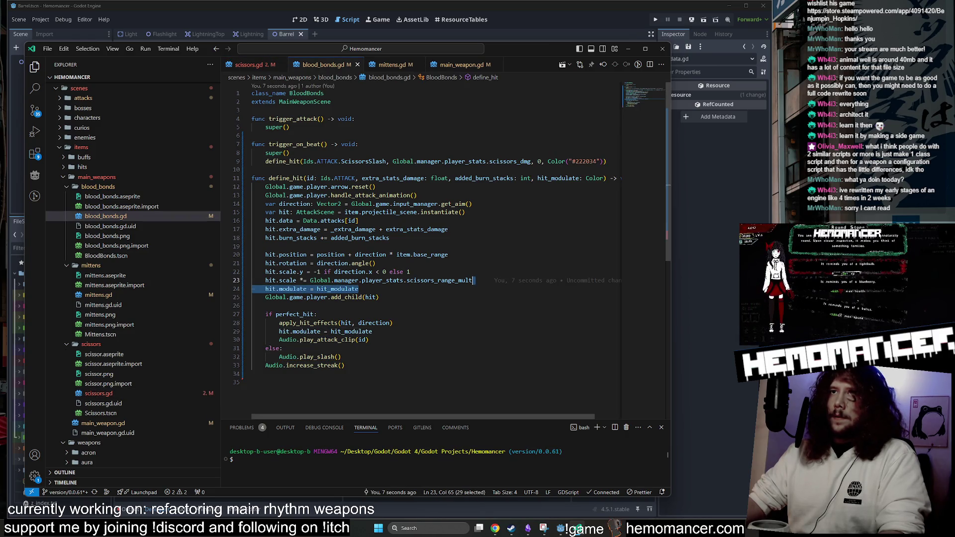
click(252, 153)
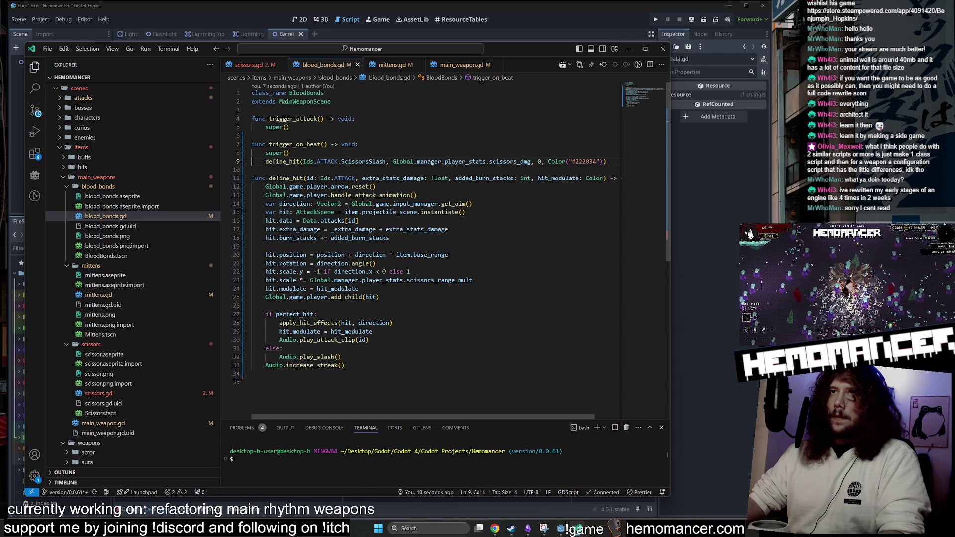
mouse_move(252, 161)
mouse_down()
mouse_move(607, 164)
mouse_move(622, 179)
mouse_move(730, 183)
mouse_up()
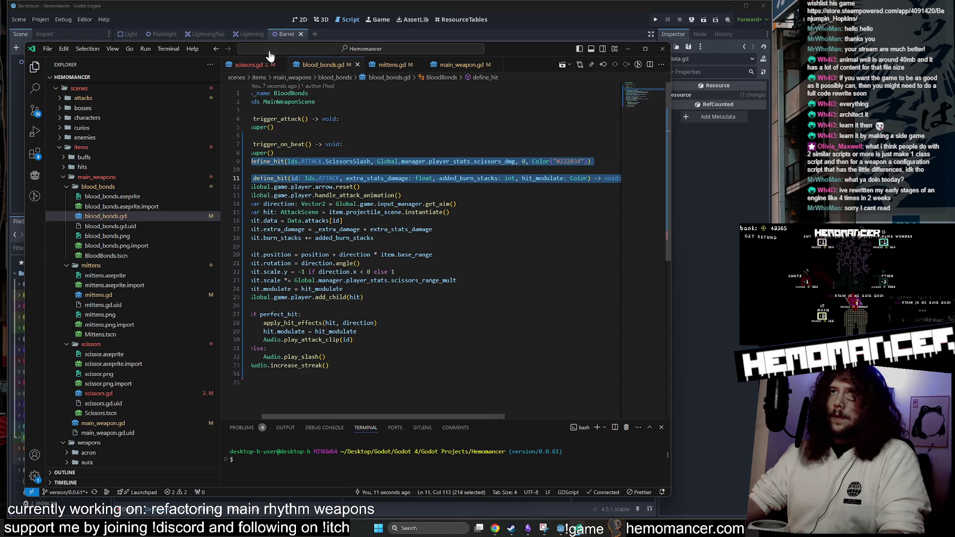
key(ctrl+Tab)
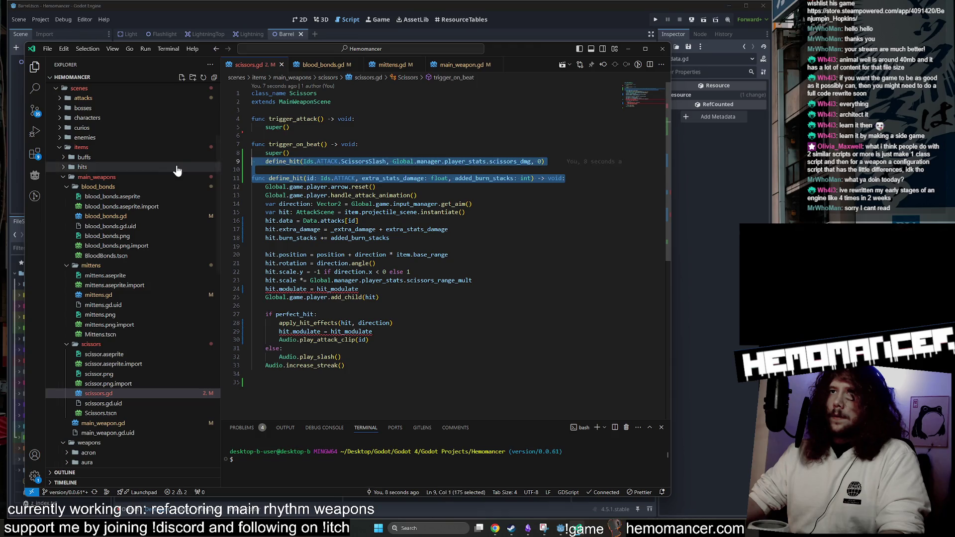
key(ctrl+v)
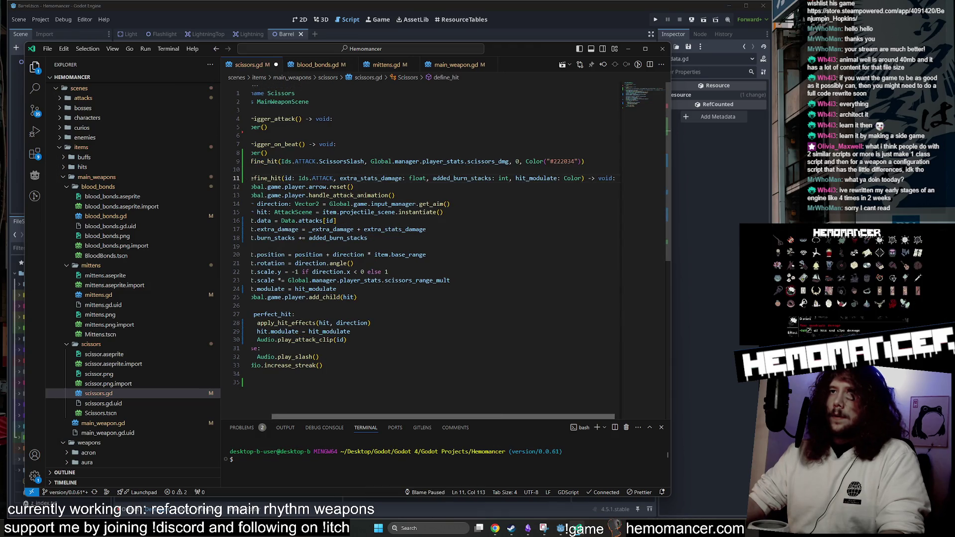
drag(402, 417, 380, 415)
click(318, 314)
Compare the three weapon scripts and select scissors.gd's whole define_hit function.
click(298, 64)
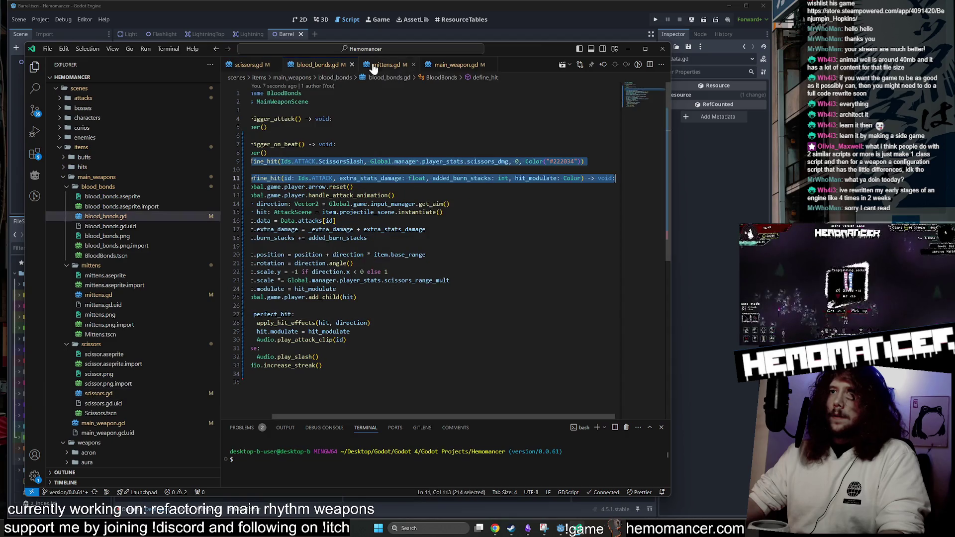
click(386, 64)
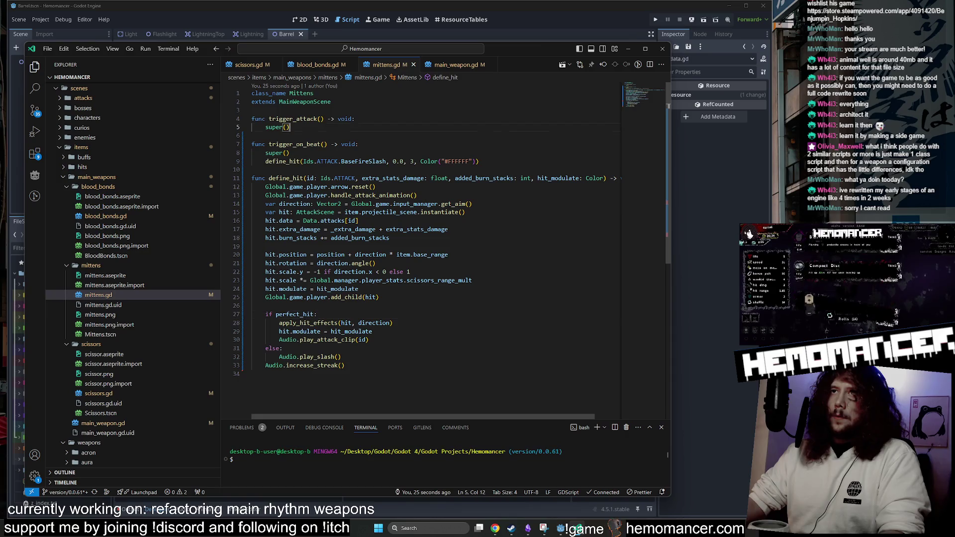
click(317, 64)
click(386, 64)
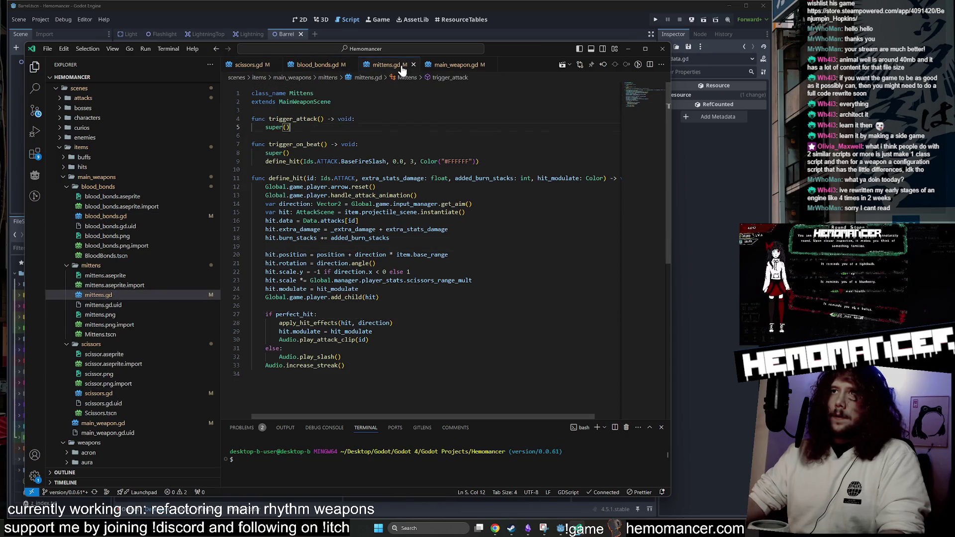
click(326, 67)
click(249, 65)
click(317, 65)
click(385, 65)
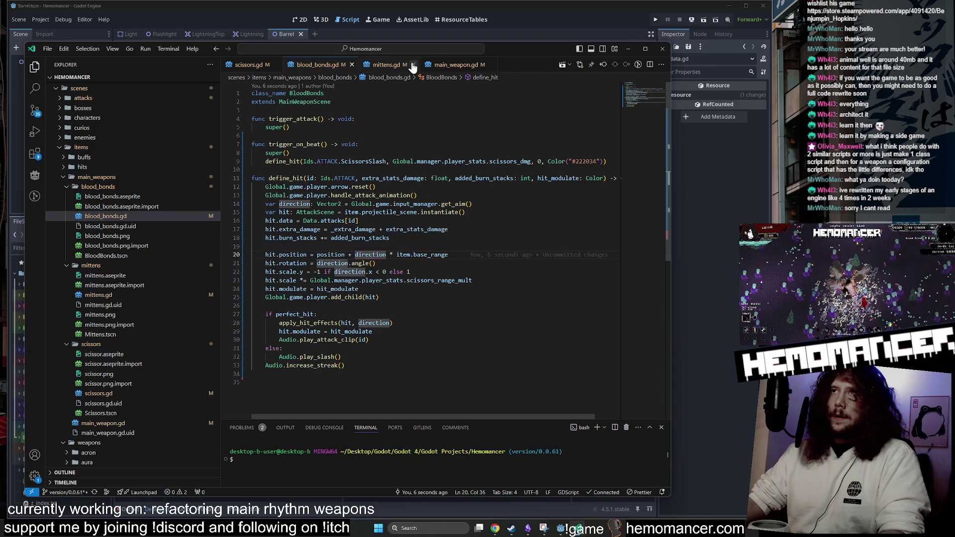
click(313, 66)
click(264, 67)
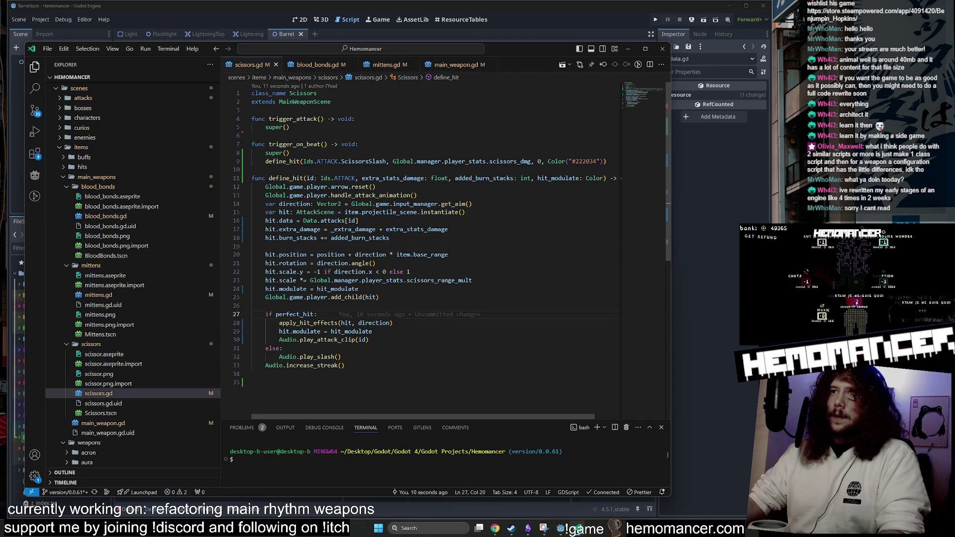
mouse_move(345, 365)
mouse_down()
mouse_move(259, 318)
mouse_move(251, 178)
mouse_up()
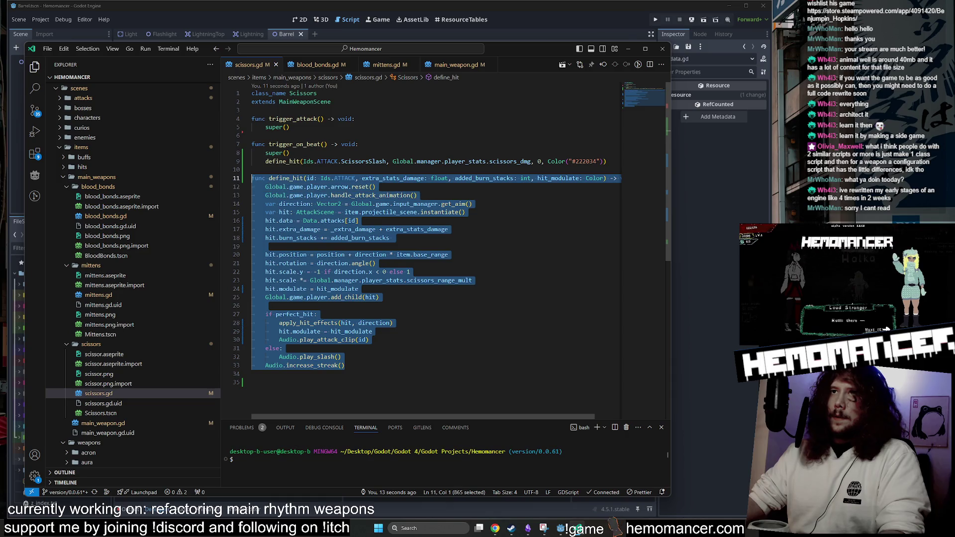
Move define_hit from scissors.gd to above trigger_attack in main_weapon.gd, and save scissors.gd.
key(ctrl+x)
click(455, 65)
click(356, 364)
scroll(356, 364, down, 2)
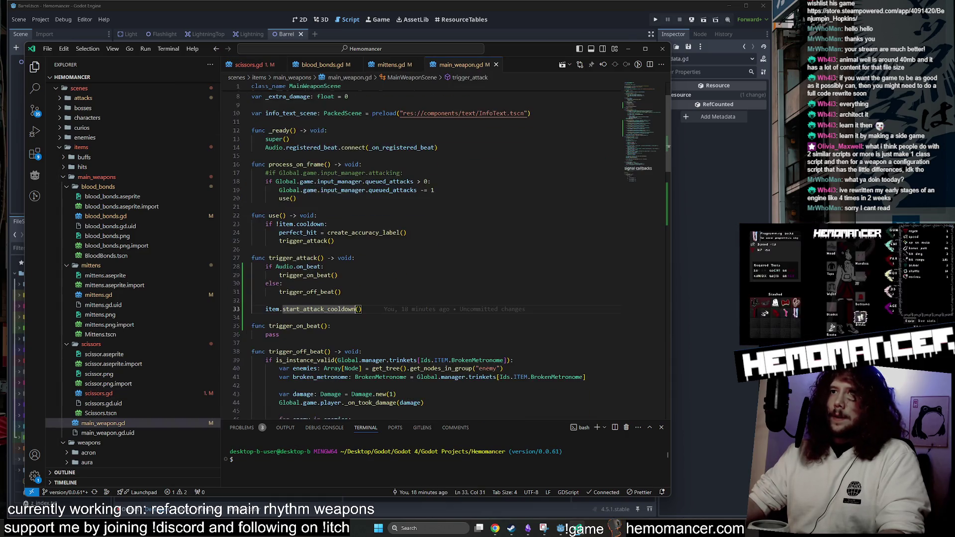
scroll(422, 249, down, 2)
key(shift+Up)
key(shift+Up)
key(shift+Up)
key(shift+Home)
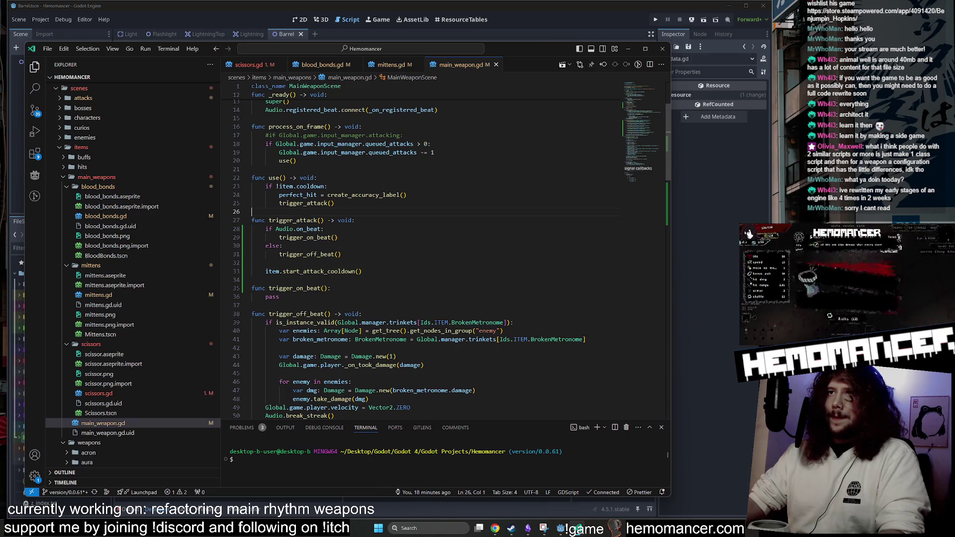
key(ctrl+v)
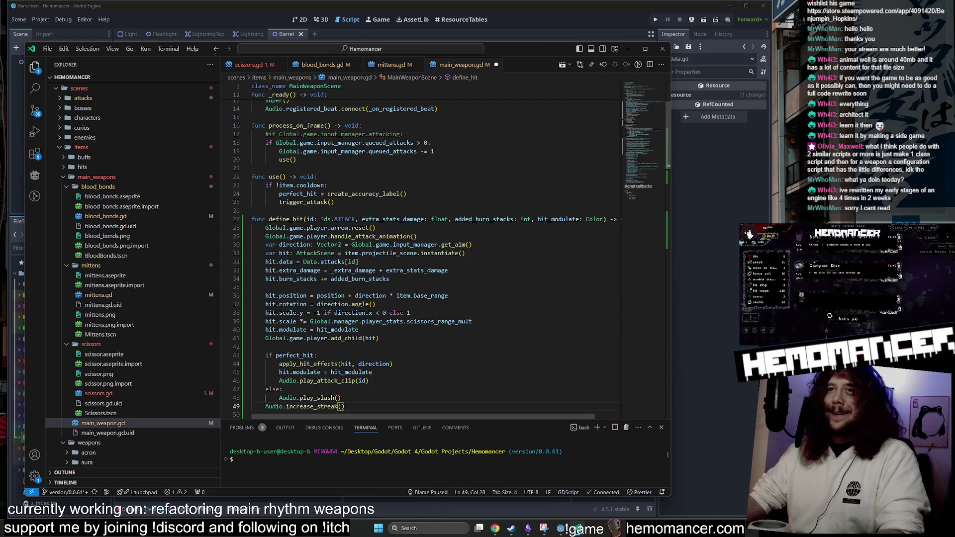
scroll(423, 248, down, 2)
click(269, 64)
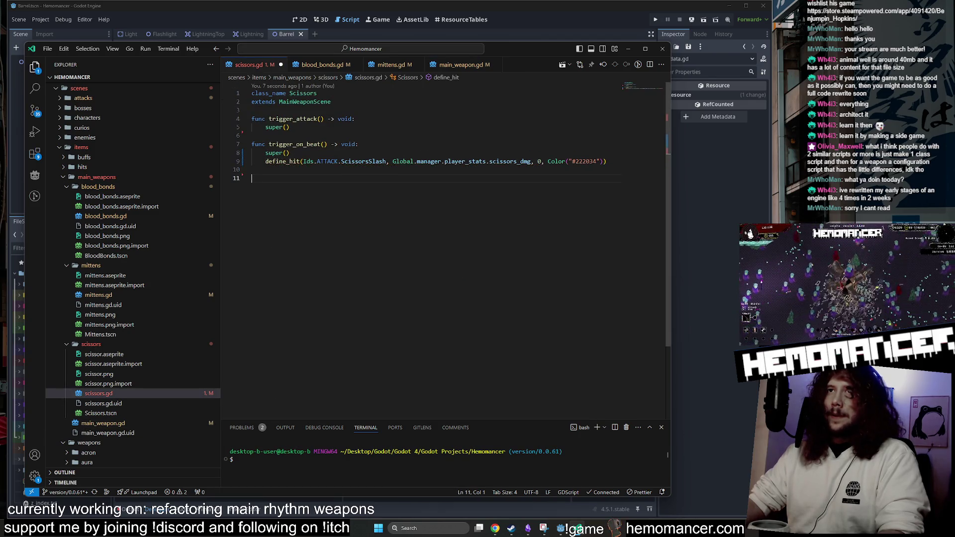
key(ctrl+s)
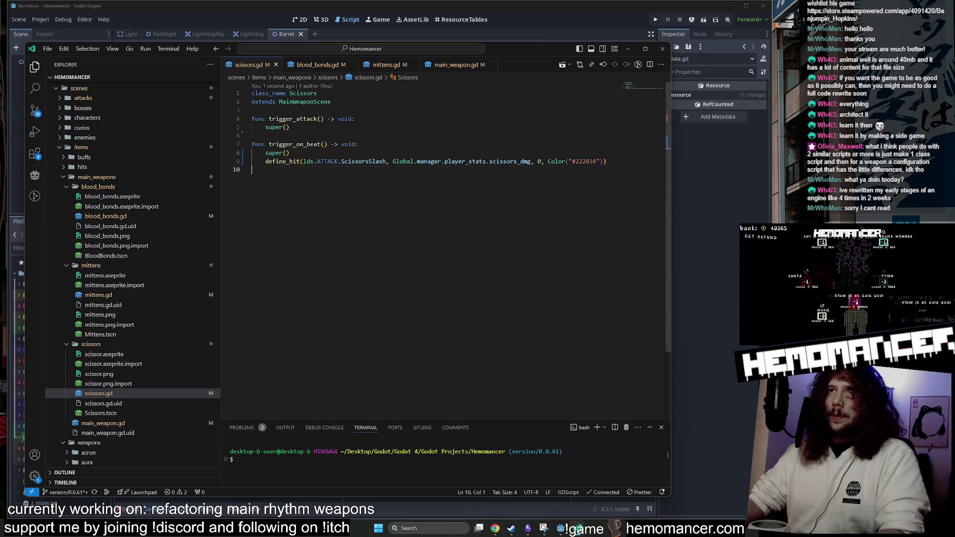
Delete the leftover define_hit code from blood_bonds.gd and mittens.gd.
click(312, 66)
key(ctrl+shift+End)
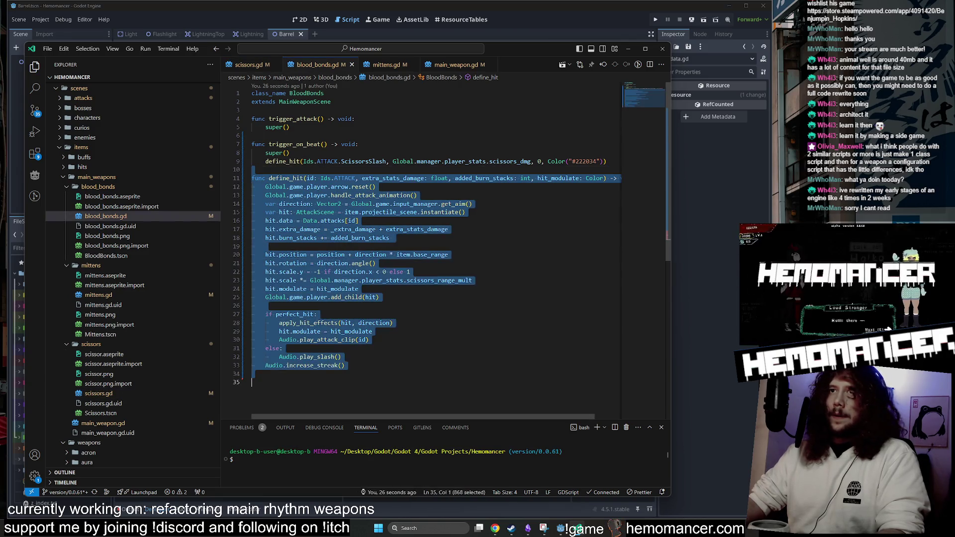
key(Delete)
click(376, 66)
key(ctrl+shift+End)
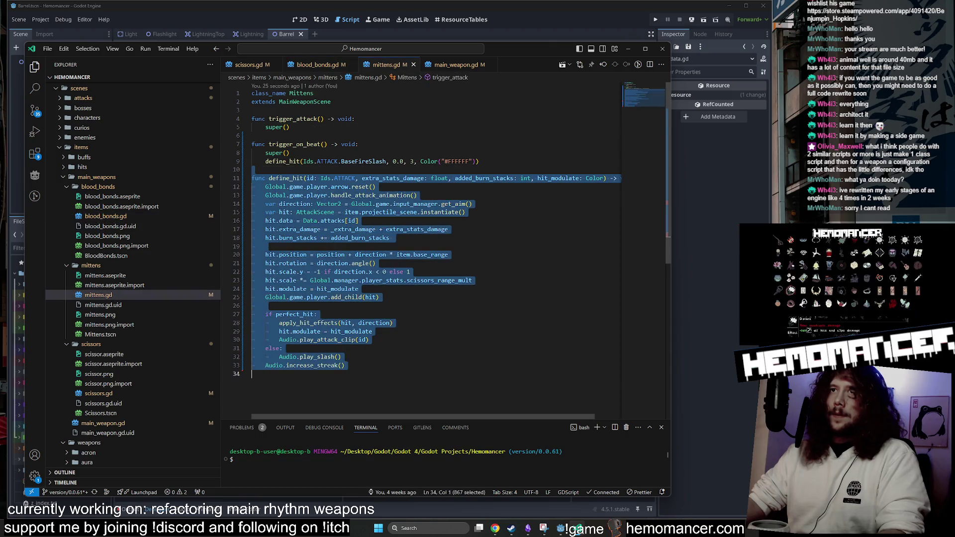
key(Delete)
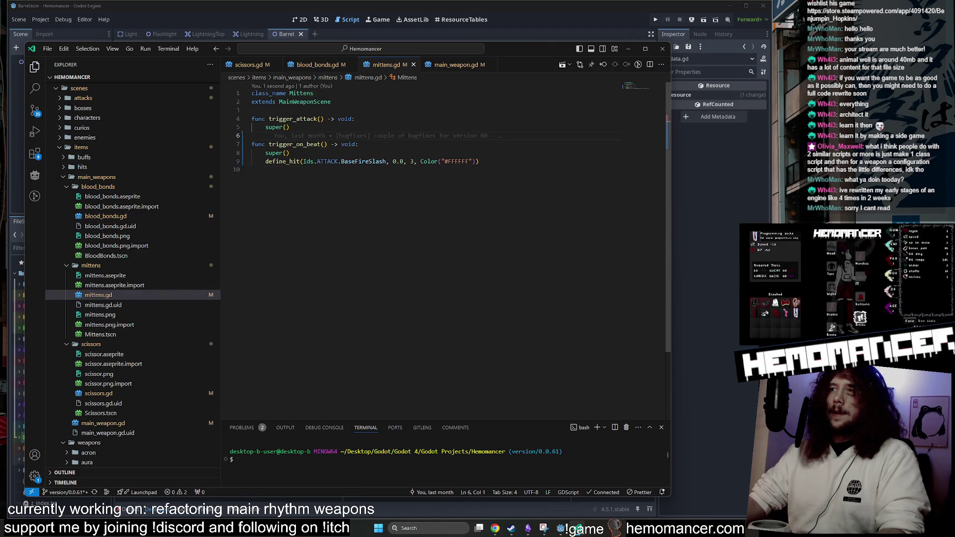
Compare the edited scissors.gd, blood_bonds.gd and mittens.gd scripts.
click(290, 66)
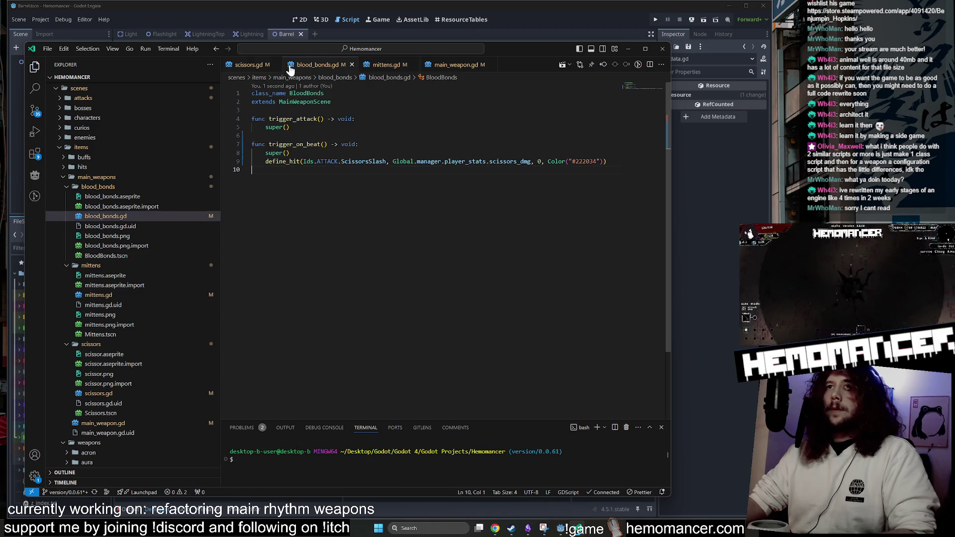
click(249, 65)
click(315, 65)
click(387, 65)
click(316, 65)
click(249, 65)
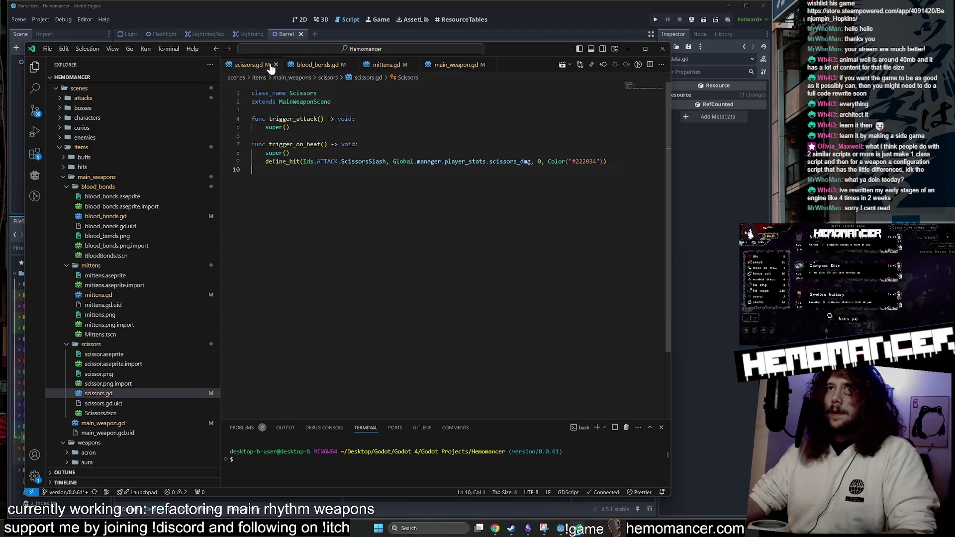
click(316, 65)
click(387, 66)
click(315, 65)
click(251, 65)
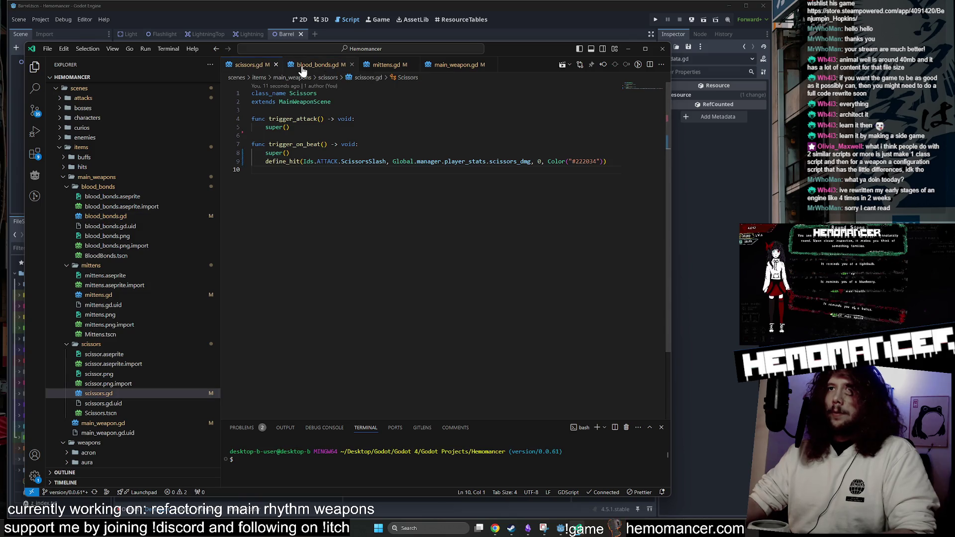
click(316, 65)
click(387, 65)
click(316, 65)
click(248, 65)
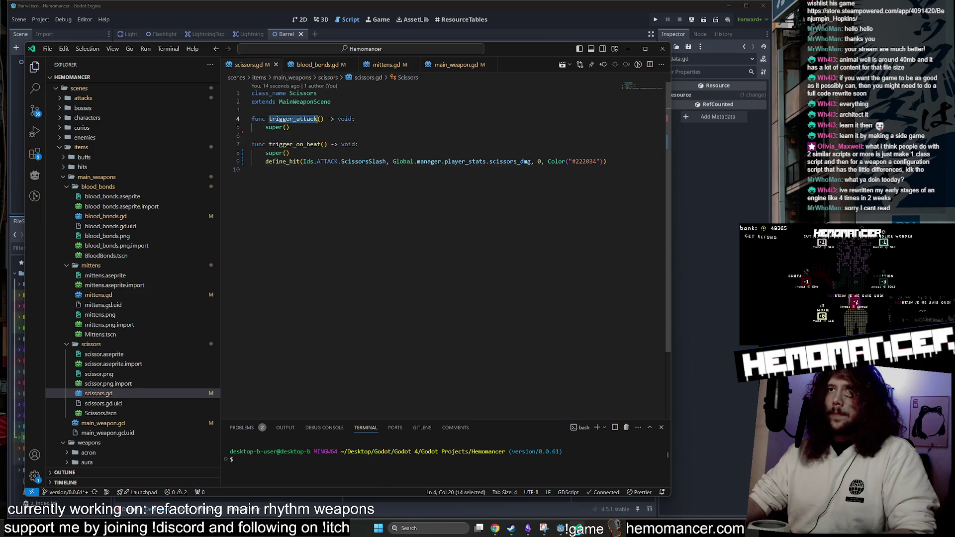
Pick out the trigger_attack and trigger_on_beat names in scissors.gd and compare them with the other weapon scripts.
double_click(295, 145)
double_click(295, 145)
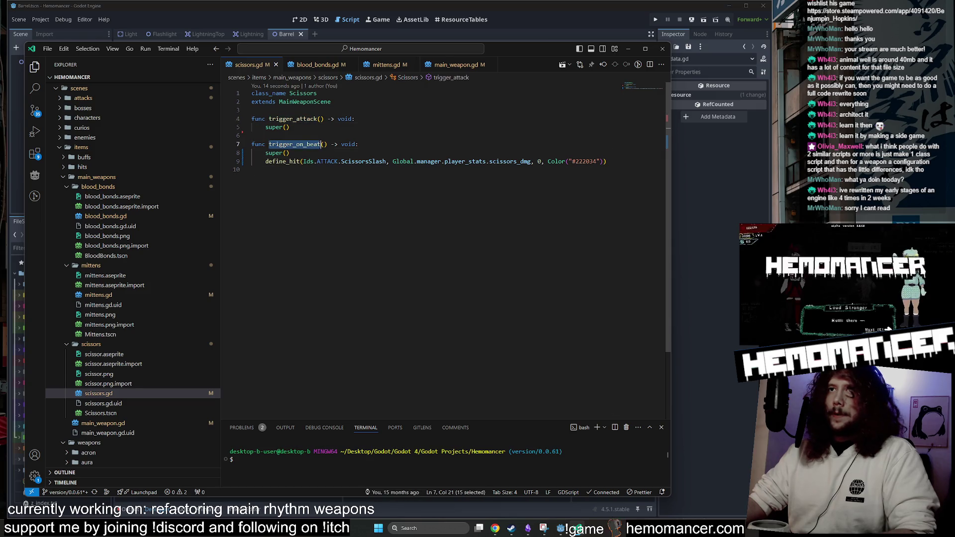
click(311, 66)
click(246, 65)
click(316, 66)
click(379, 66)
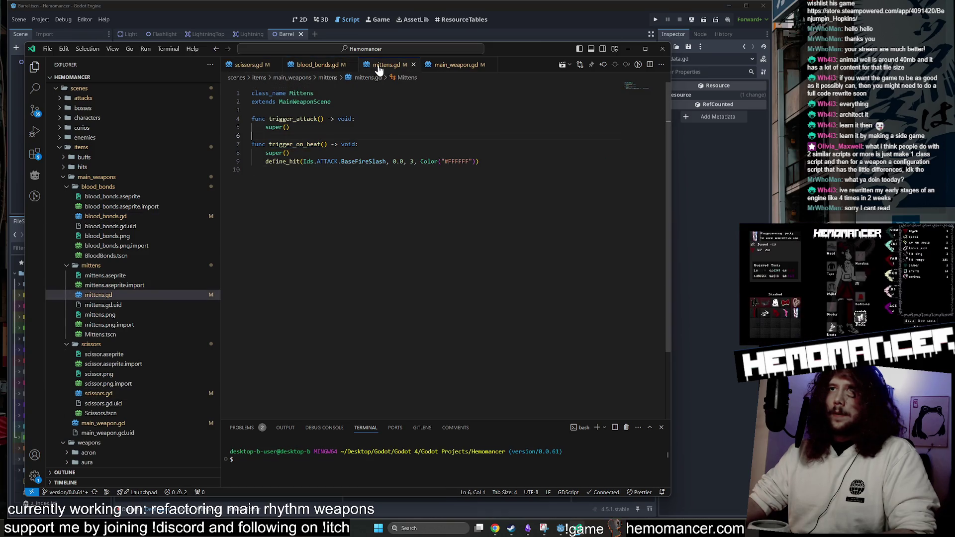
Select the trigger_attack function in mittens.gd, then check the moved define_hit in main_weapon.gd.
key(shift+Up)
key(shift+Up)
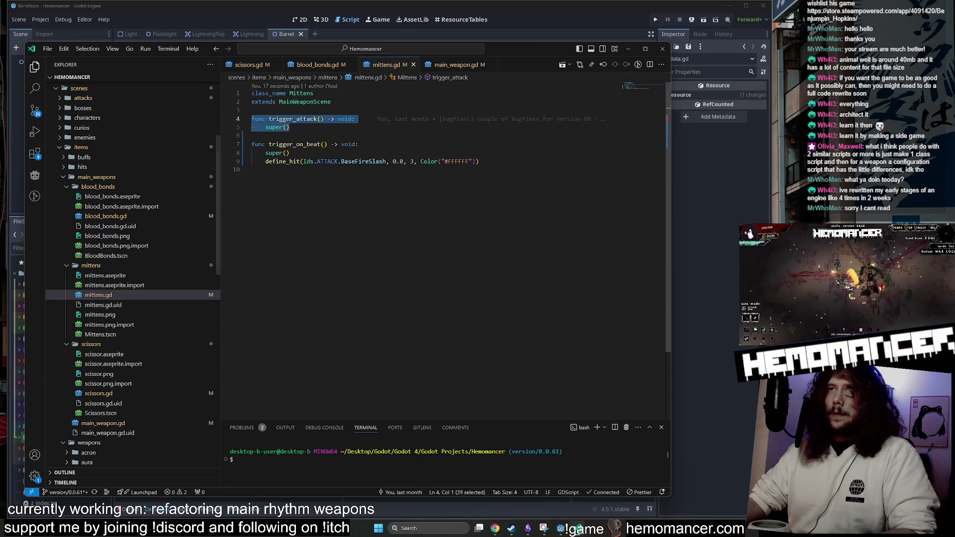
key(End)
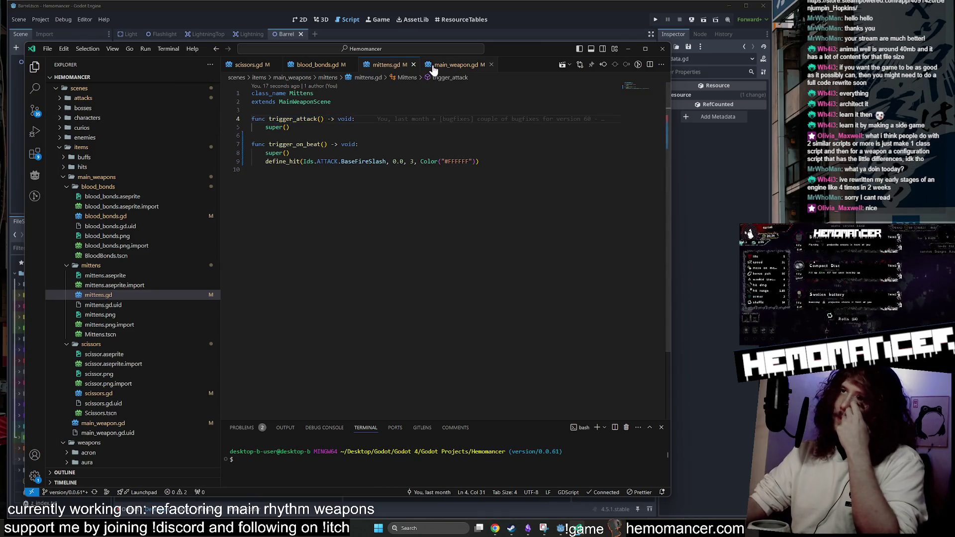
key(Down)
key(End)
key(shift+Up)
key(shift+Home)
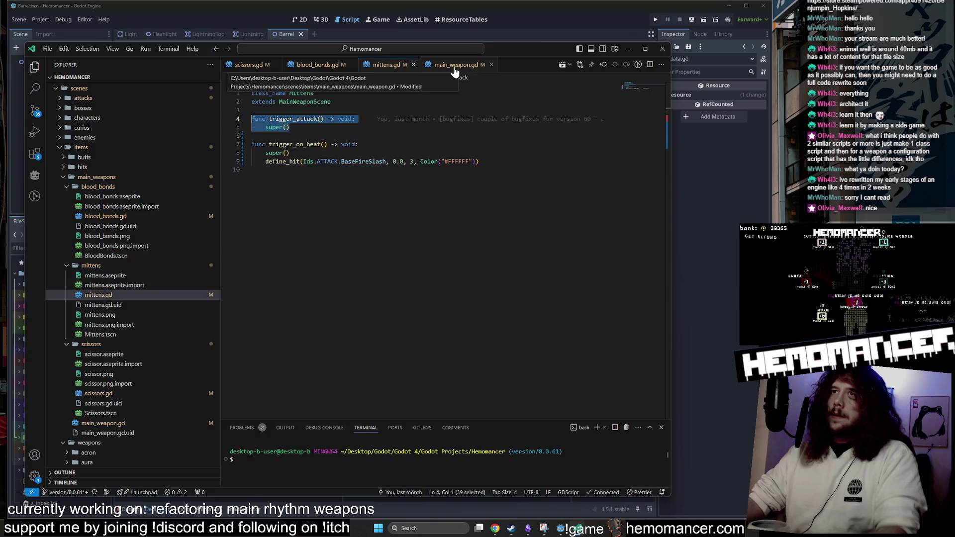
key(Down)
key(shift+End)
key(shift+Up)
key(shift+Home)
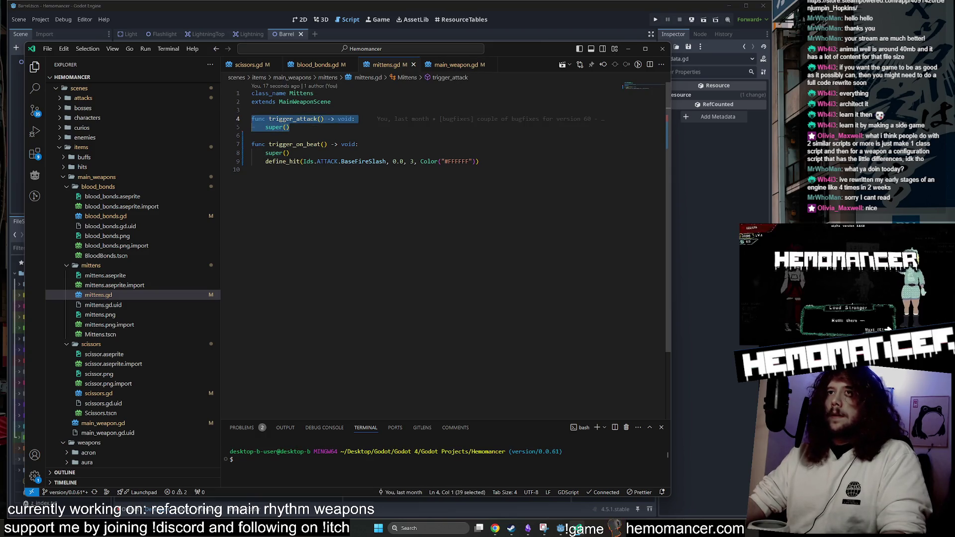
click(444, 68)
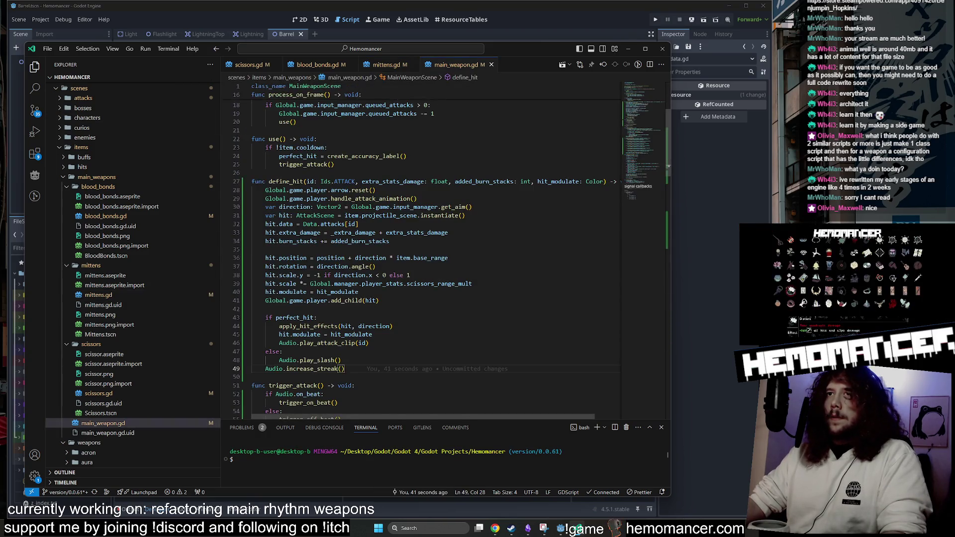
scroll(423, 249, down, 10)
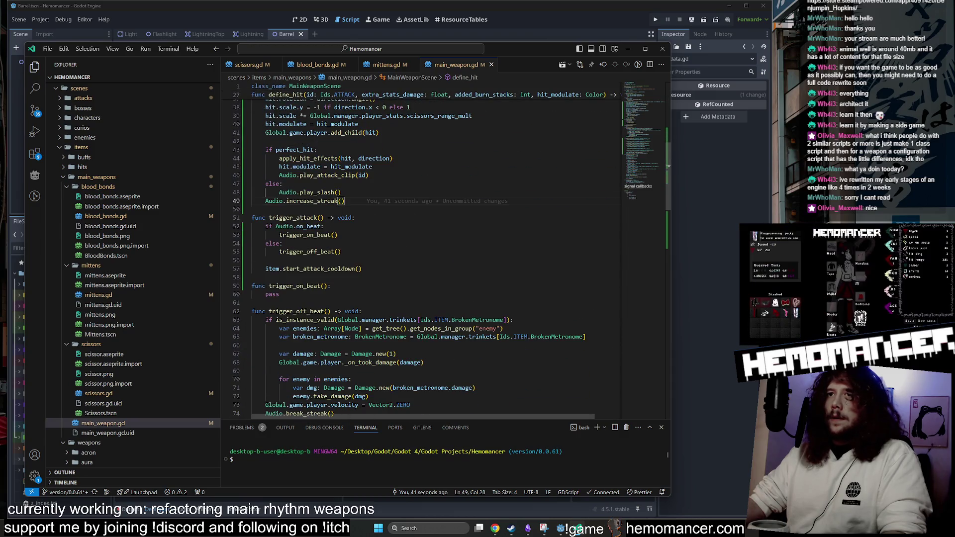
Delete the trigger_attack override from blood_bonds.gd, scissors.gd and mittens.gd.
click(317, 68)
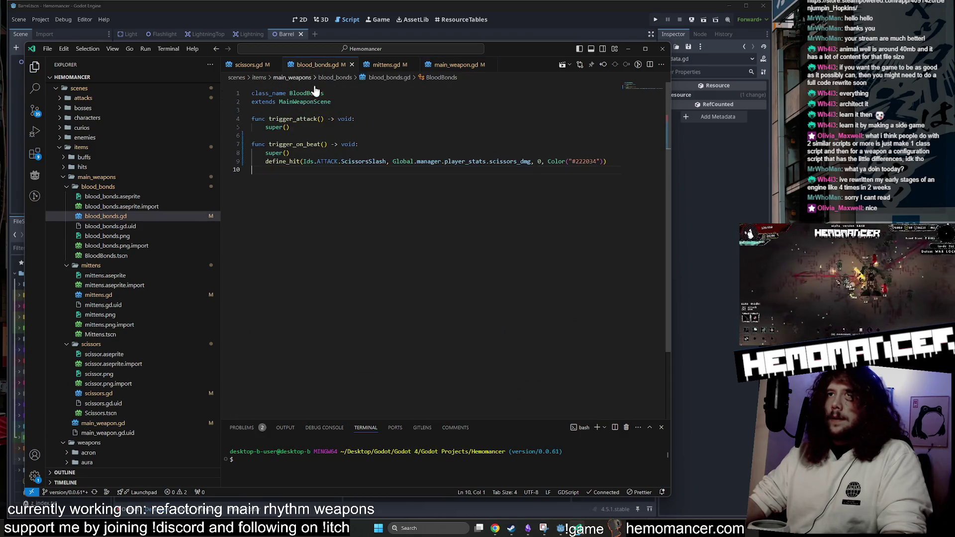
key(shift+Up)
key(shift+Up)
key(Delete)
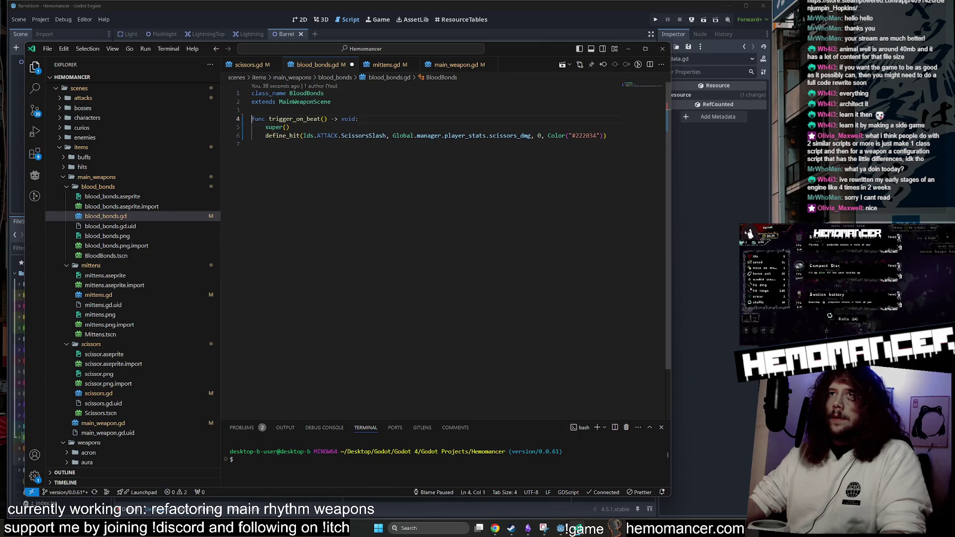
click(249, 65)
key(shift+Up)
key(shift+Up)
key(shift+Up)
key(Delete)
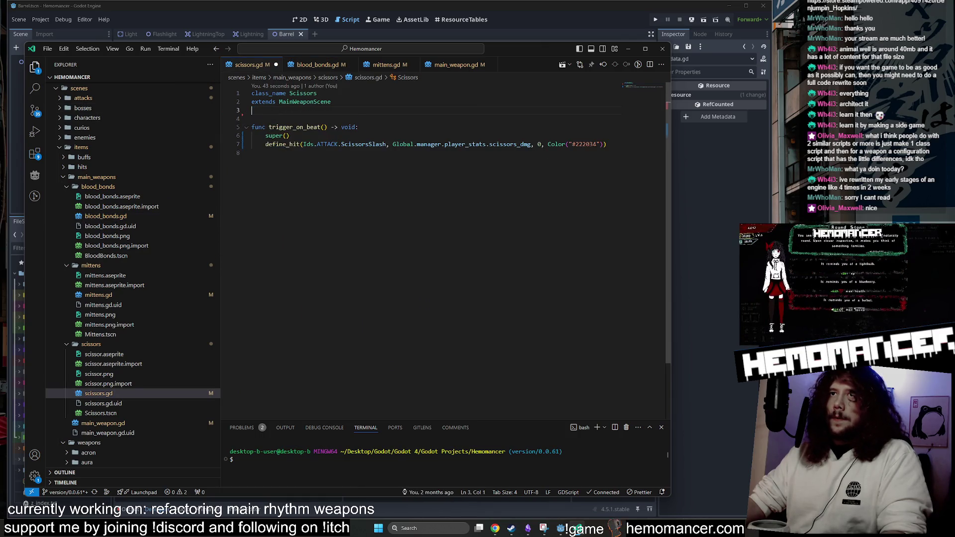
click(387, 65)
key(shift+Up)
key(shift+Up)
key(shift+Up)
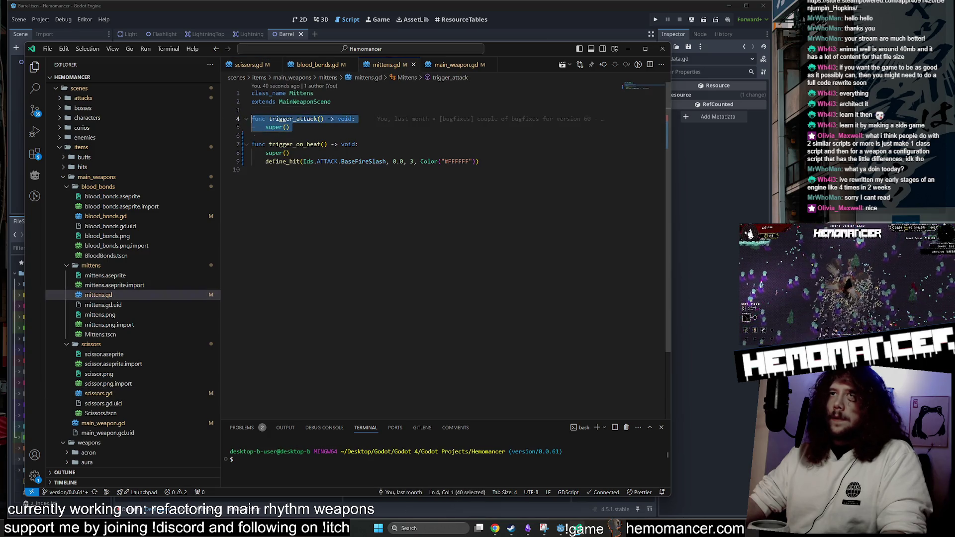
key(Delete)
Review the three edited weapon scripts, finishing on mittens.gd.
click(314, 65)
click(246, 65)
click(319, 65)
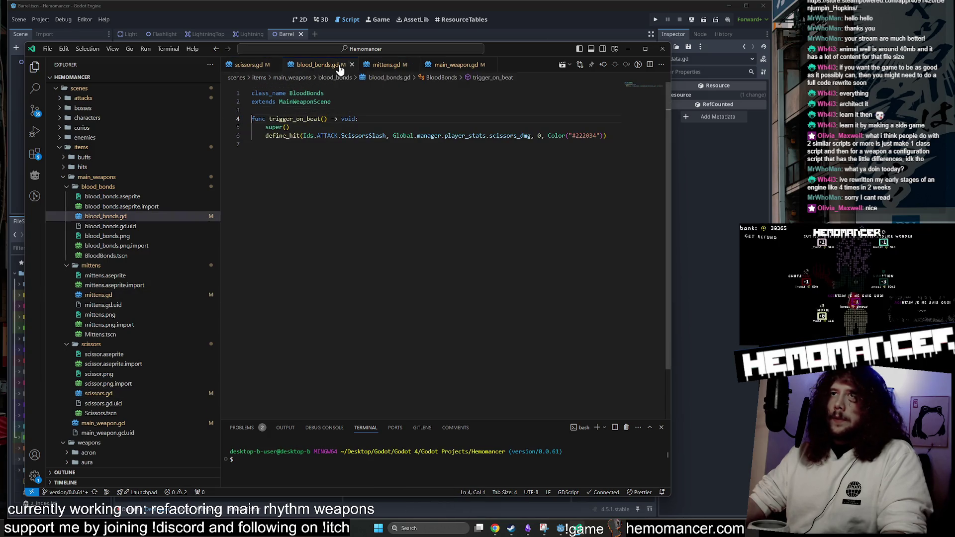
click(386, 65)
click(314, 66)
click(234, 66)
click(313, 65)
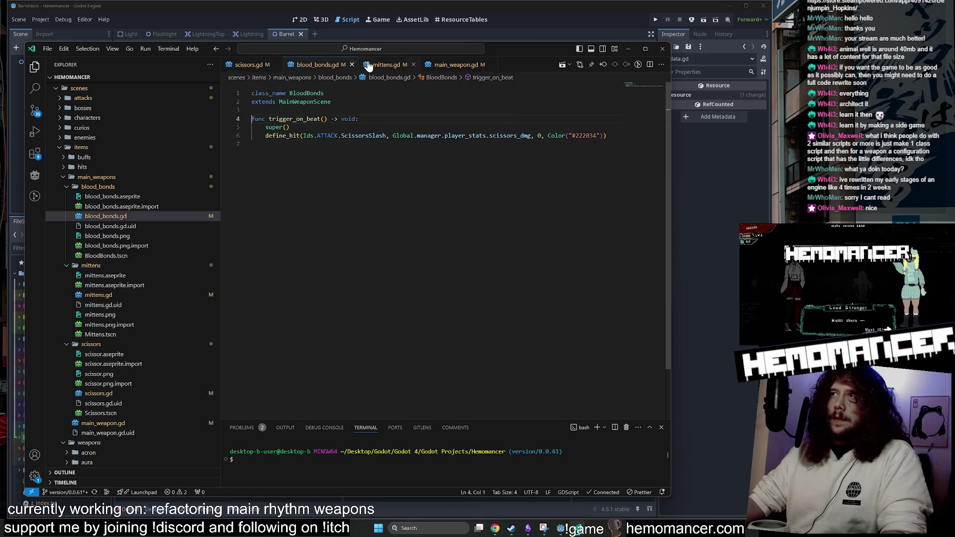
click(386, 65)
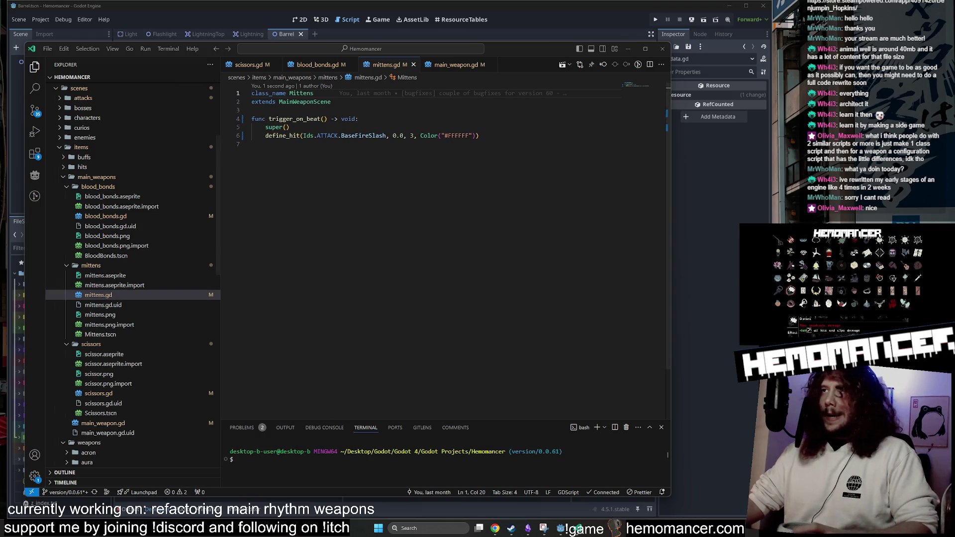
Run the game from the Godot editor with F5 and enlarge its debug window.
click(519, 5)
click(480, 121)
key(F5)
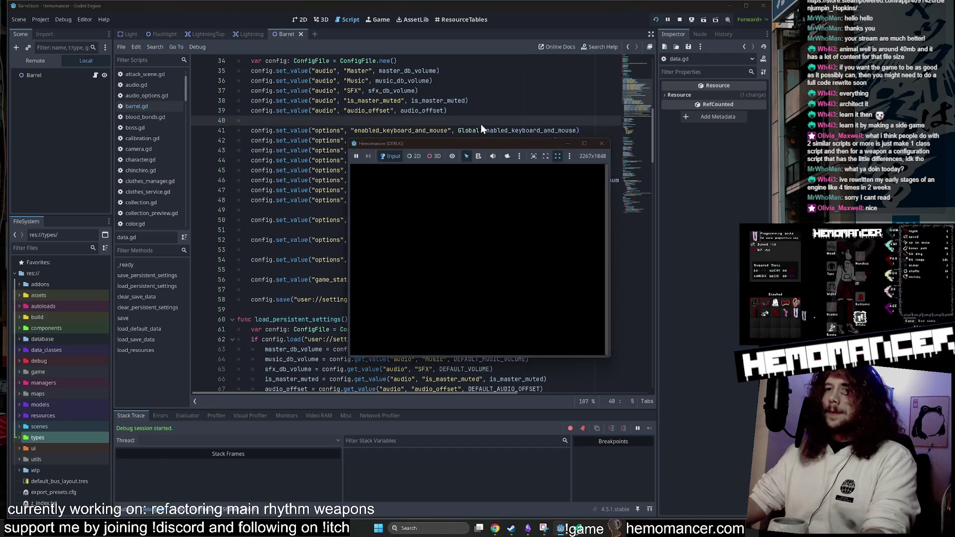
mouse_move(345, 345)
mouse_down()
mouse_move(304, 415)
mouse_move(270, 443)
mouse_move(128, 490)
mouse_up()
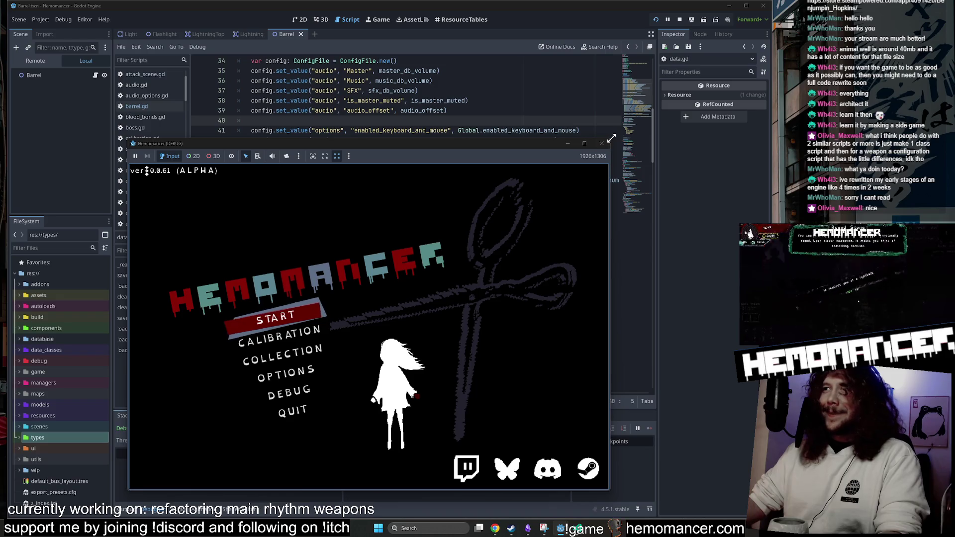
drag(612, 138, 690, 51)
Start a new game, turn off auto-attack, and walk around defeating nearby enemies.
click(281, 271)
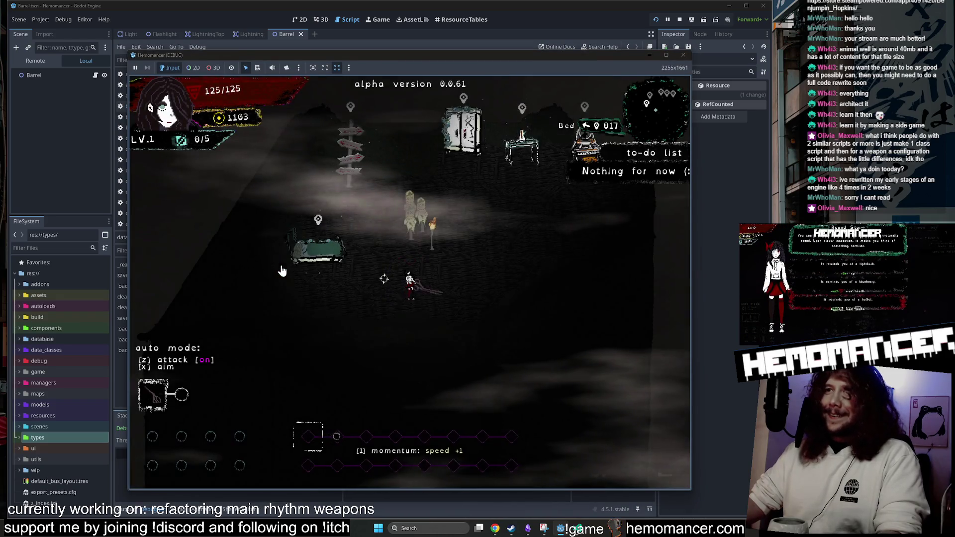
key(z)
key(a)
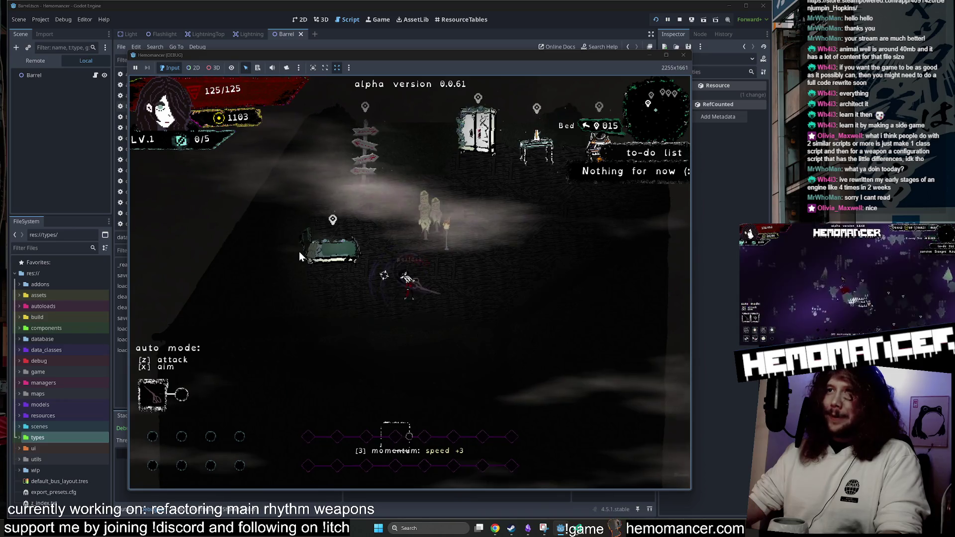
key(w)
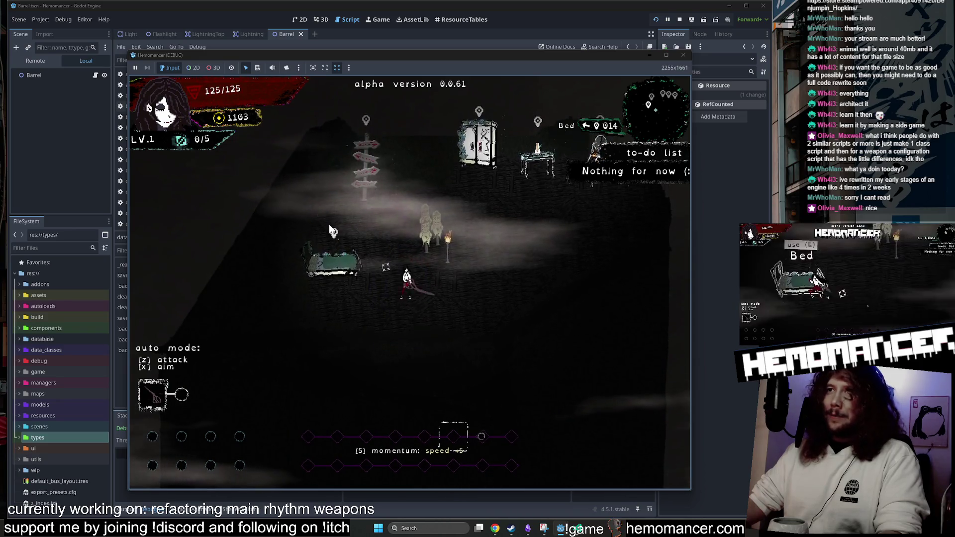
key(w)
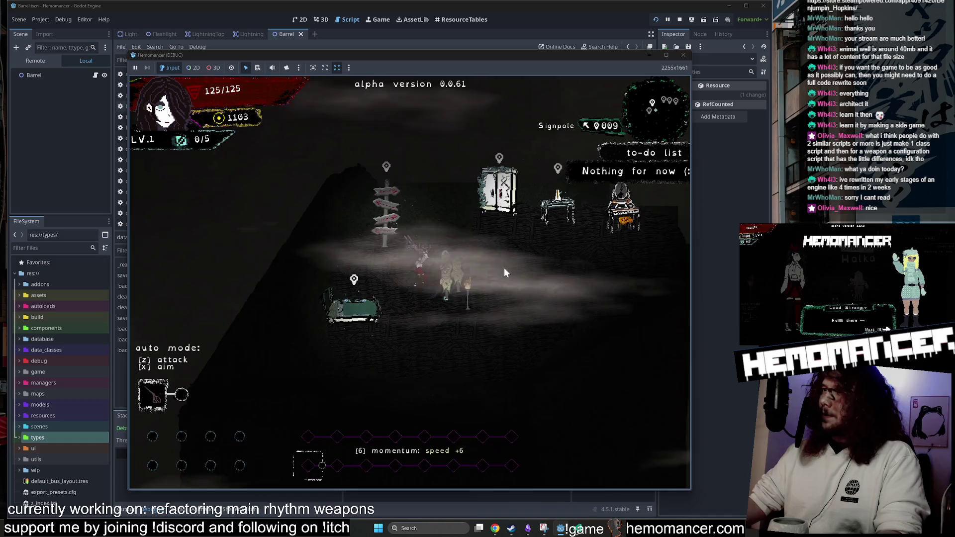
key(s)
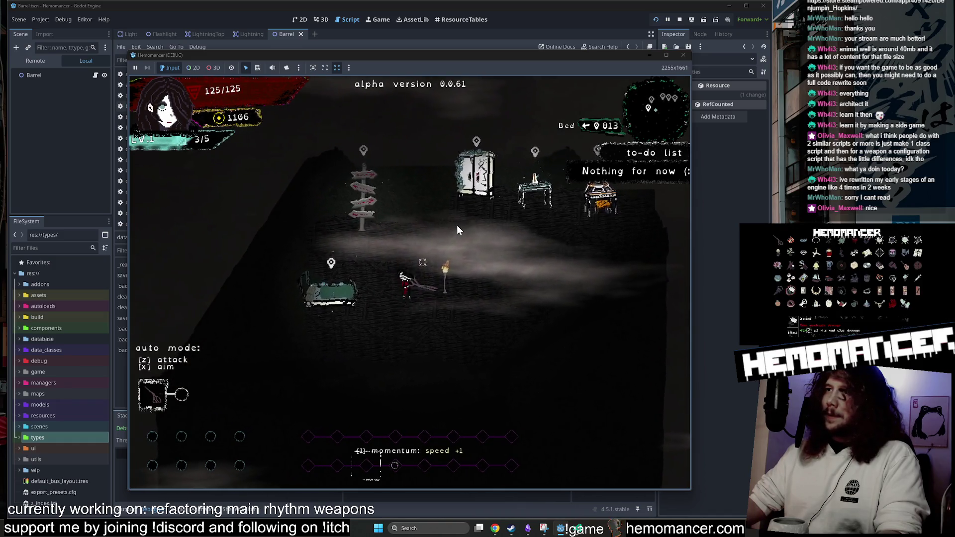
Travel via the signpost to Cheag Amar, walk upward, then quit to the main menu.
key(w)
key(e)
key(Return)
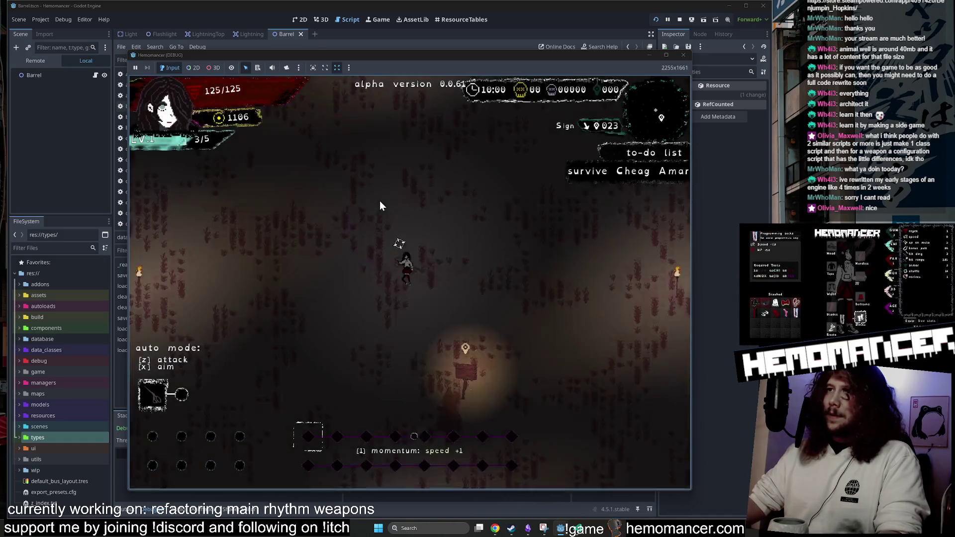
key(w)
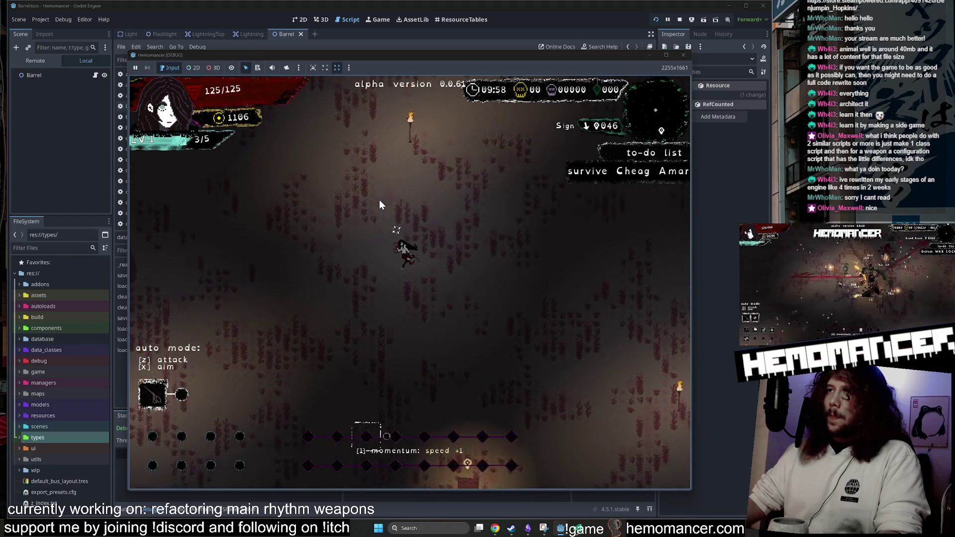
key(w)
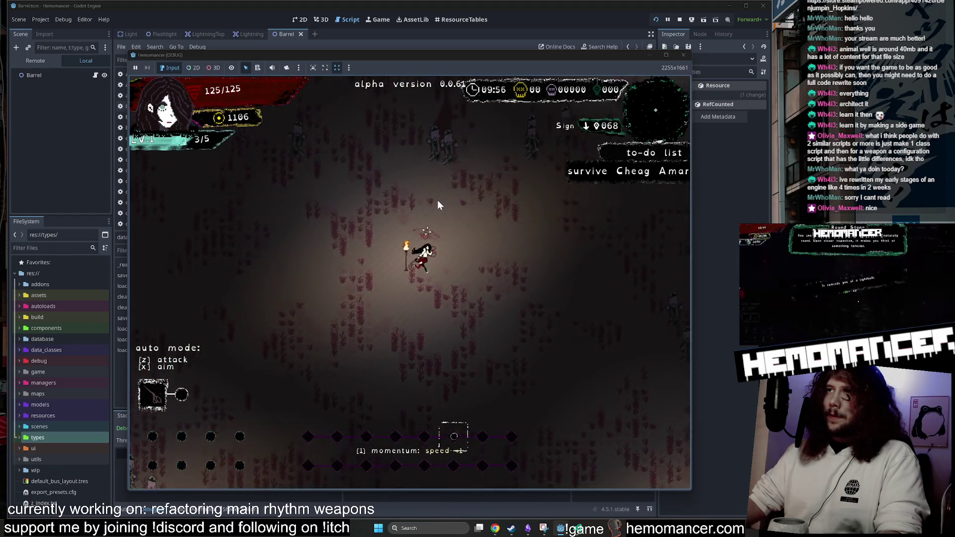
key(Escape)
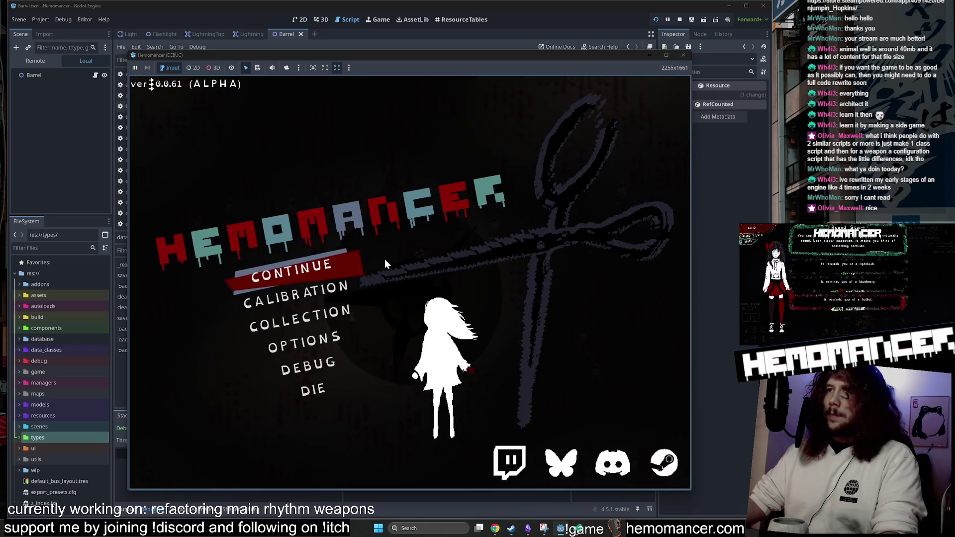
Turn on show damage numbers in Options > Gameplay and return to the main menu.
click(308, 342)
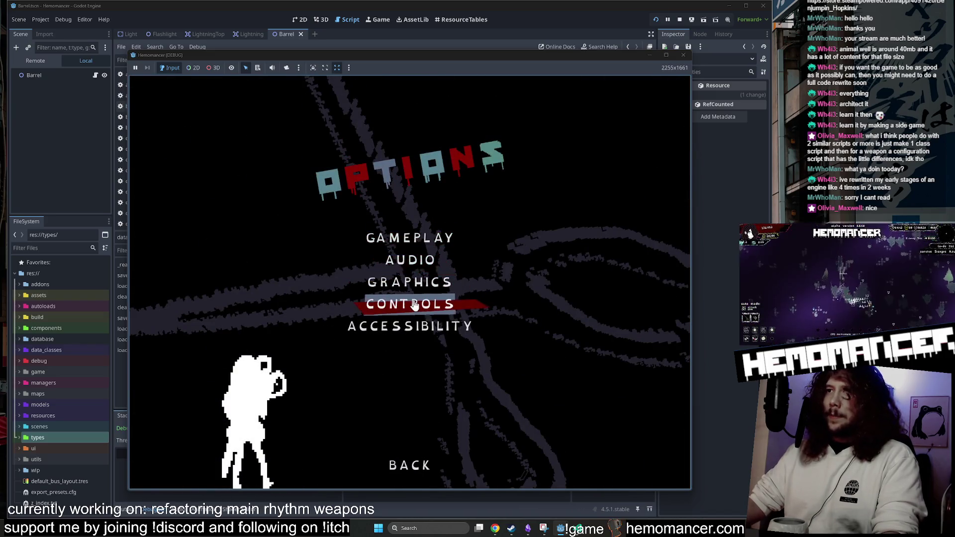
click(418, 238)
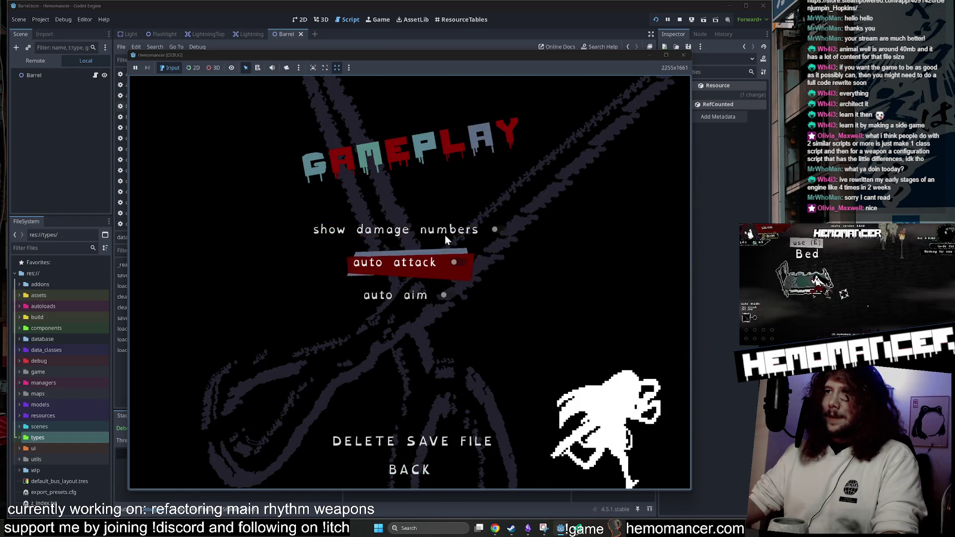
click(446, 235)
click(402, 468)
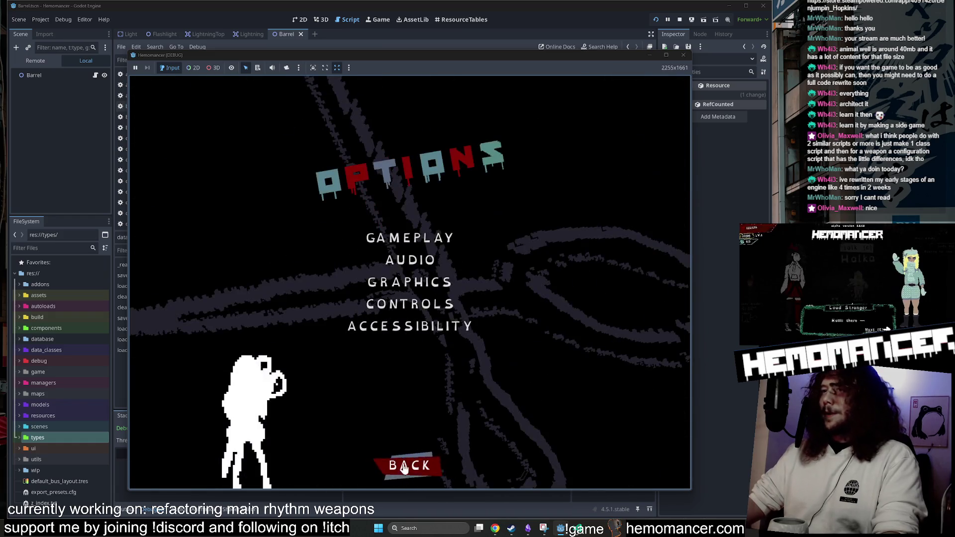
click(404, 469)
Continue the saved game, pick the Football thing and Friendship bracelet, then end the session.
click(343, 275)
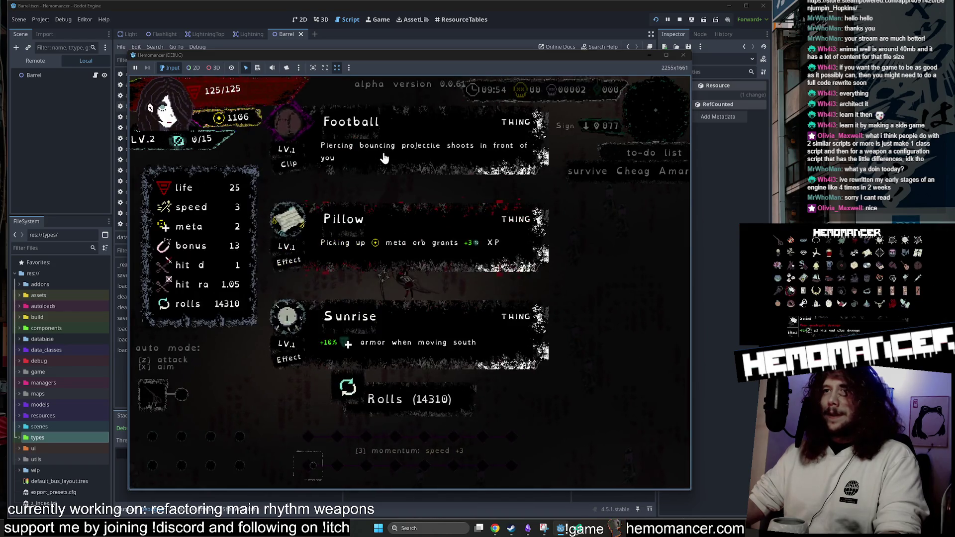
click(384, 158)
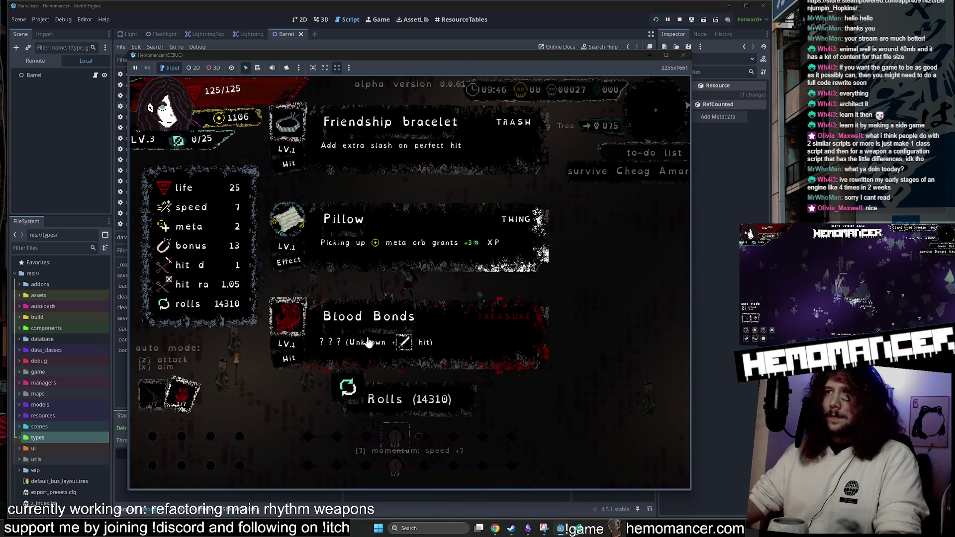
click(391, 144)
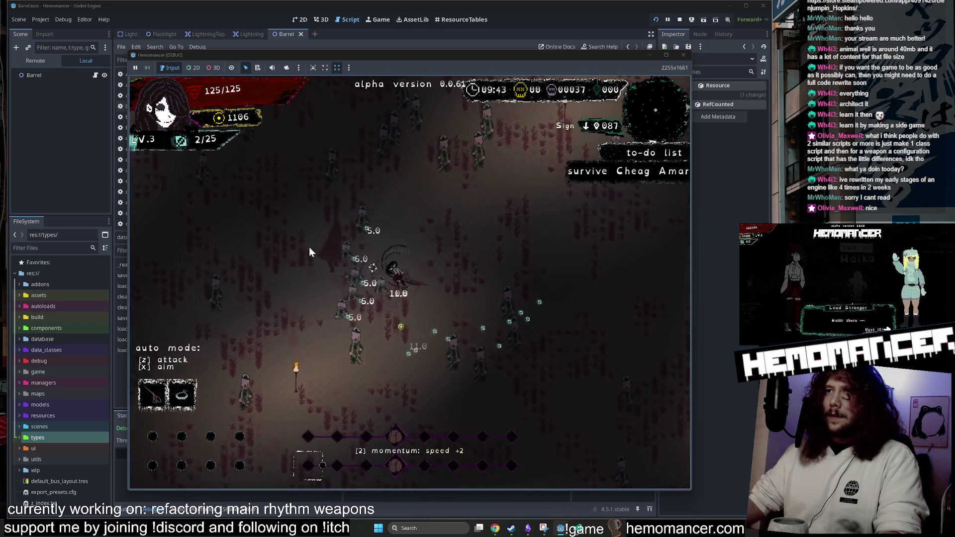
click(679, 57)
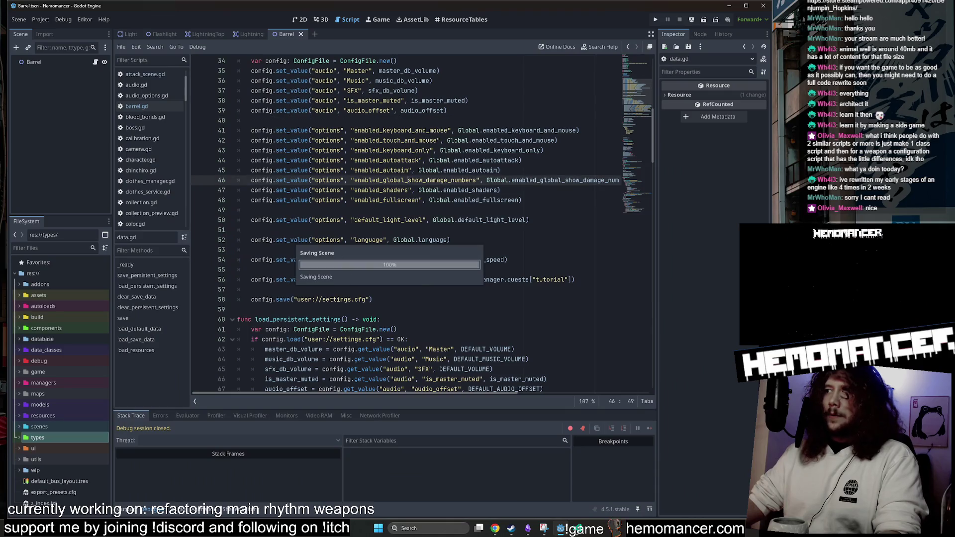
Close the game window and review the blood_bonds.gd, mittens.gd and main_weapon.gd diffs in Source Control.
click(579, 529)
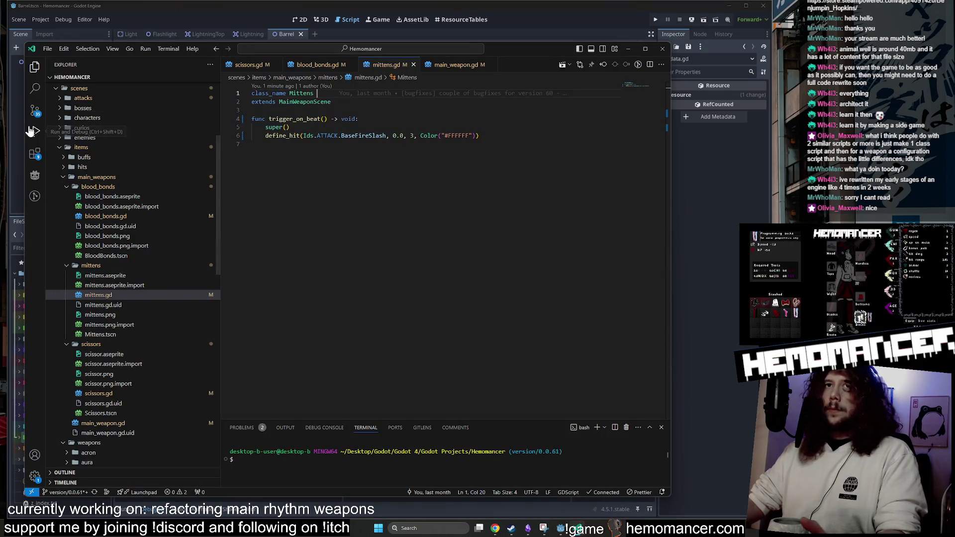
click(35, 110)
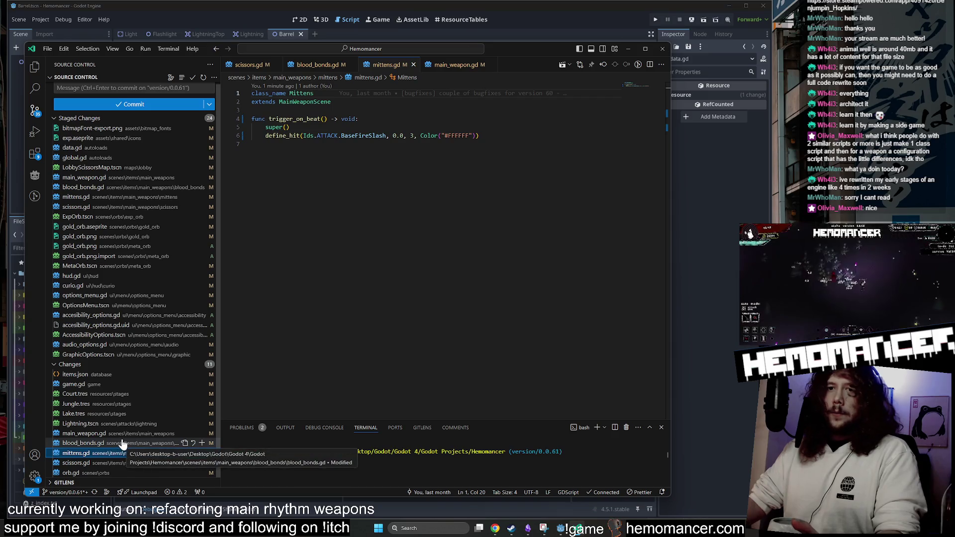
click(123, 444)
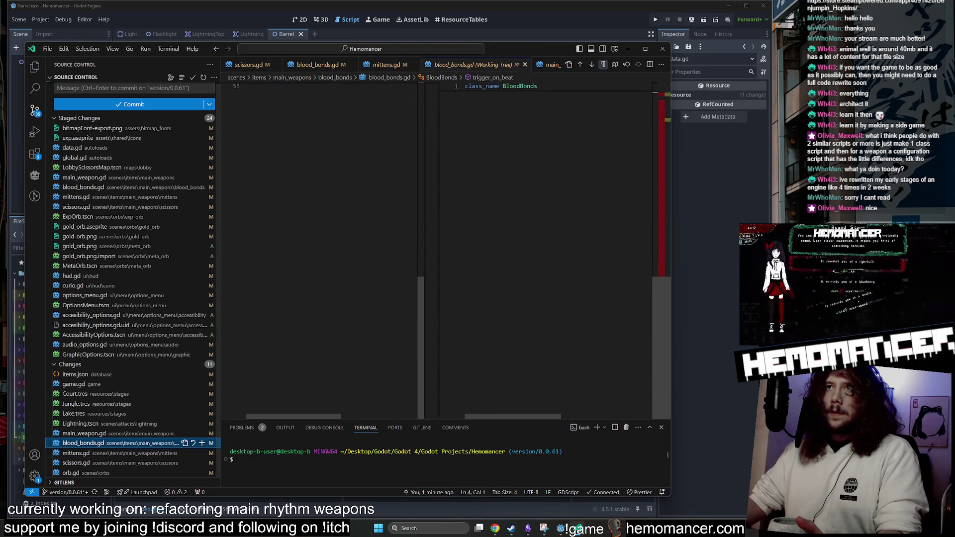
click(128, 454)
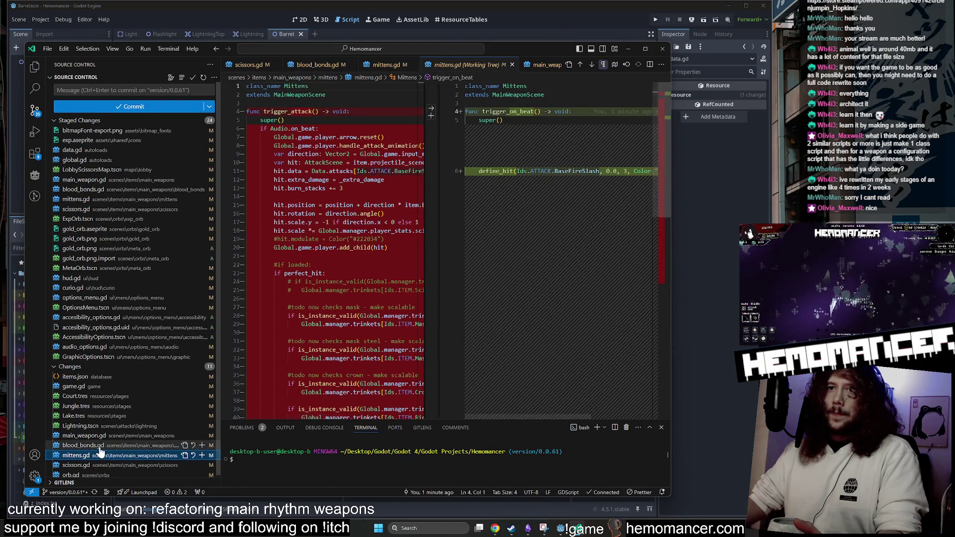
click(87, 435)
scroll(431, 267, down, 15)
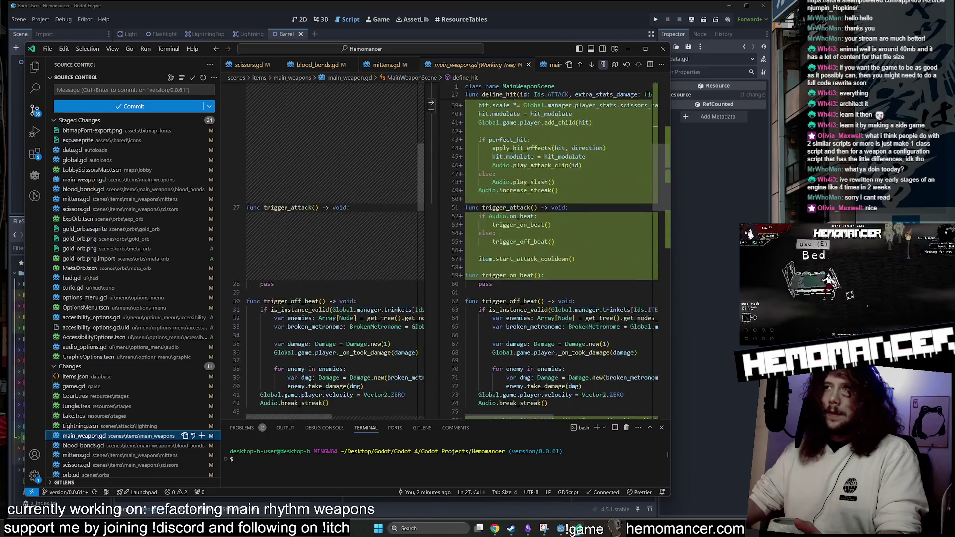
scroll(430, 268, up, 15)
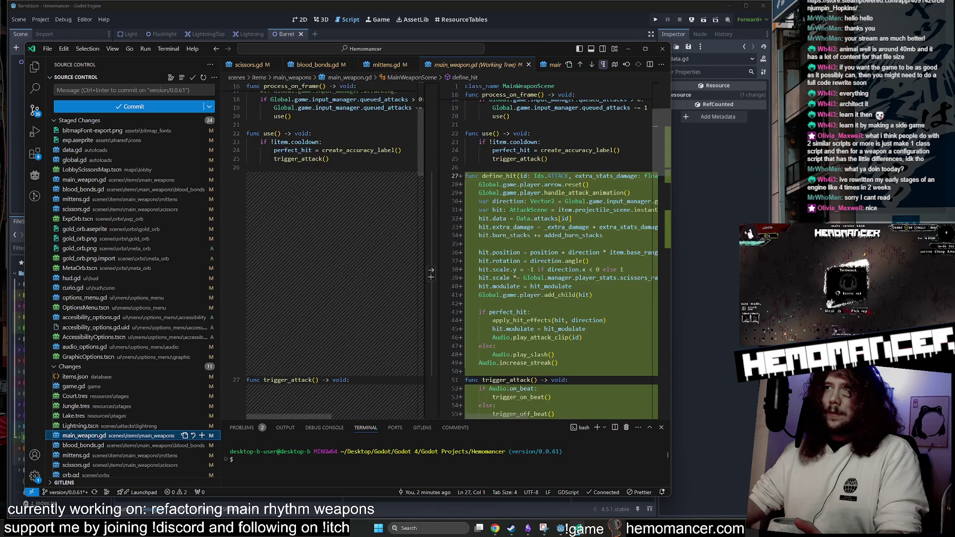
scroll(431, 277, down, 2)
scroll(431, 269, up, 3)
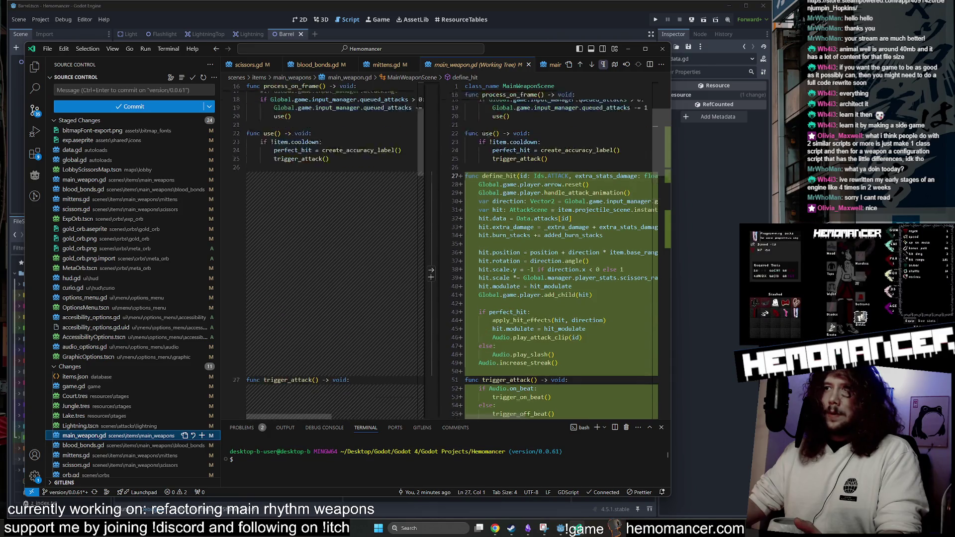
scroll(430, 300, up, 4)
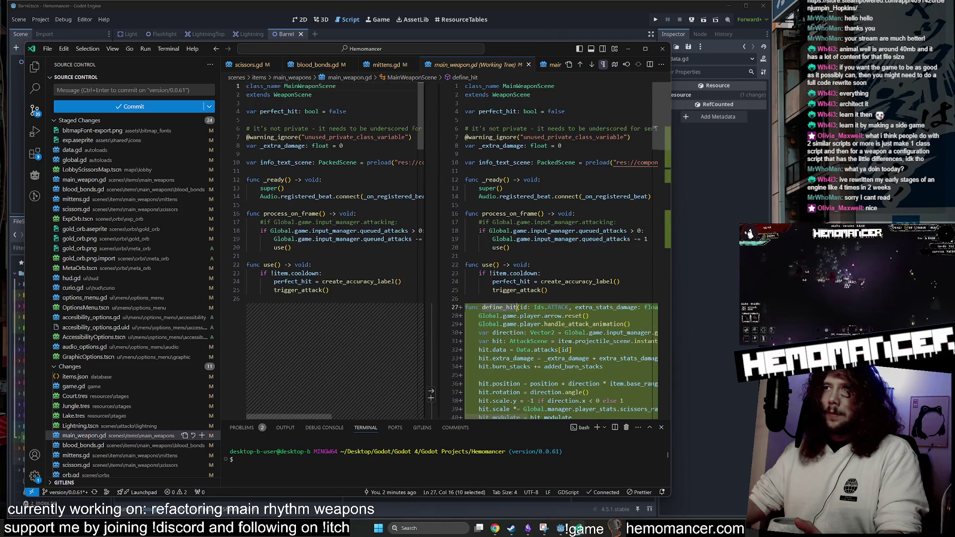
mouse_move(485, 197)
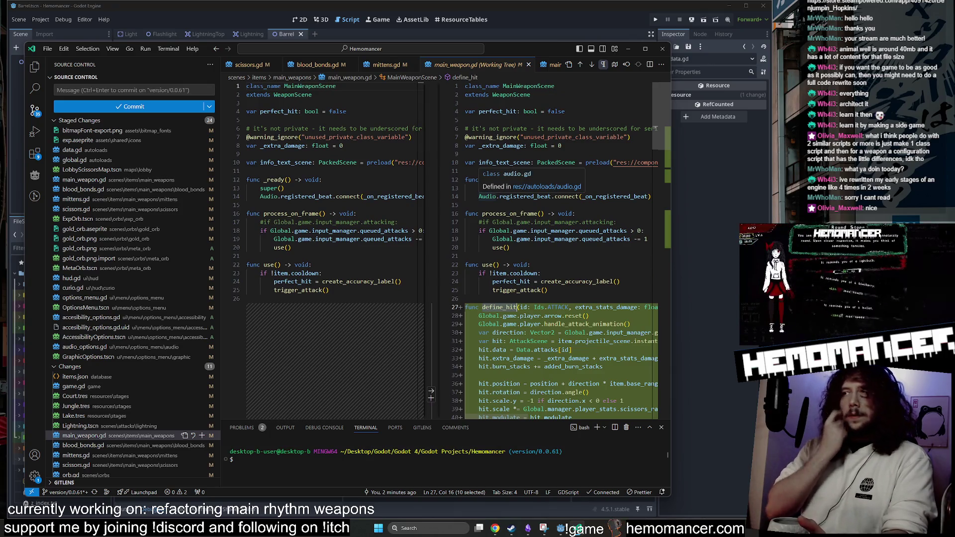
Compare the game.gd, main_weapon.gd, blood_bonds.gd and scissors.gd diffs, ending on main_weapon.gd.
click(94, 388)
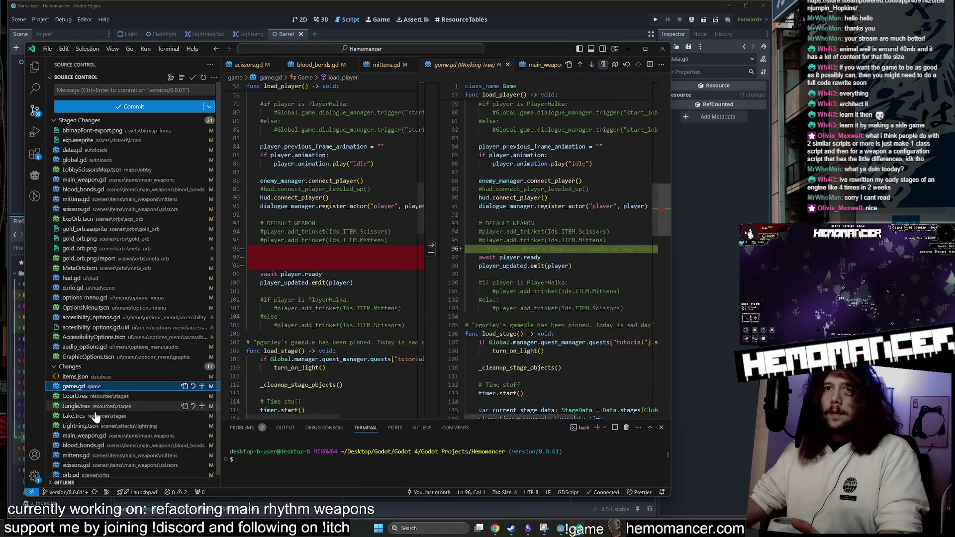
click(84, 436)
scroll(430, 269, down, 10)
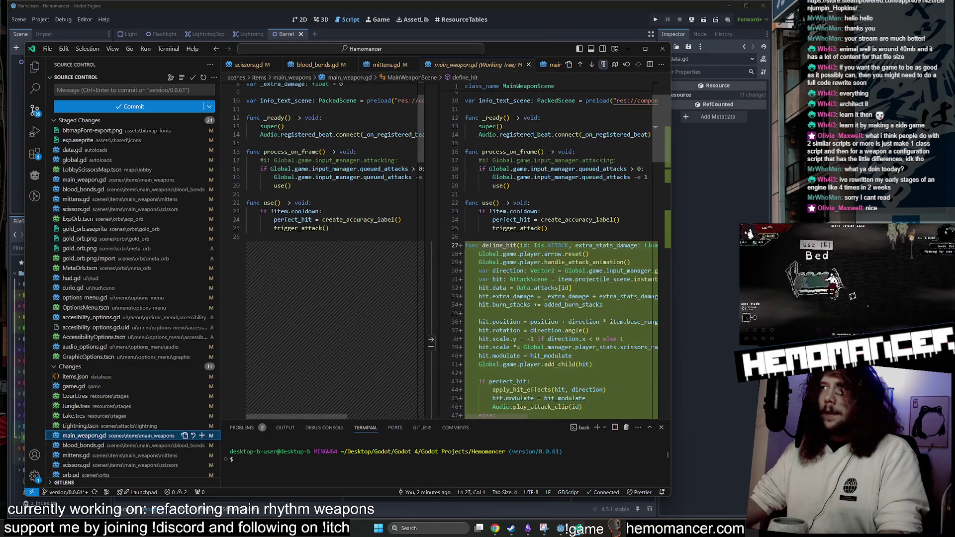
click(100, 445)
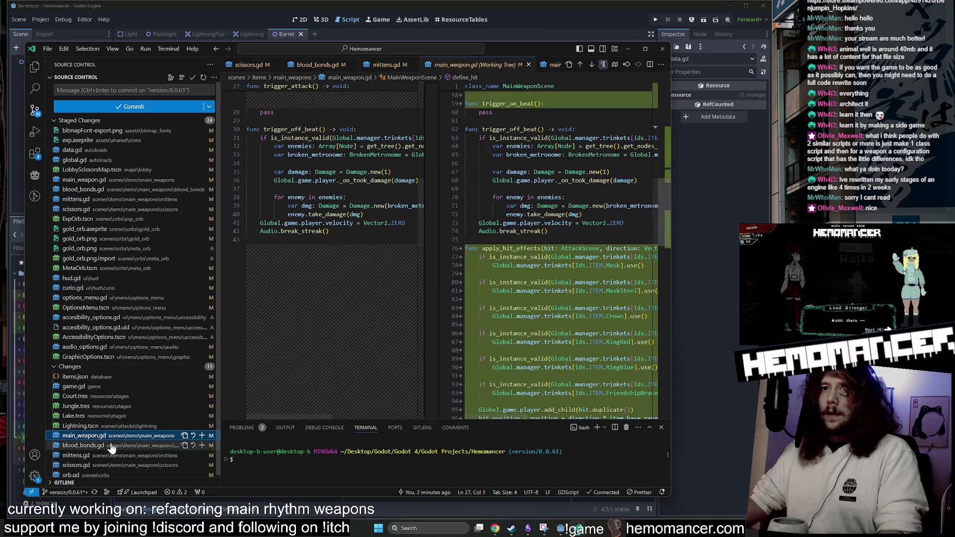
click(107, 466)
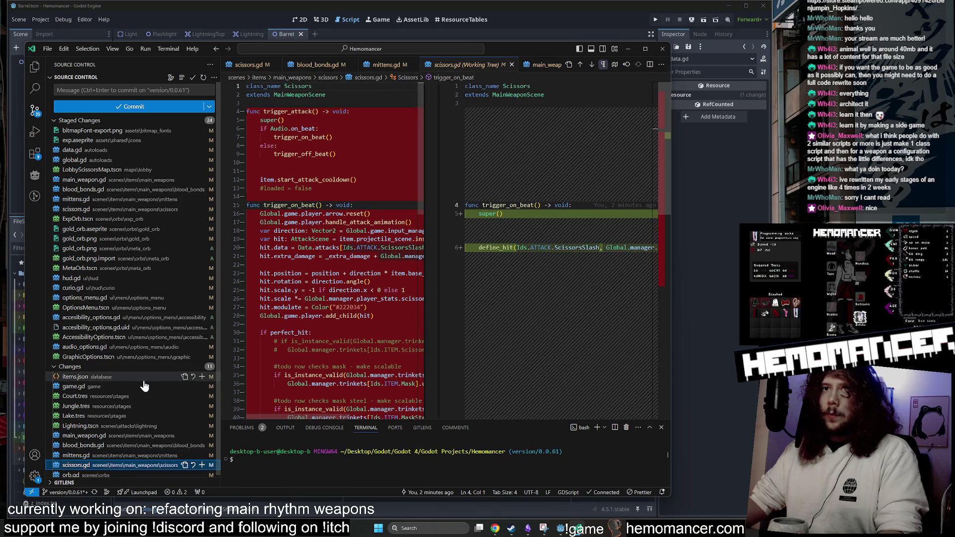
click(131, 389)
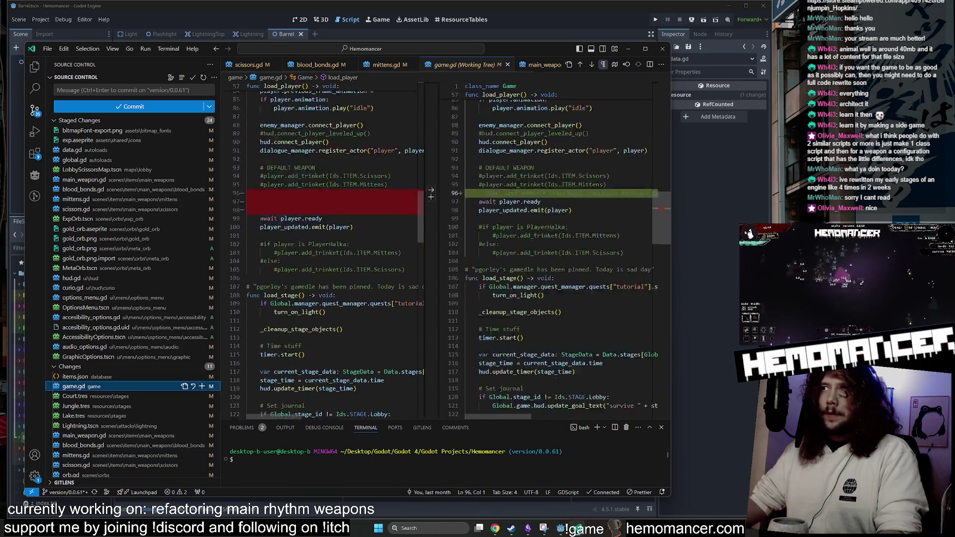
click(120, 465)
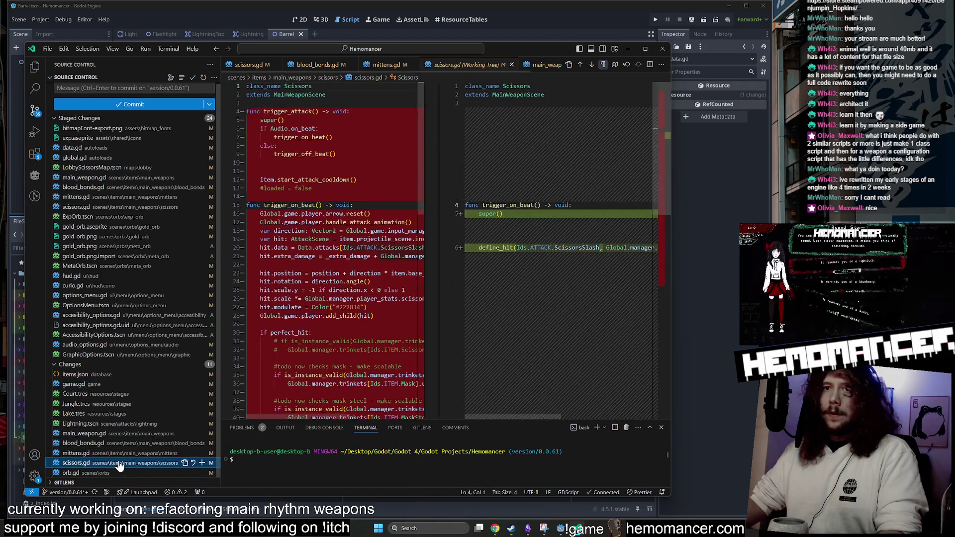
click(96, 436)
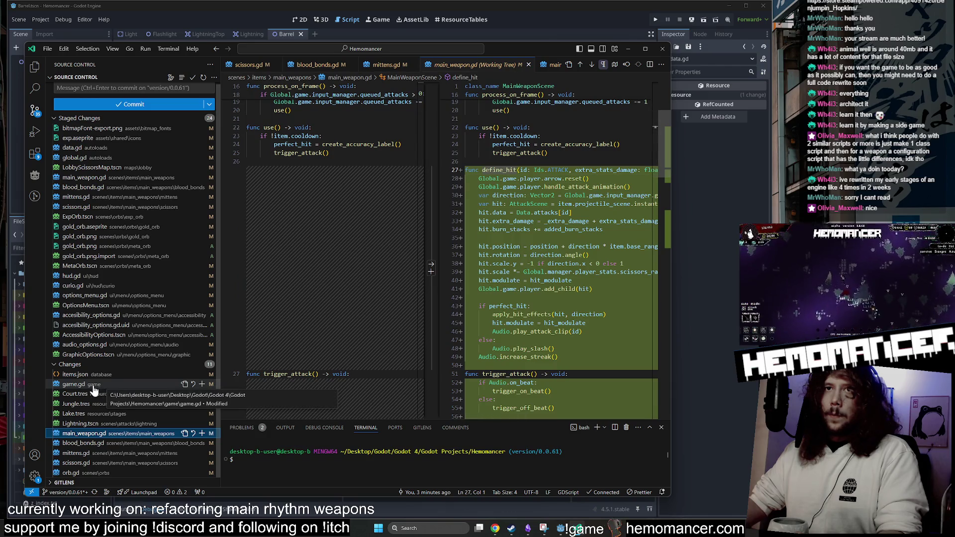
Glance at Godot, then bring Visual Studio Code back with the project-wide search.
click(622, 50)
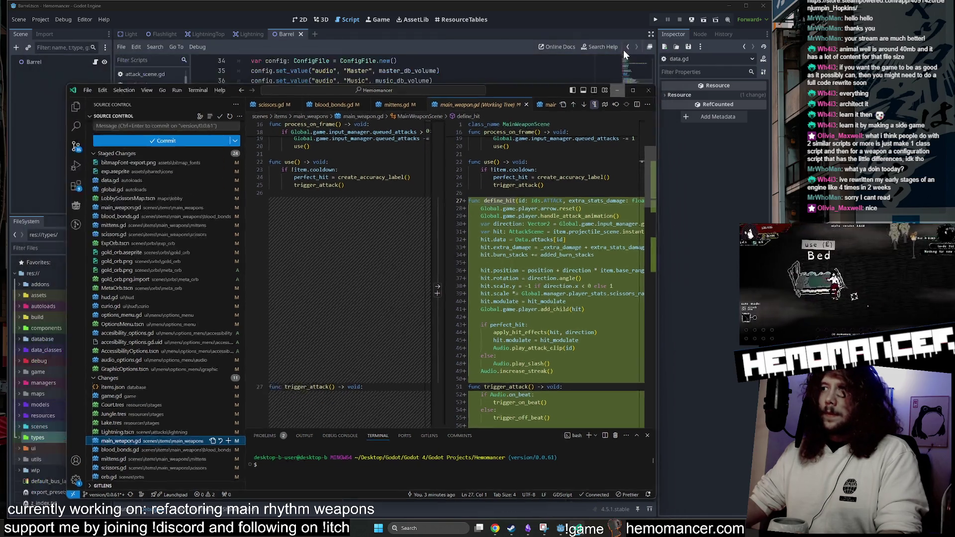
click(580, 532)
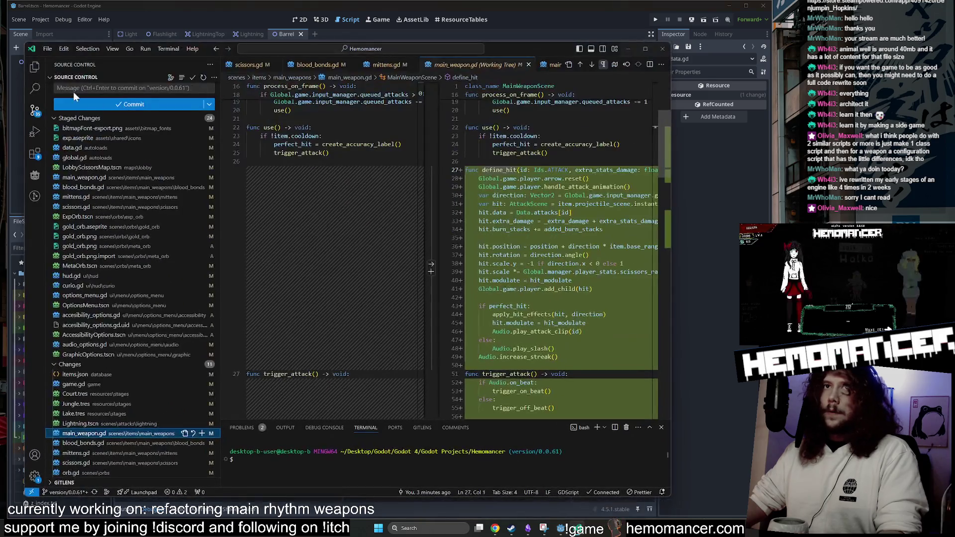
click(43, 91)
Search 'Scissors' case-sensitively, check its references, and start replacing it with BloodBonds in player.gd.
text(ciss)
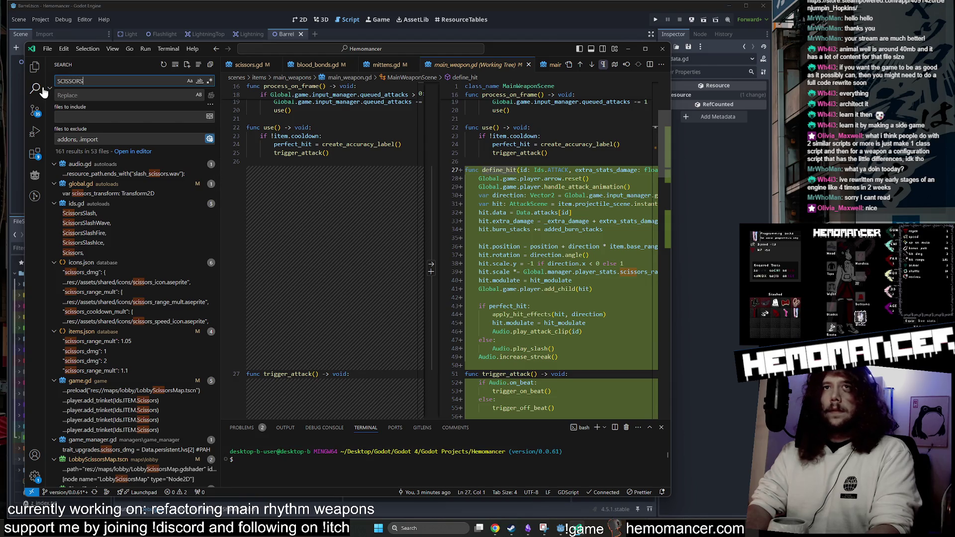
click(189, 81)
text(S)
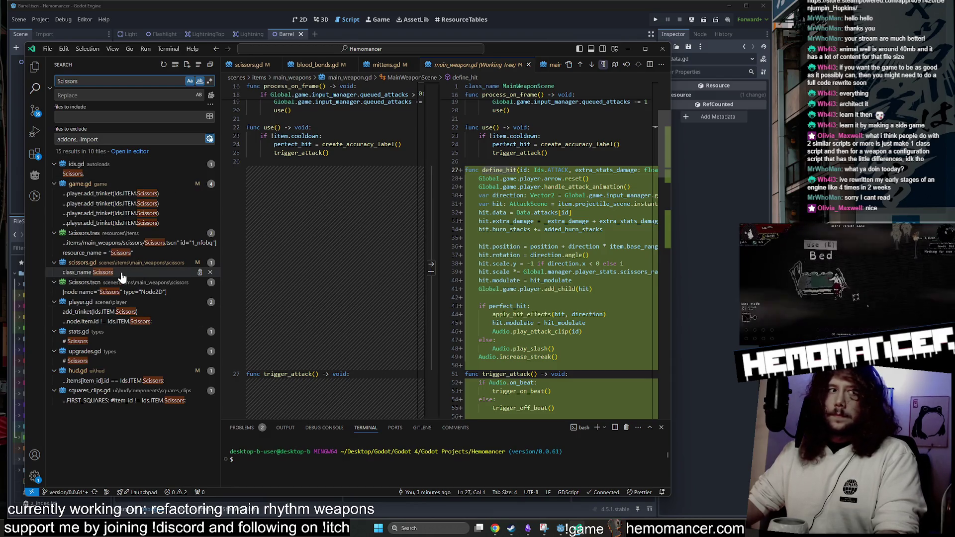
click(135, 382)
click(142, 400)
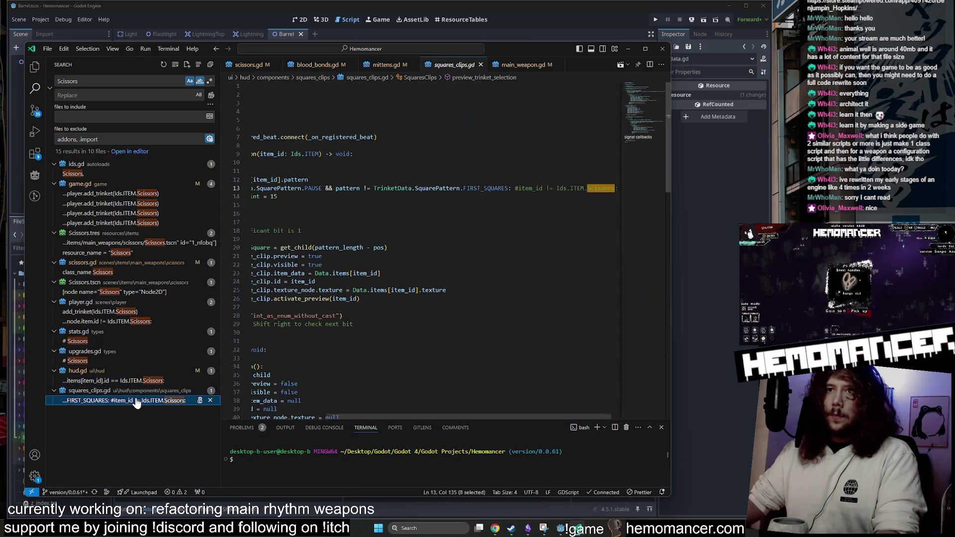
click(131, 294)
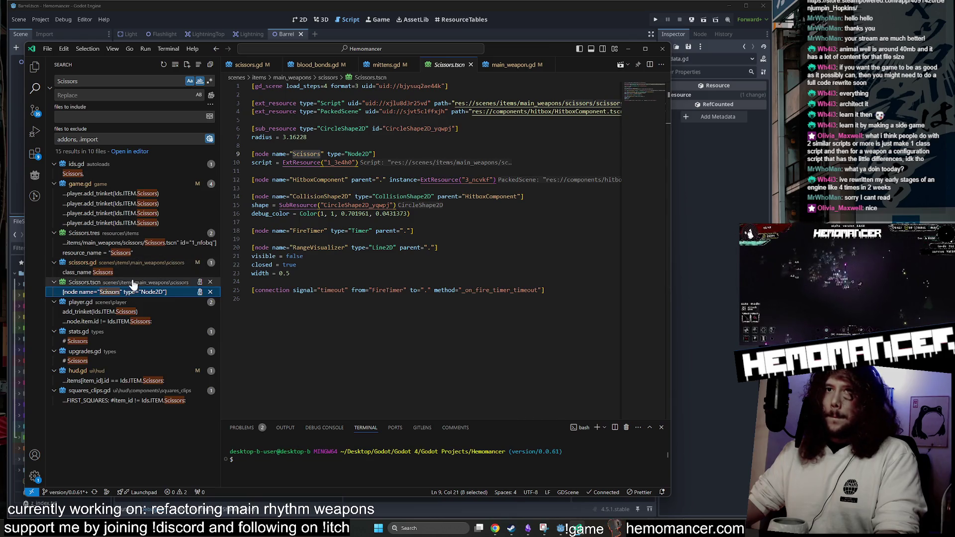
click(145, 314)
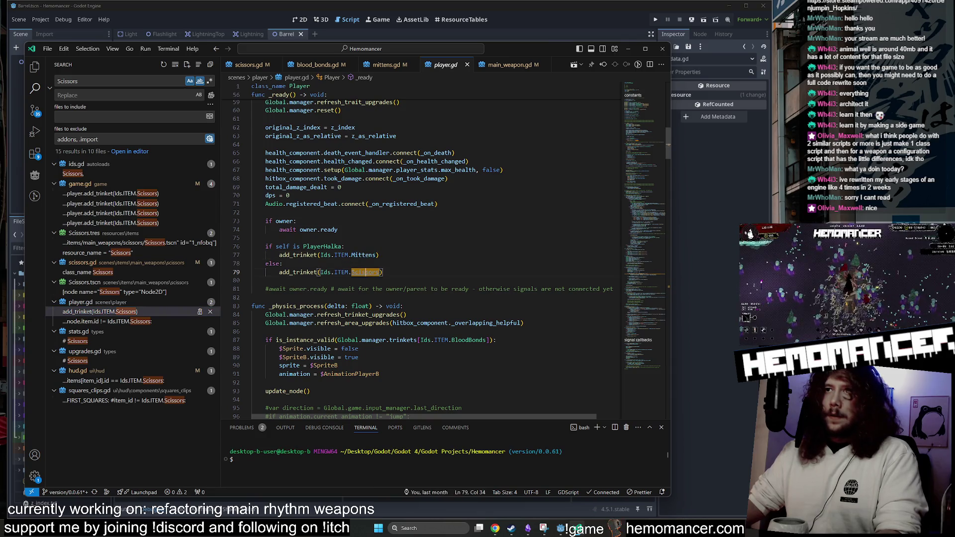
text(BloodBond)
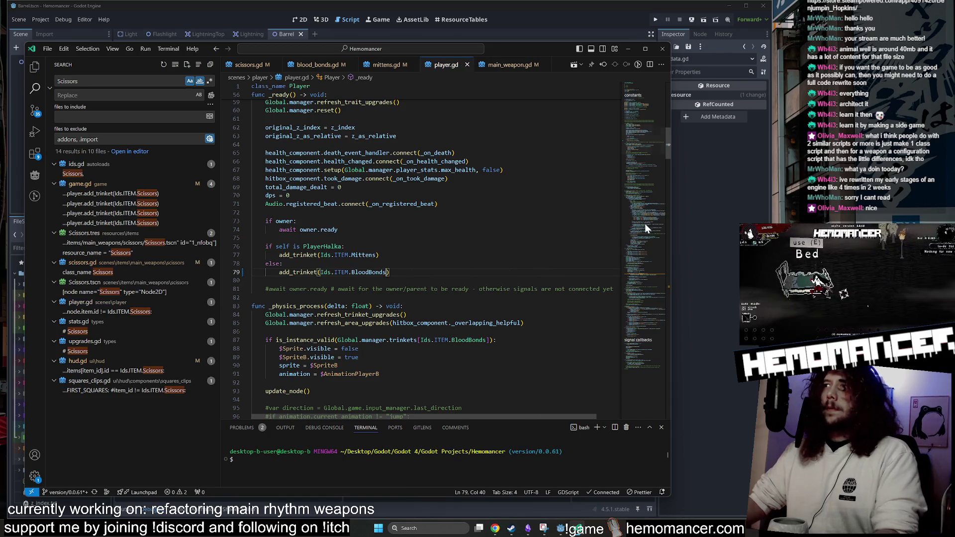
Run the game from Godot with F5, enlarge its window, and start a new game.
click(696, 205)
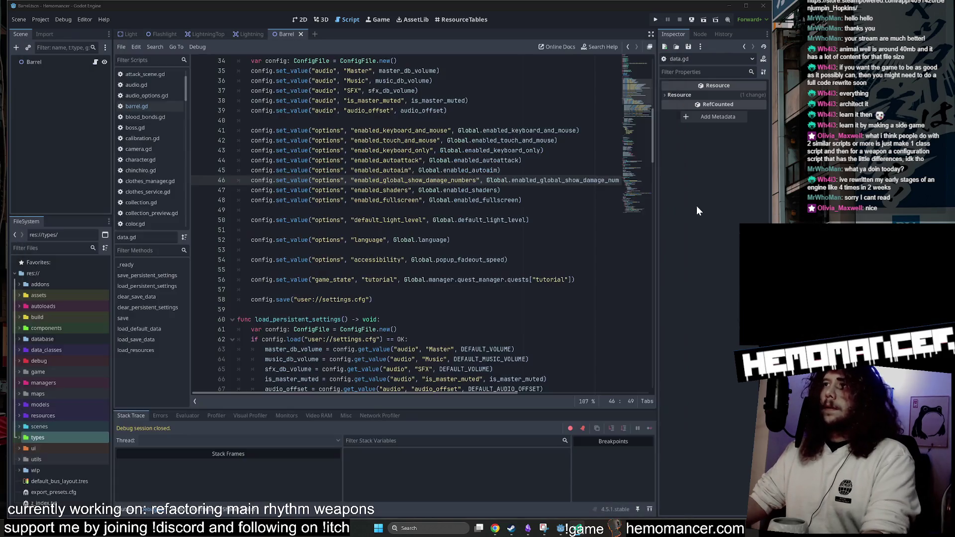
key(F5)
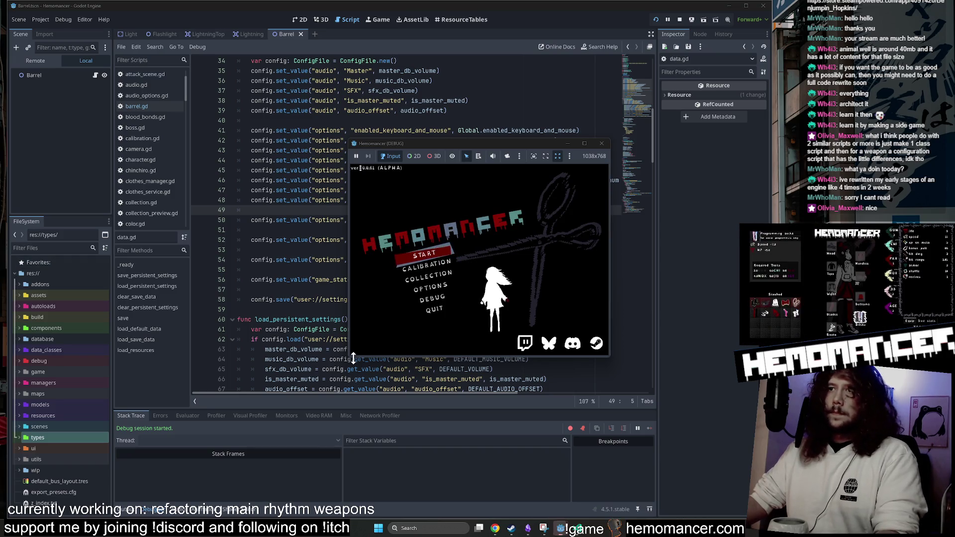
drag(348, 357, 145, 491)
click(316, 313)
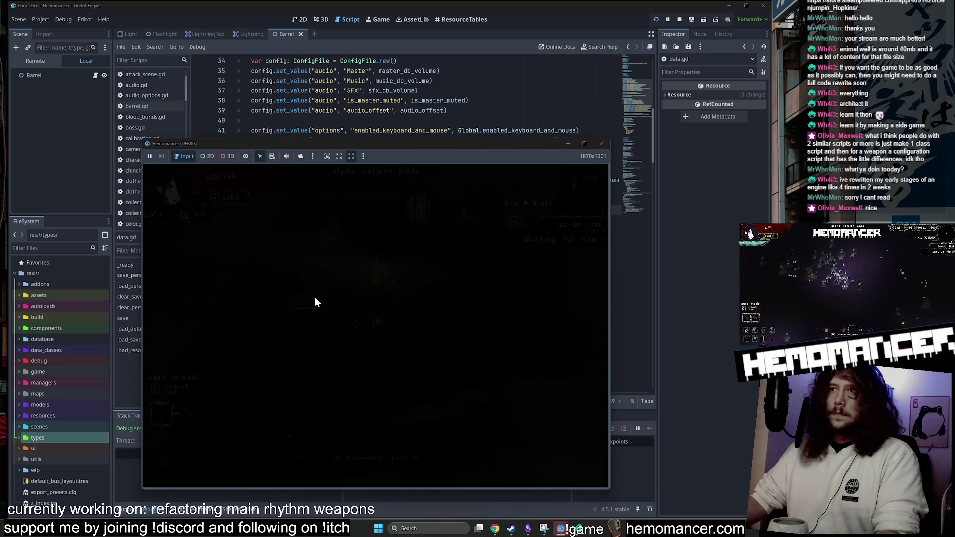
Walk around the hub, then leave and start a level from the travel map.
key(w)
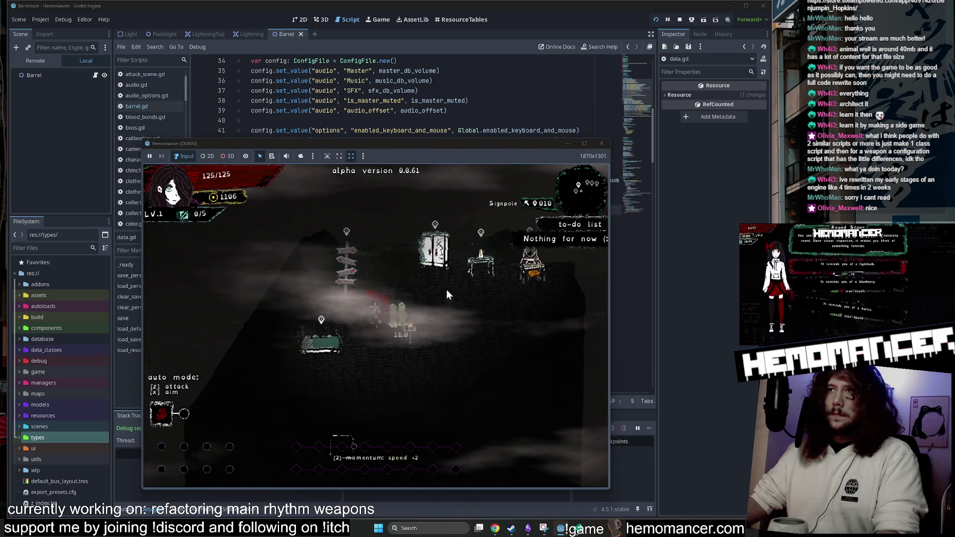
key(d)
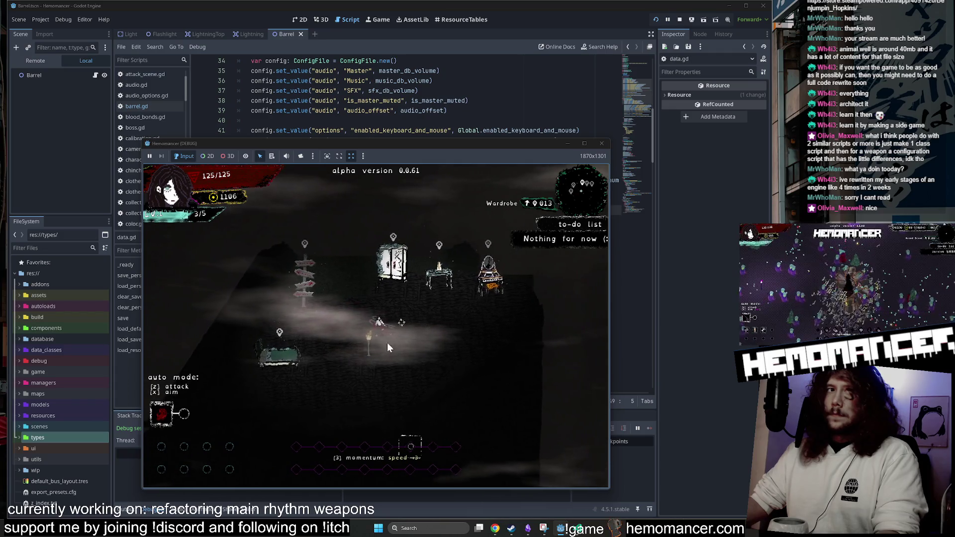
key(a)
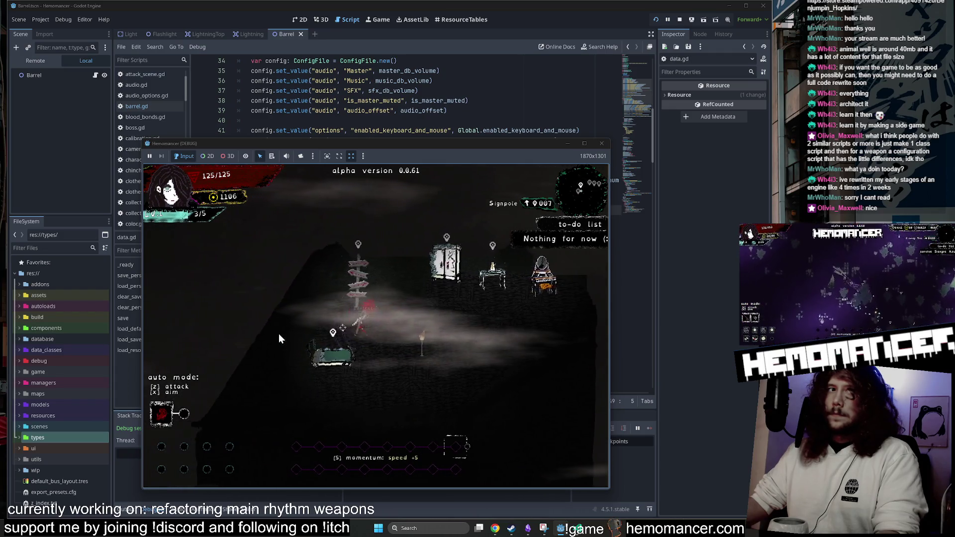
key(d)
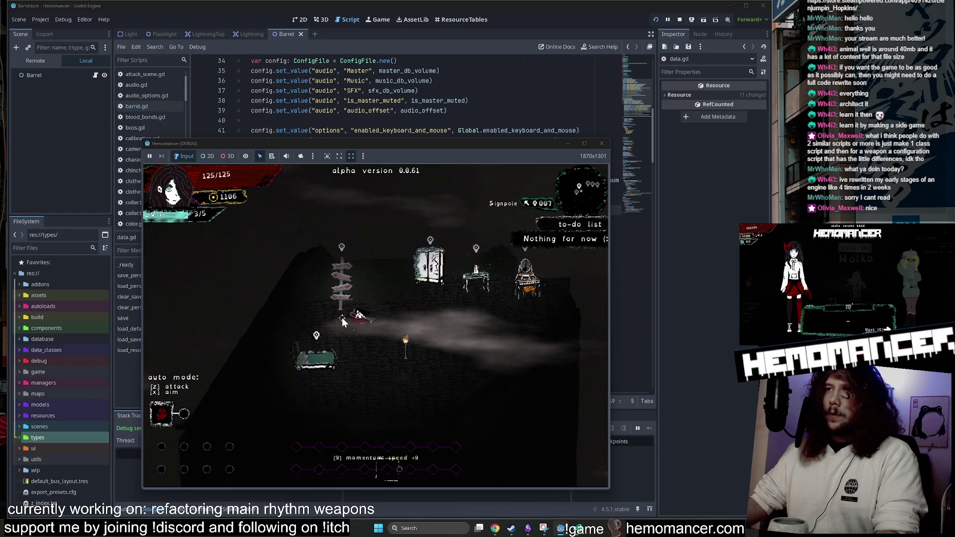
key(e)
click(374, 364)
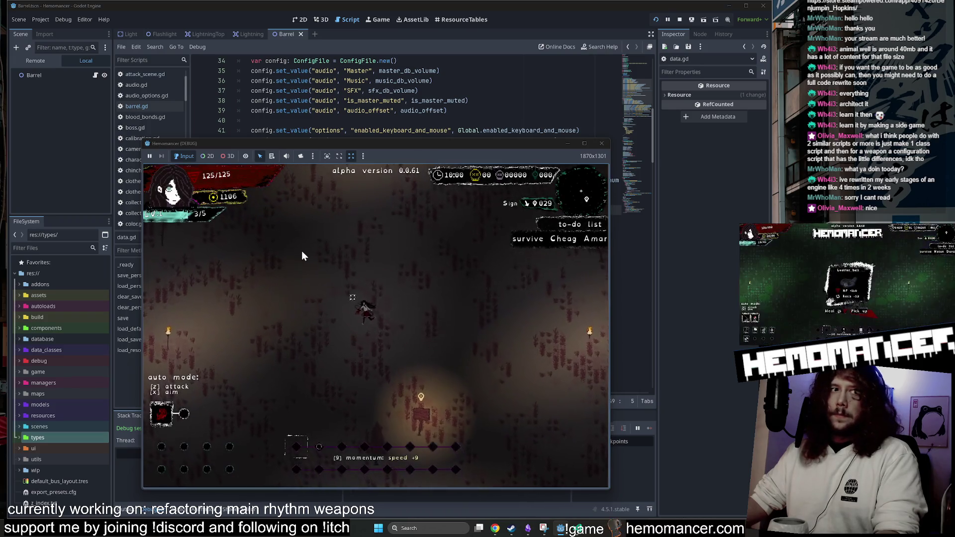
Walk north and then up-right through the level toward the enemies.
key(w)
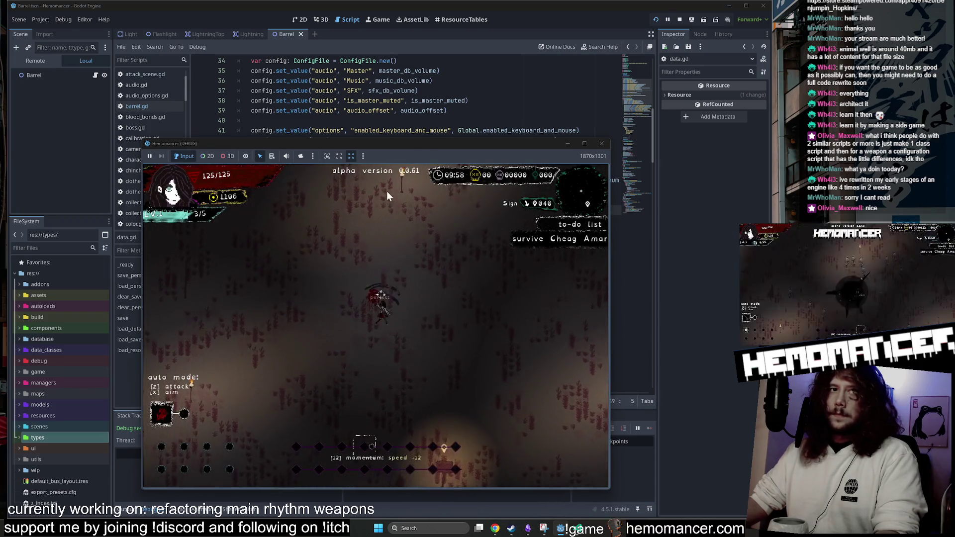
key(w)
key(d)
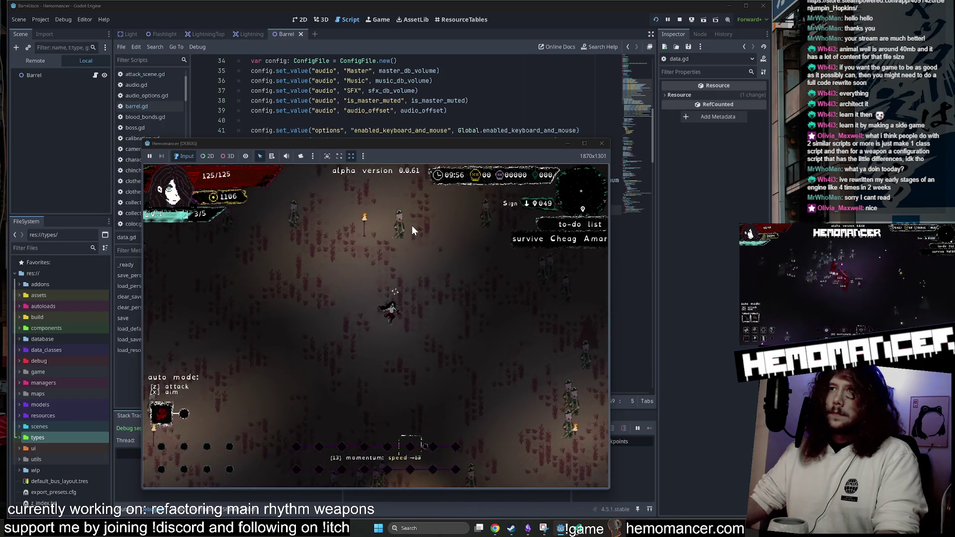
key(w)
key(d)
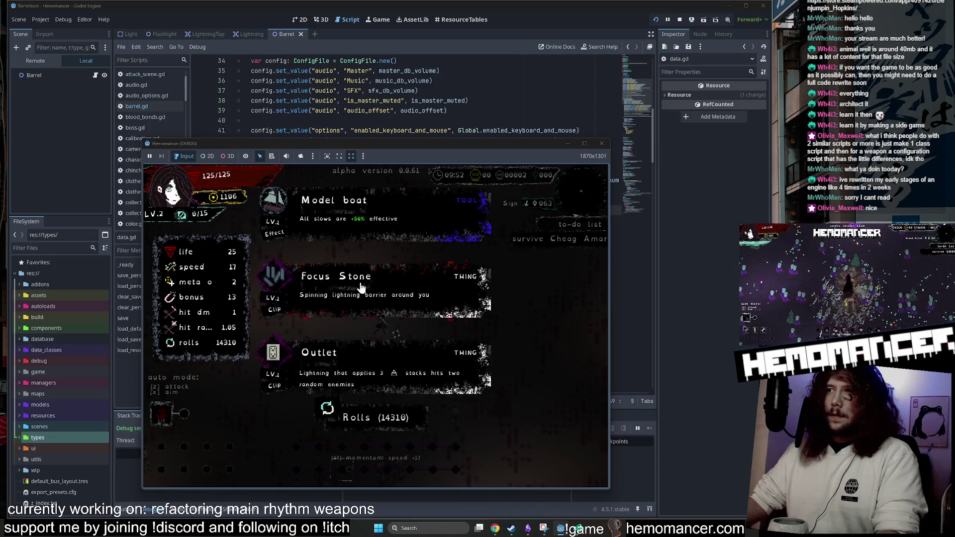
Pick two level-up rewards while steering the character through the level with WASD.
click(362, 283)
key(d)
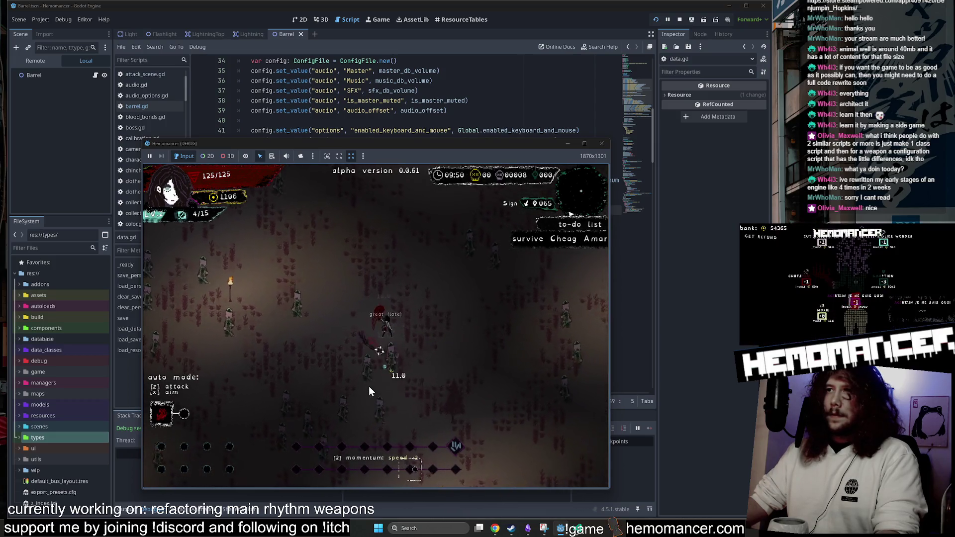
key(s)
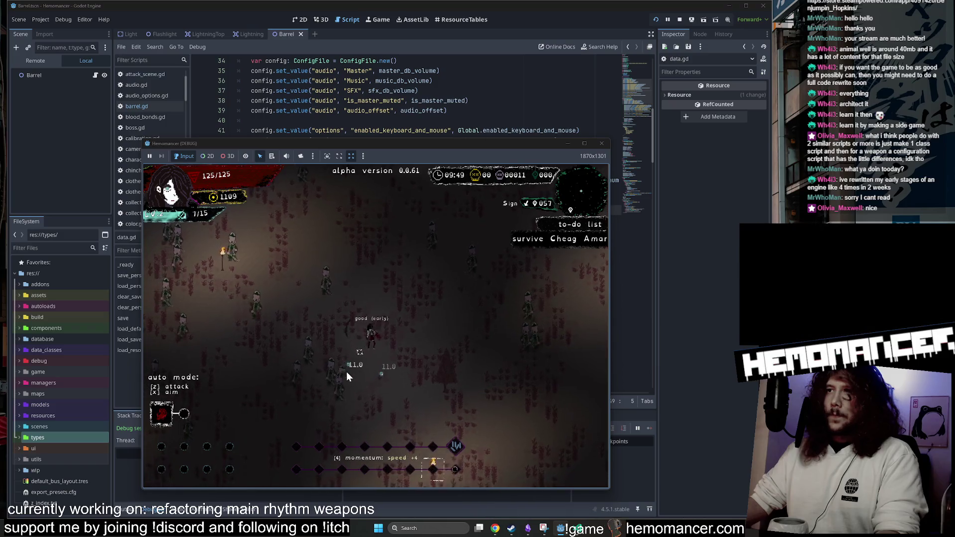
key(a)
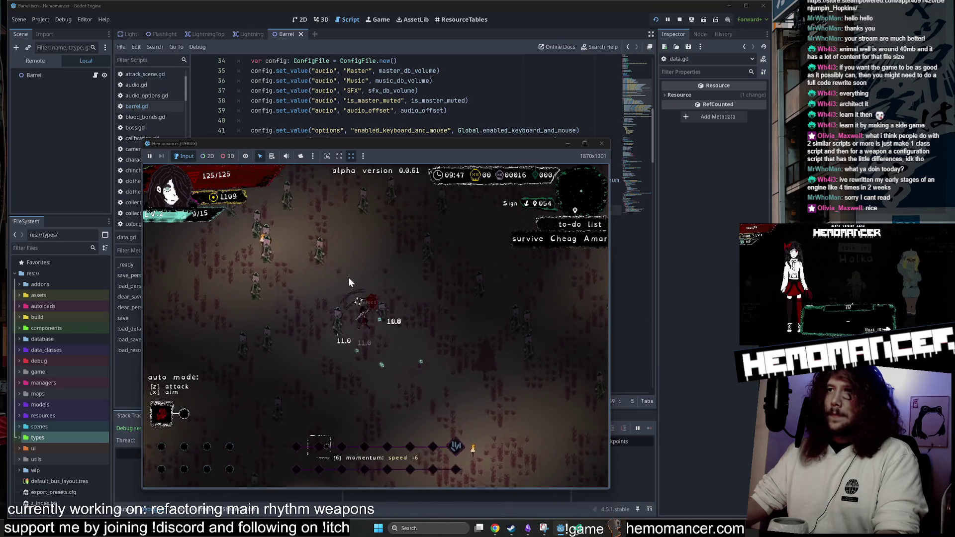
key(w)
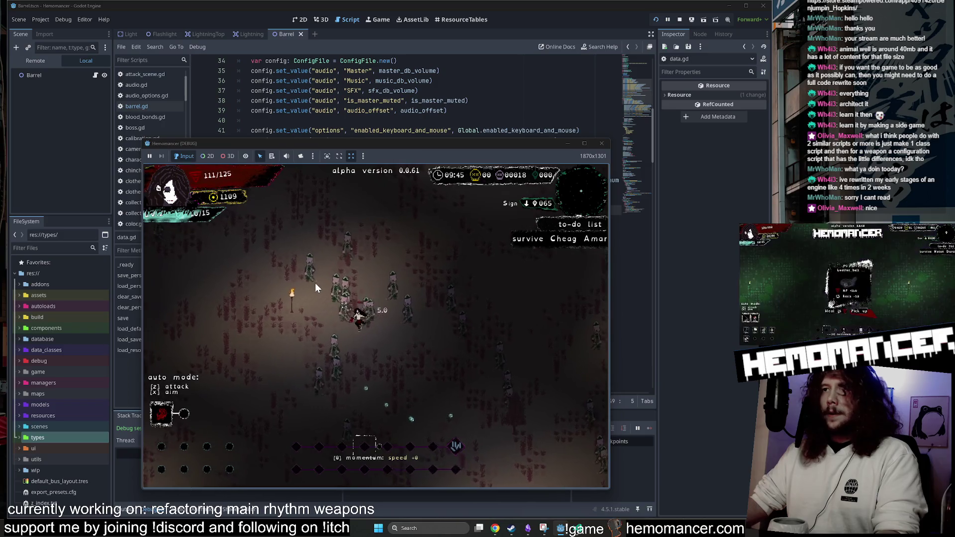
key(w)
key(d)
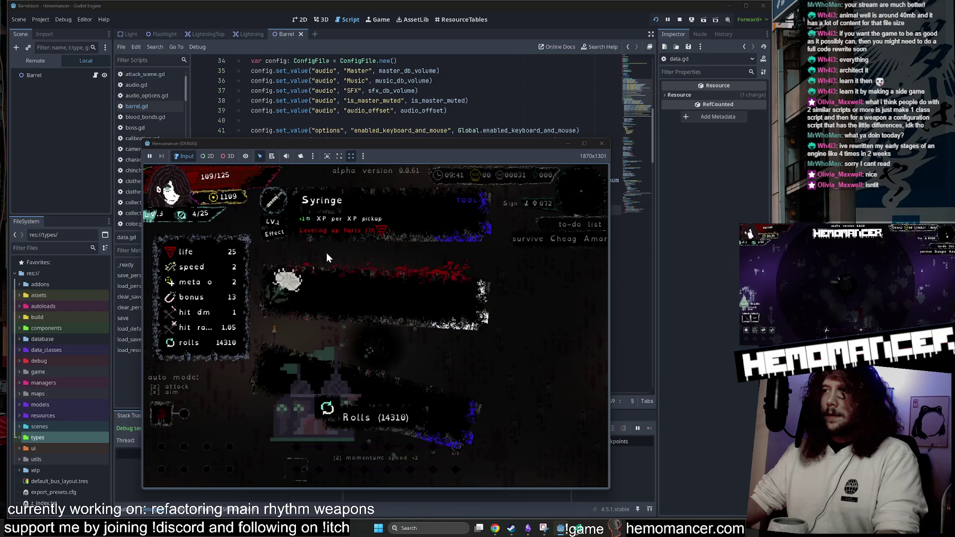
click(339, 368)
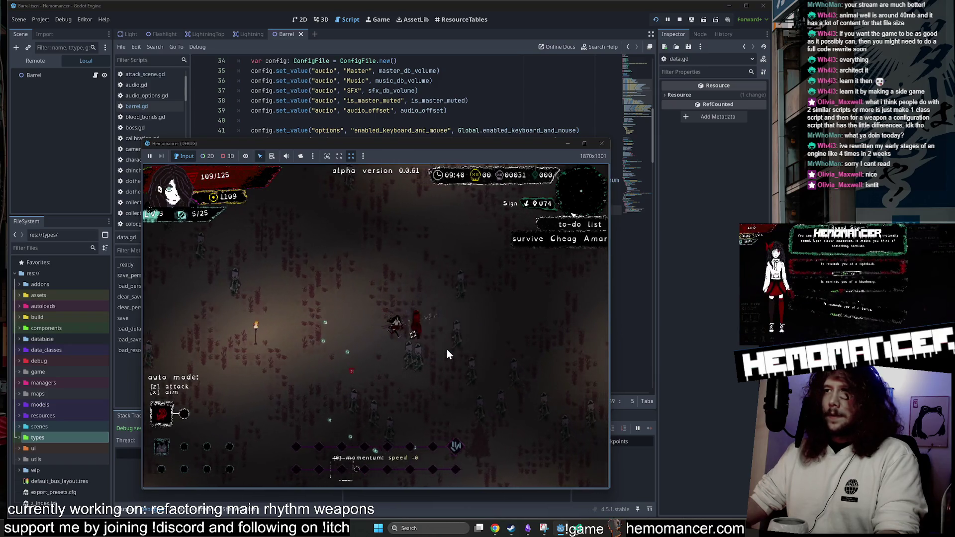
key(d)
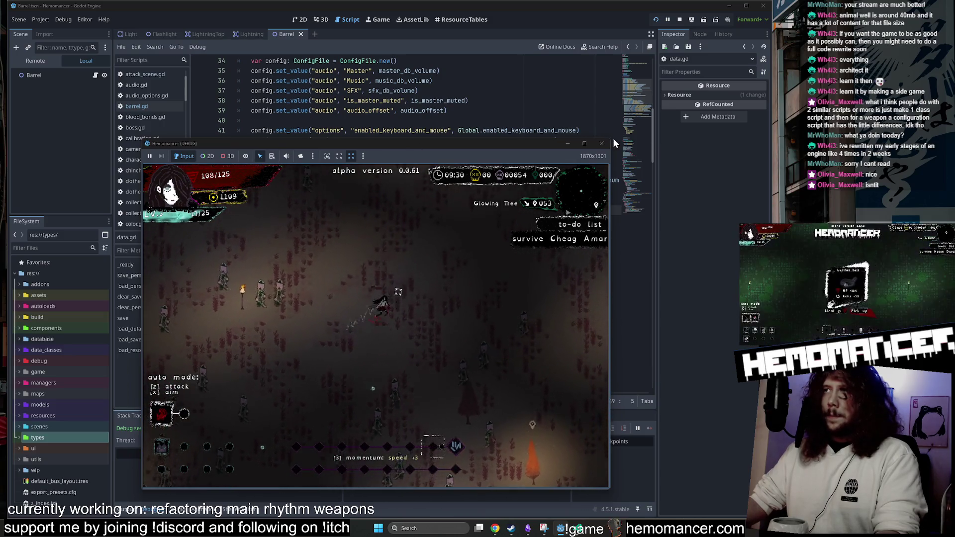
Enlarge and reposition the debug game window, then take the Blender upgrade.
drag(611, 139, 748, 31)
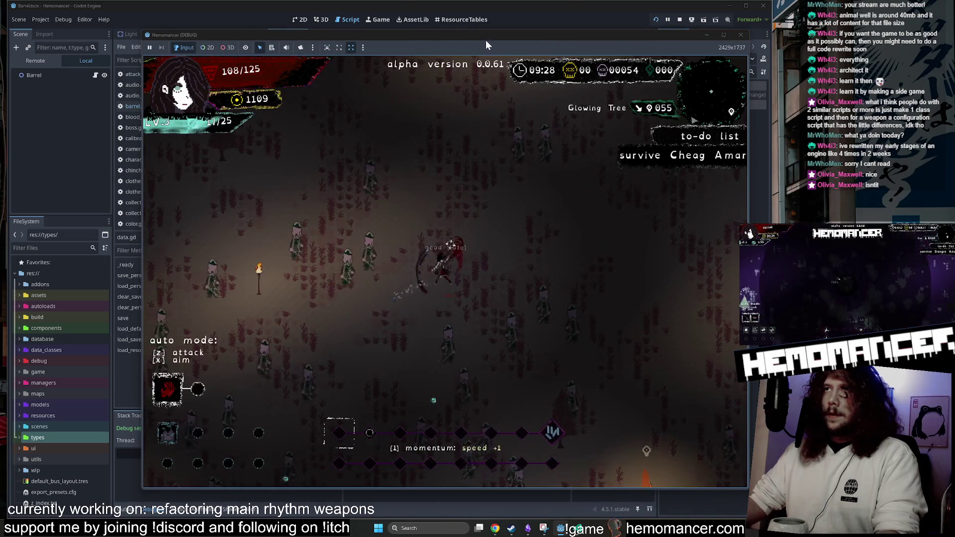
mouse_move(485, 40)
mouse_down()
mouse_move(449, 39)
mouse_move(437, 50)
mouse_up()
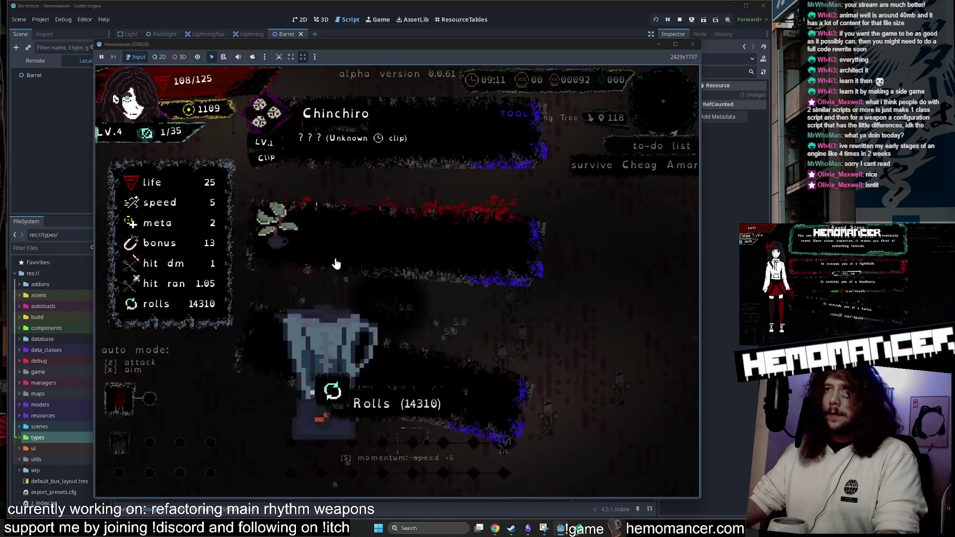
click(320, 318)
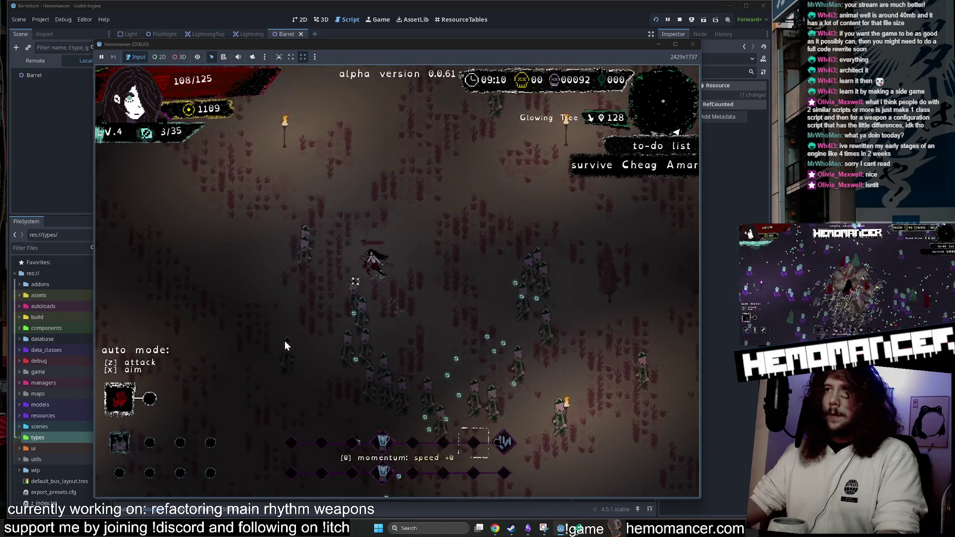
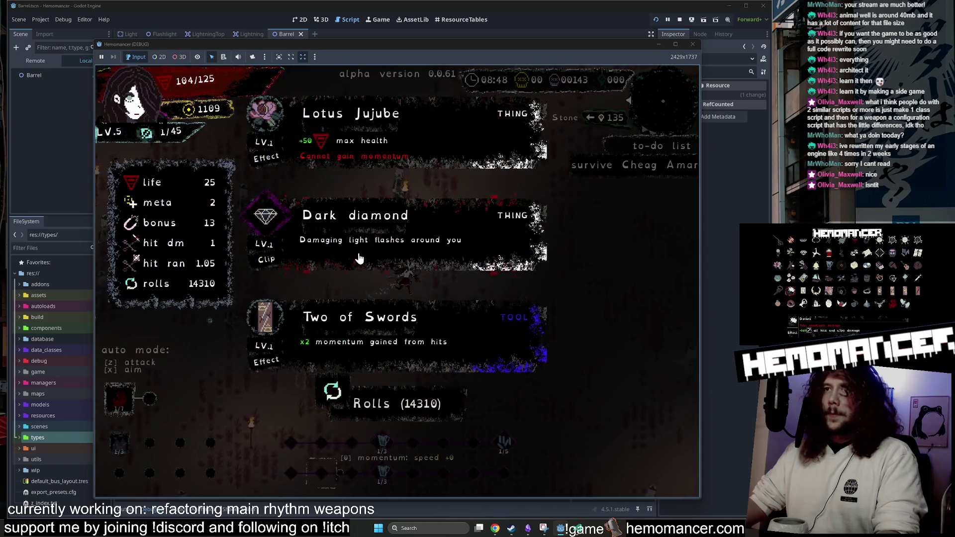
Pick Dark diamond as the level-up reward.
click(403, 233)
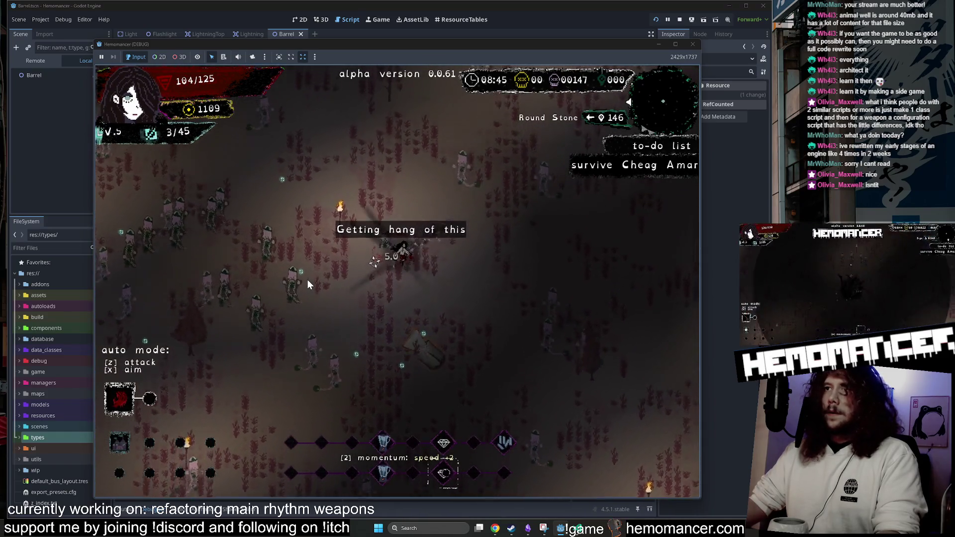
Stop the game, check player.gd in VS Code, then relaunch Hemomancer from Godot with F5.
click(690, 46)
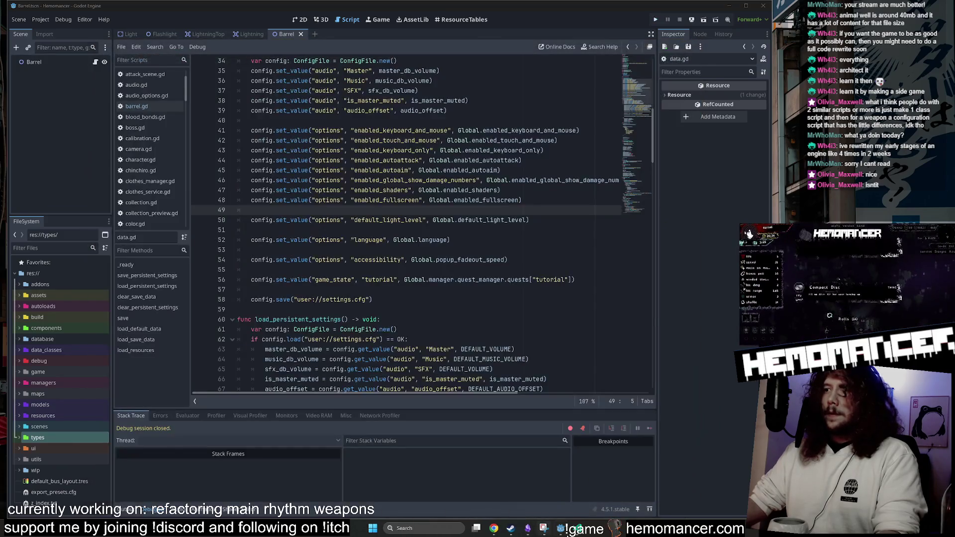
click(586, 530)
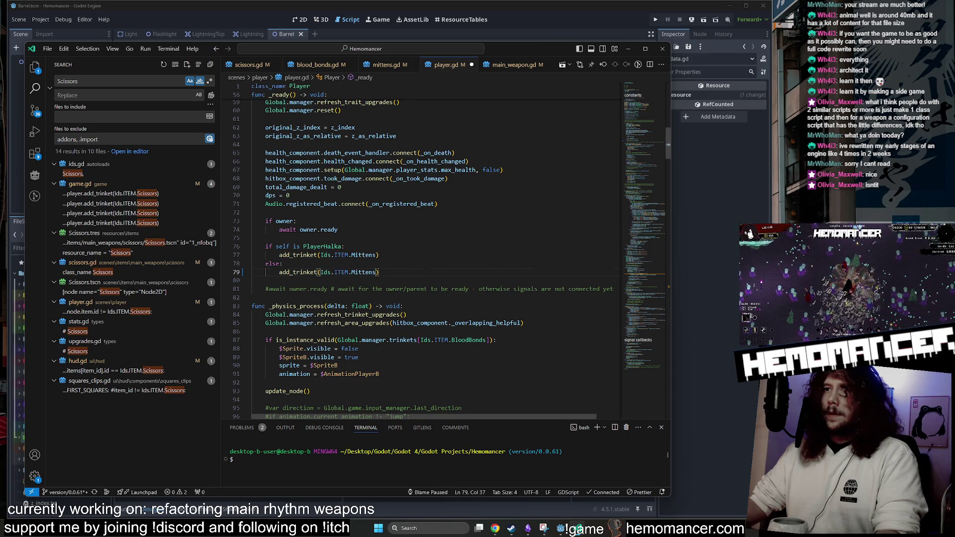
click(685, 196)
key(F5)
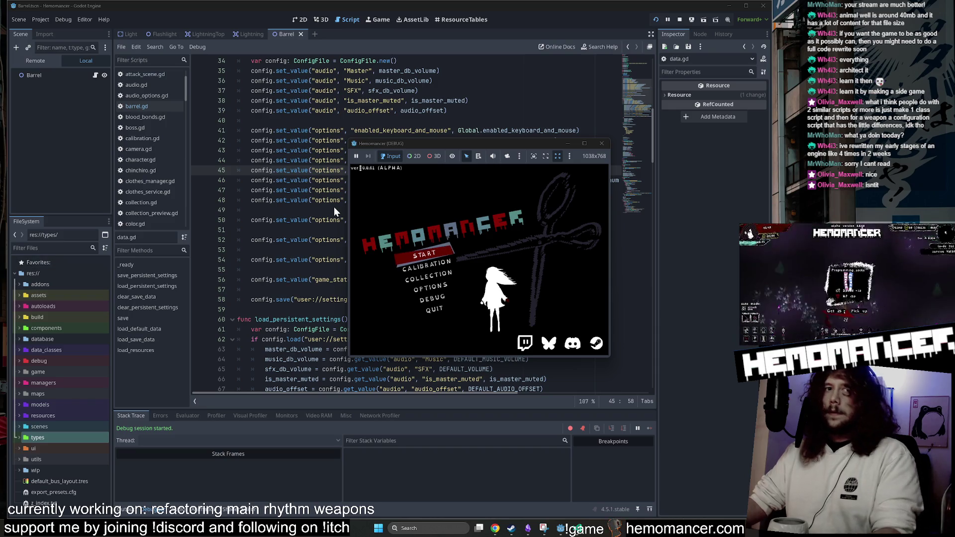
Leave the title menu, enlarge the debug game window and continue the saved game.
click(432, 255)
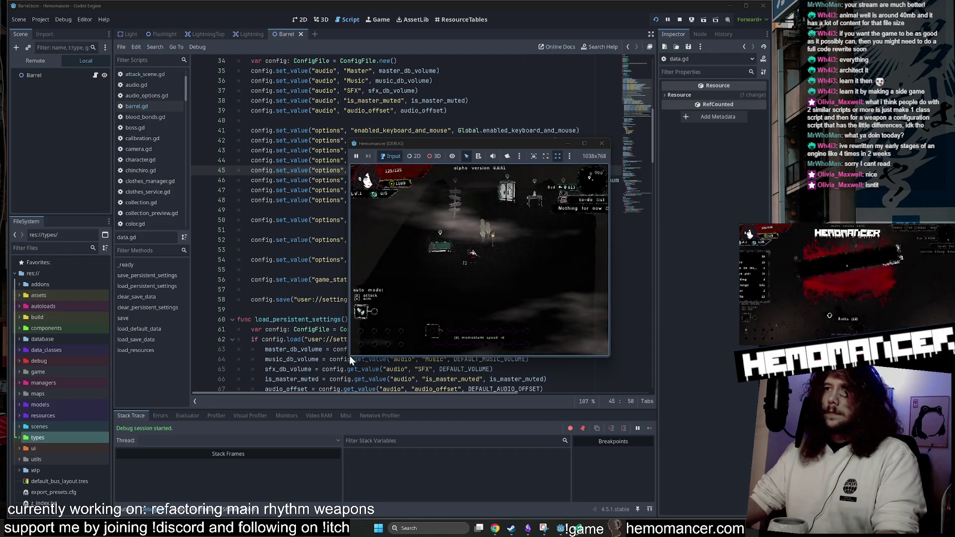
drag(350, 356, 128, 492)
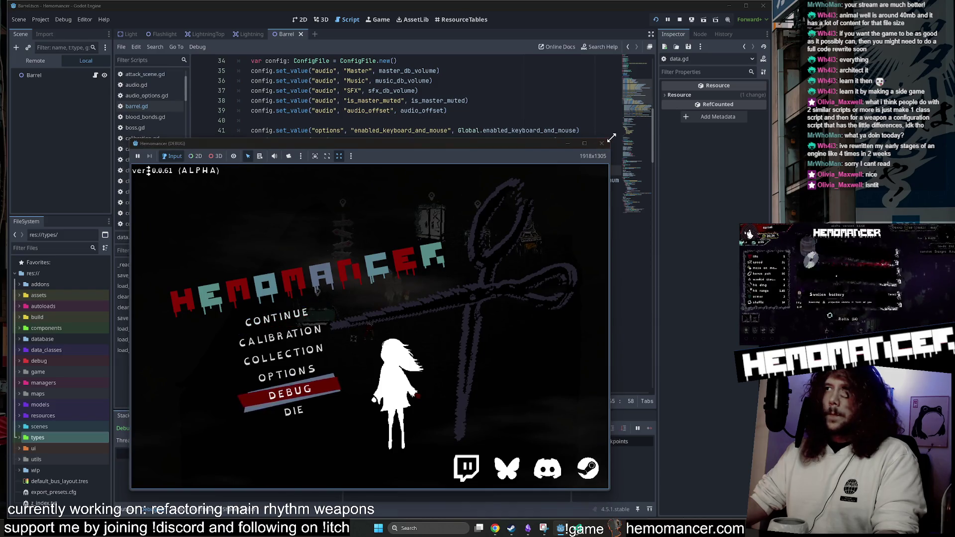
drag(611, 137, 683, 67)
click(282, 275)
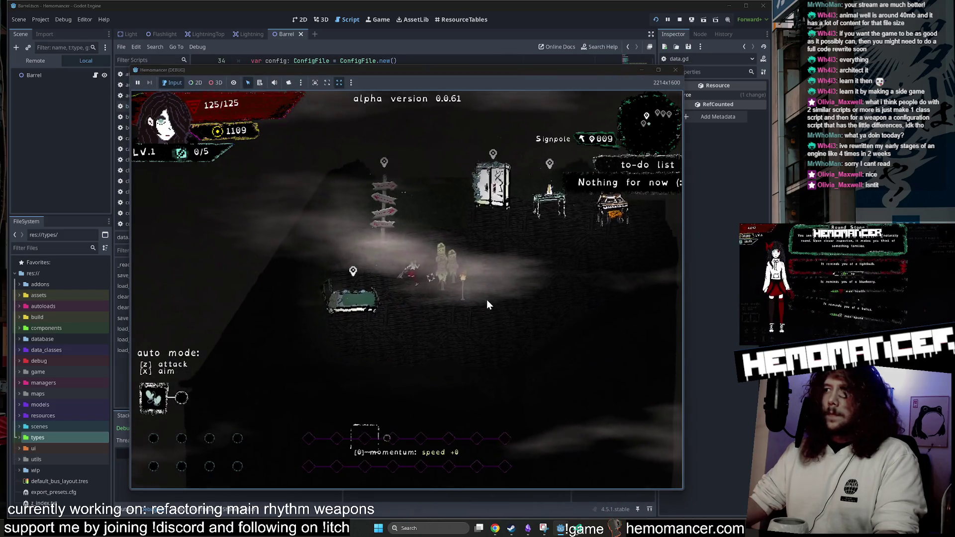
Walk the character through the hub toward the signpost.
key(w)
key(w)
key(w)
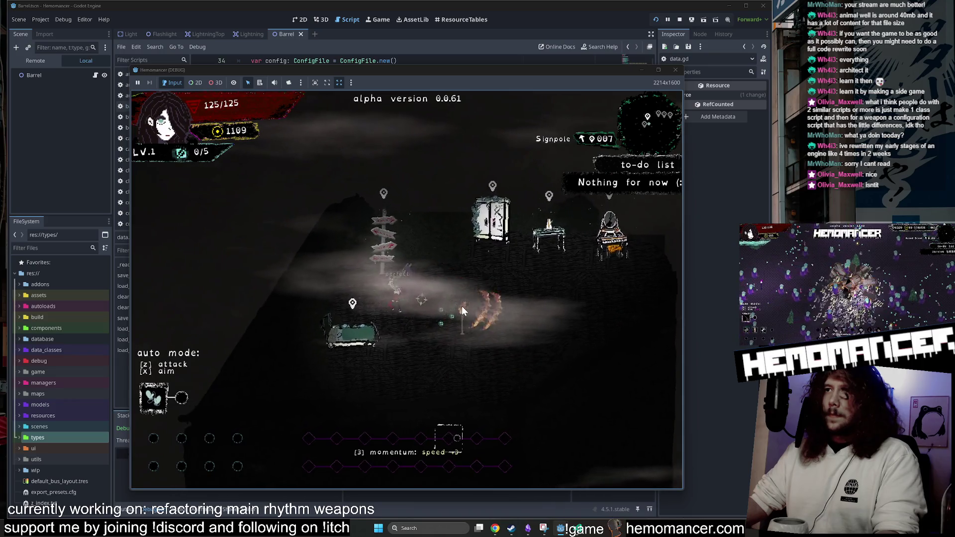
key(w)
key(w)
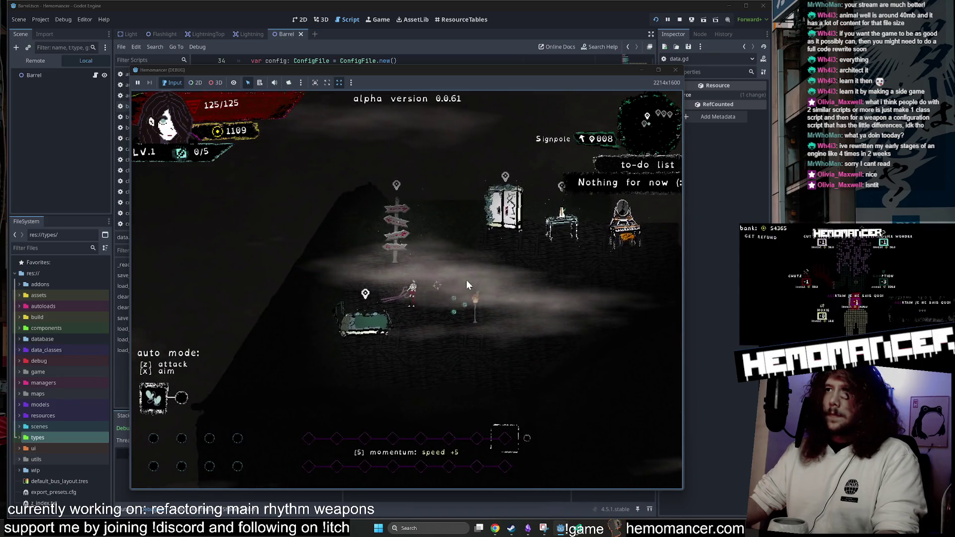
key(d)
key(d)
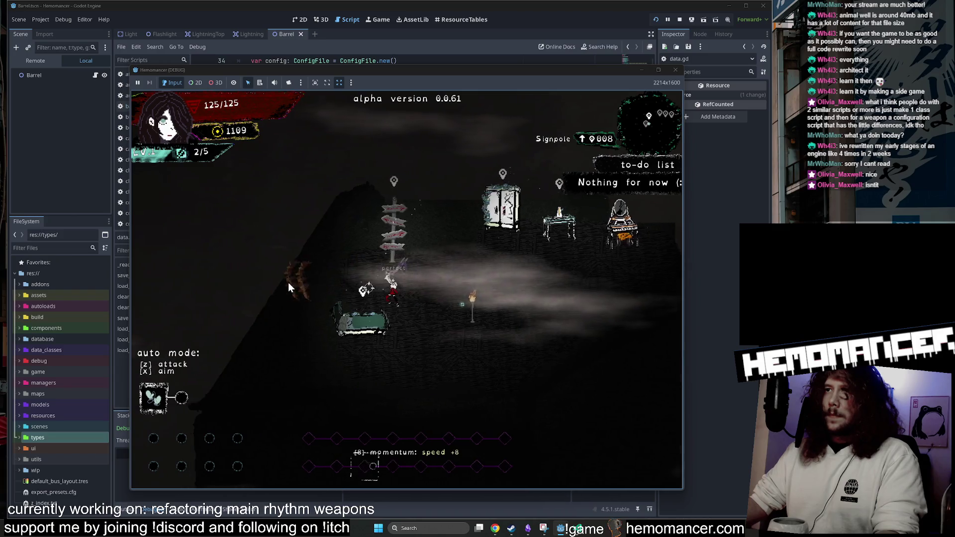
Start the forest run from the signpost travel map and head toward the enemies.
key(e)
click(415, 338)
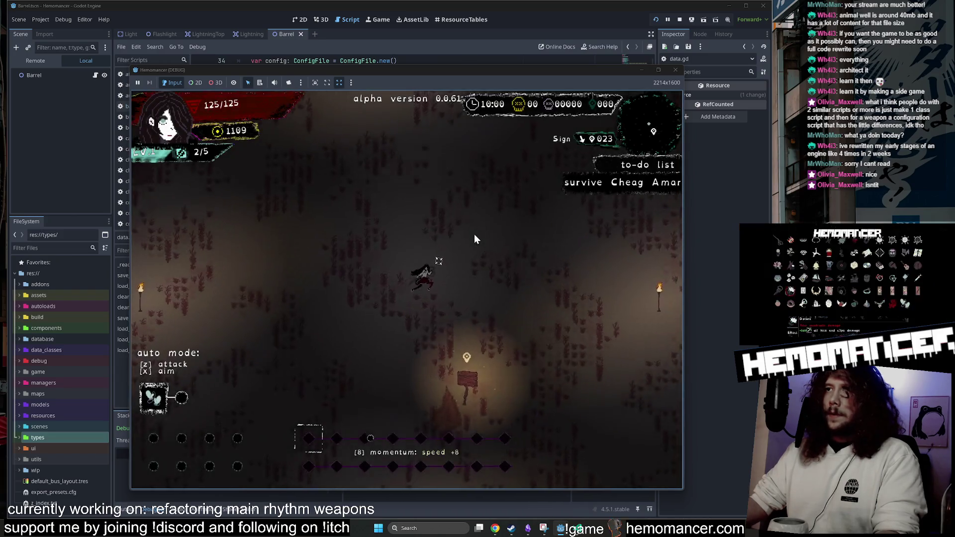
key(Up)
key(Right)
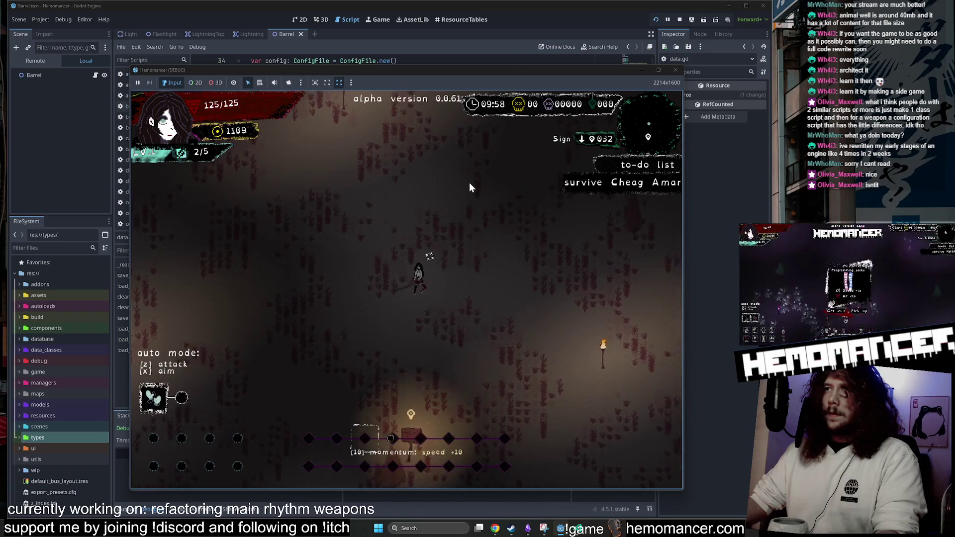
key(Up)
key(Right)
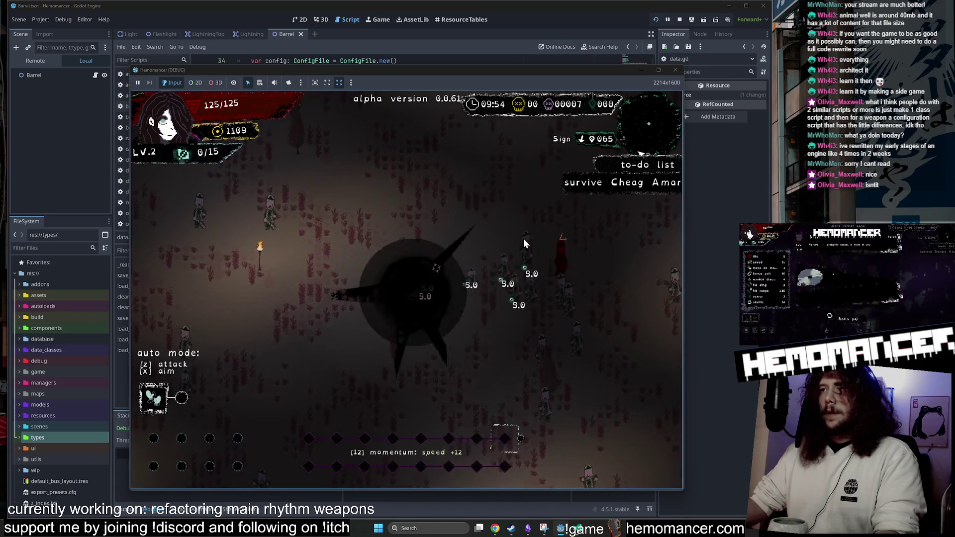
Choose Pendant, then keep moving through the horde until the LV.3 reward choice appears.
click(389, 242)
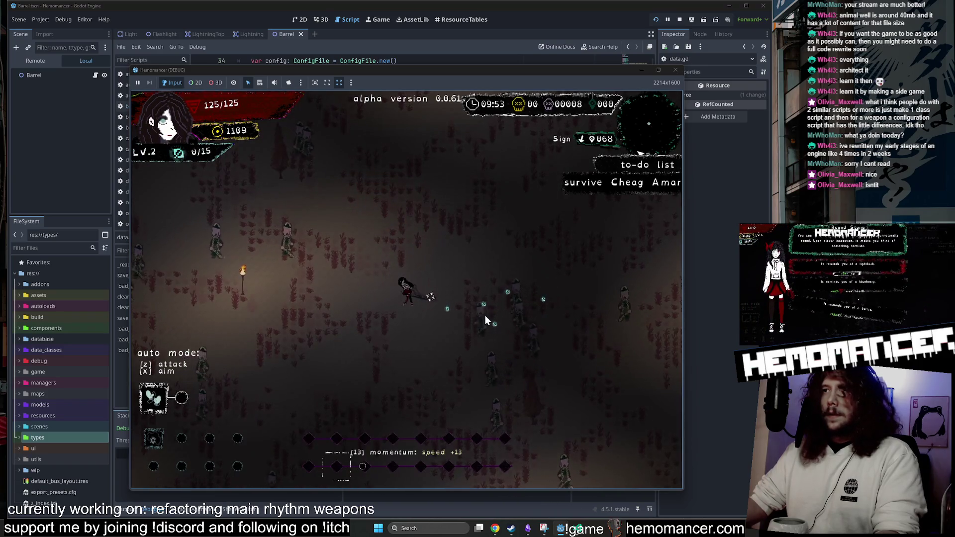
key(Down)
key(Right)
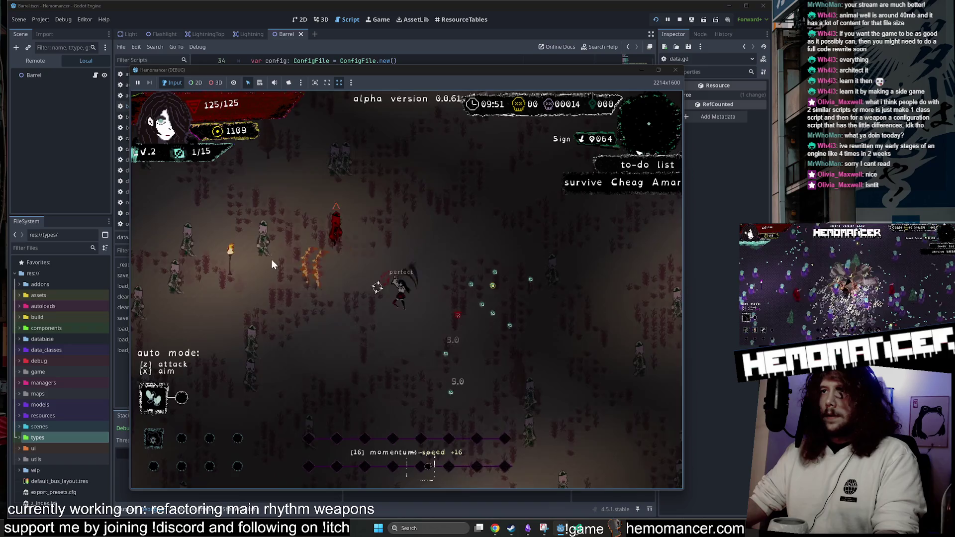
key(Up)
key(Left)
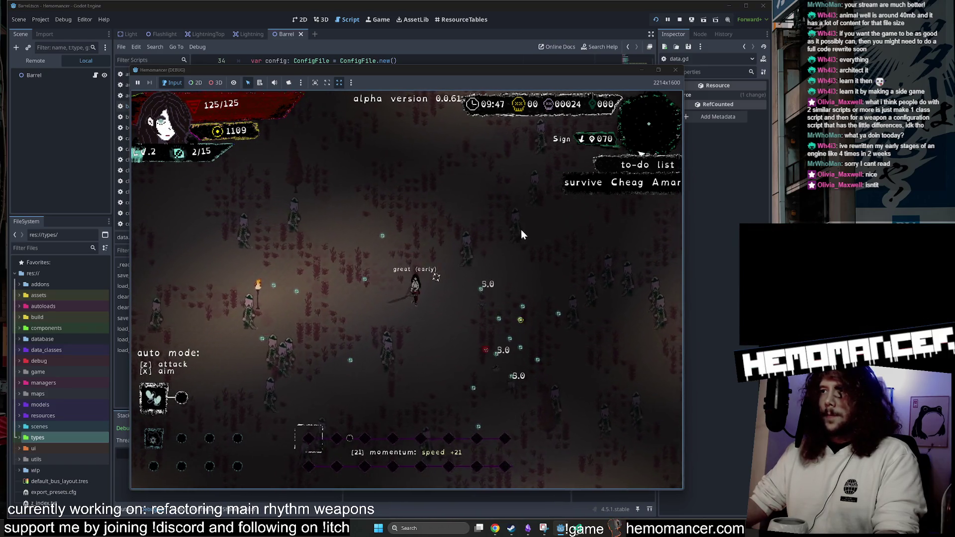
key(Right)
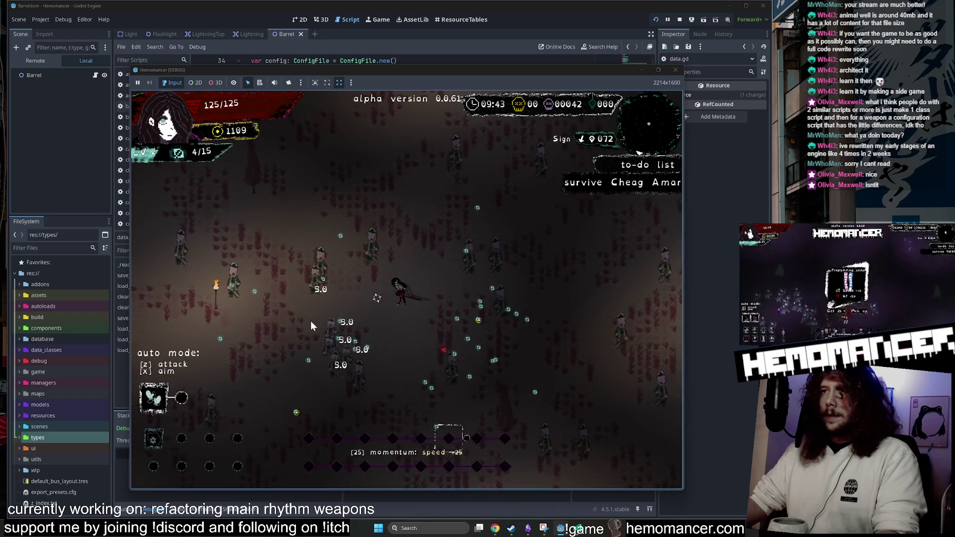
key(Up)
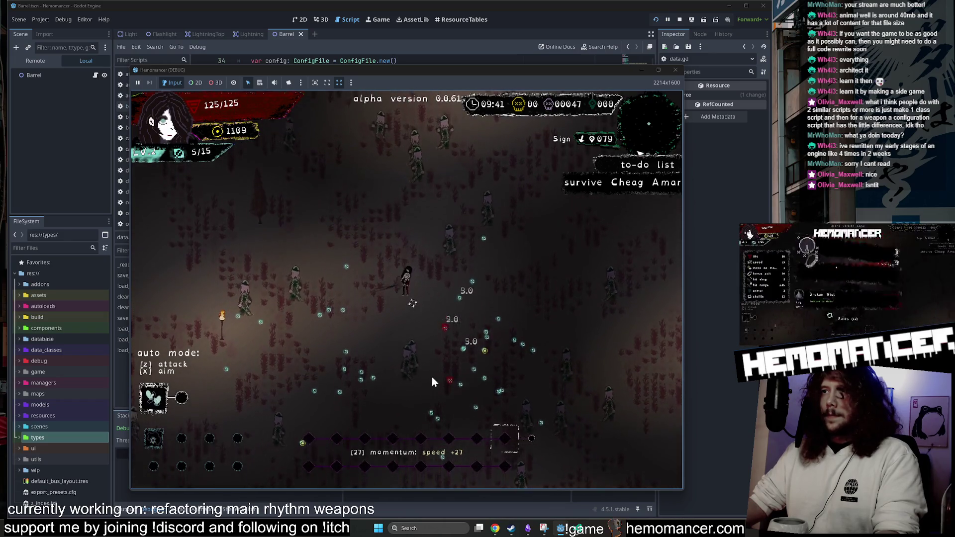
key(Right)
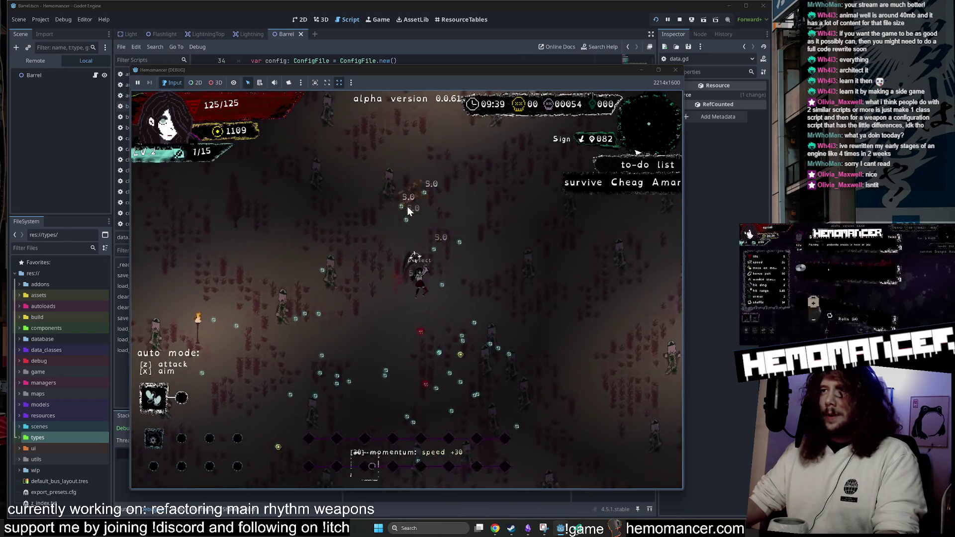
key(Up)
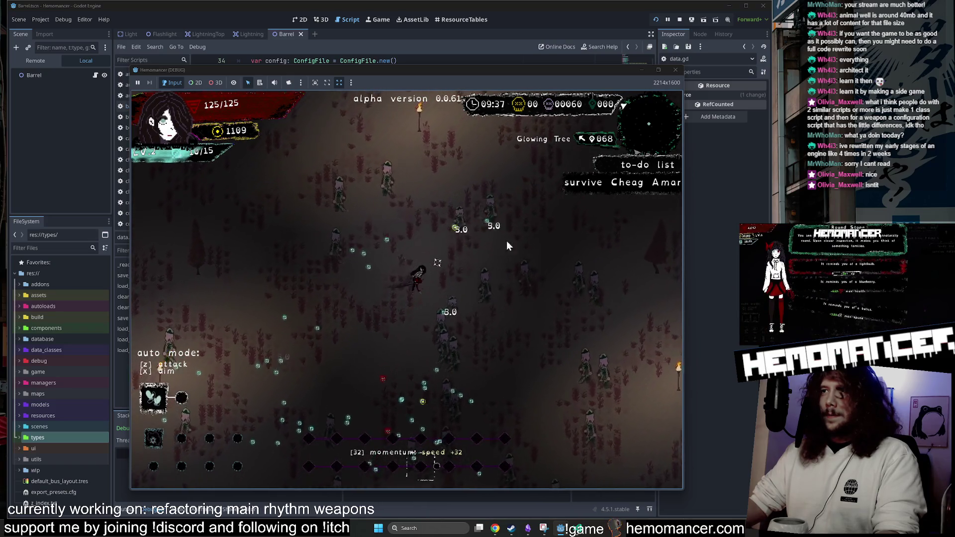
key(Up)
key(Right)
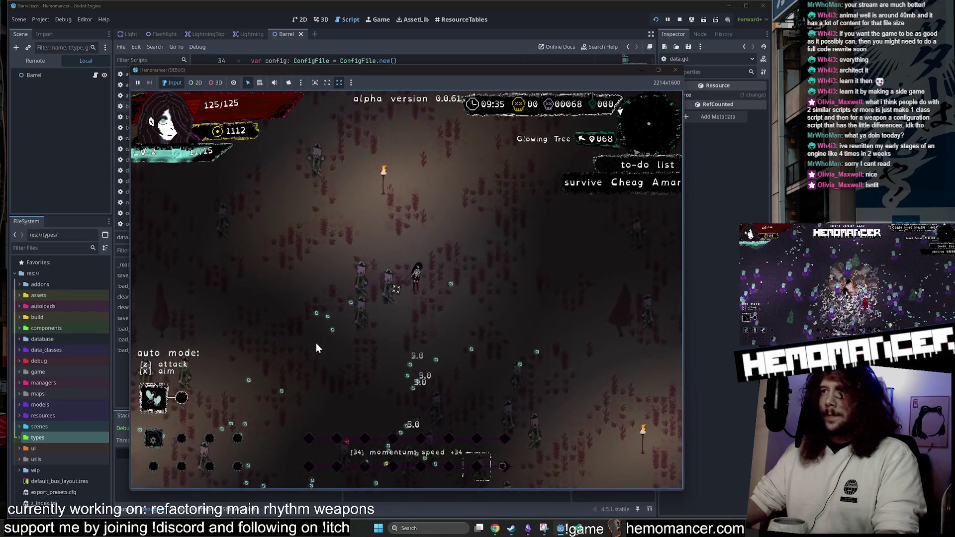
key(Up)
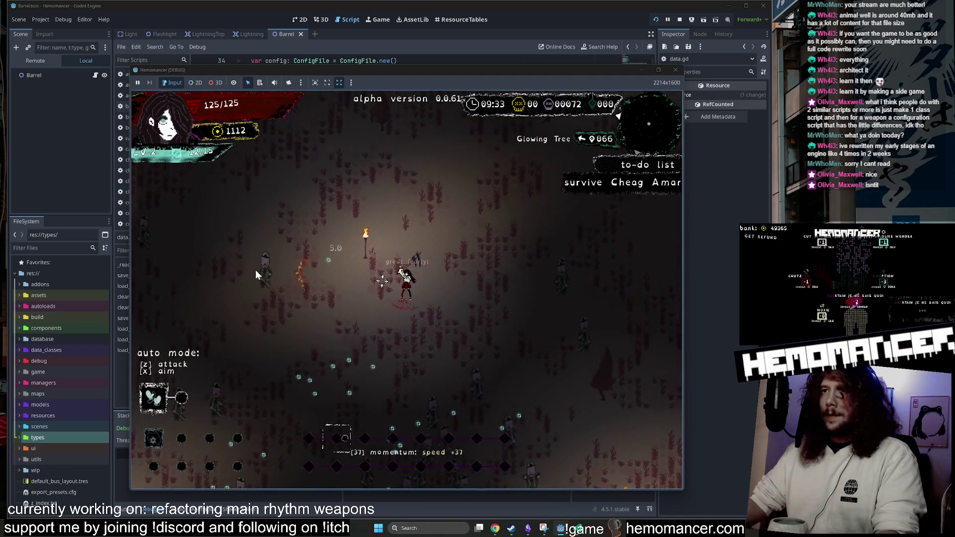
key(Right)
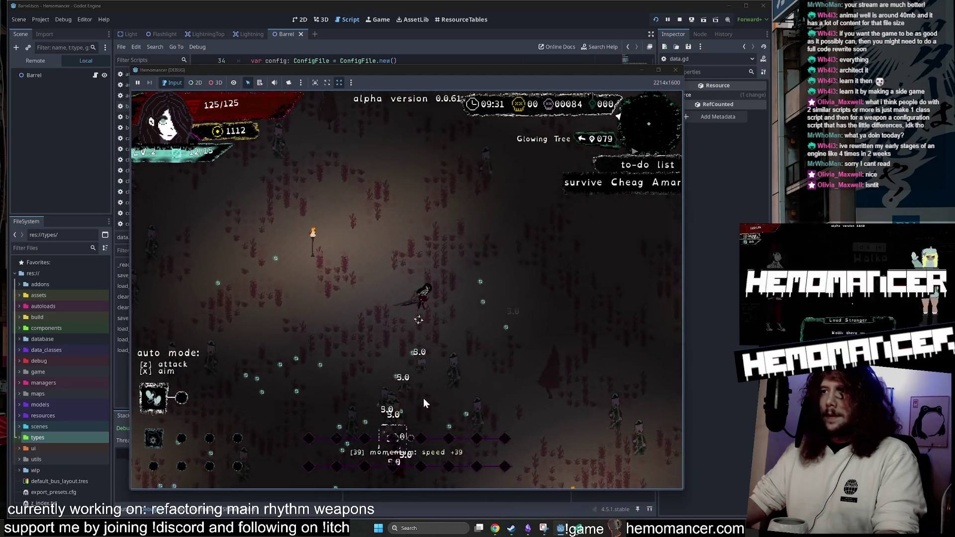
key(Up)
key(Right)
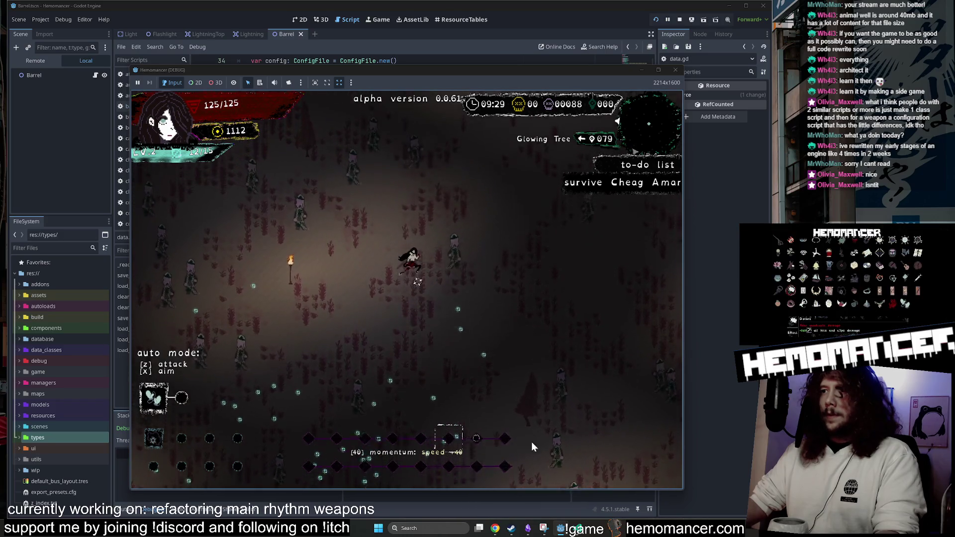
key(Up)
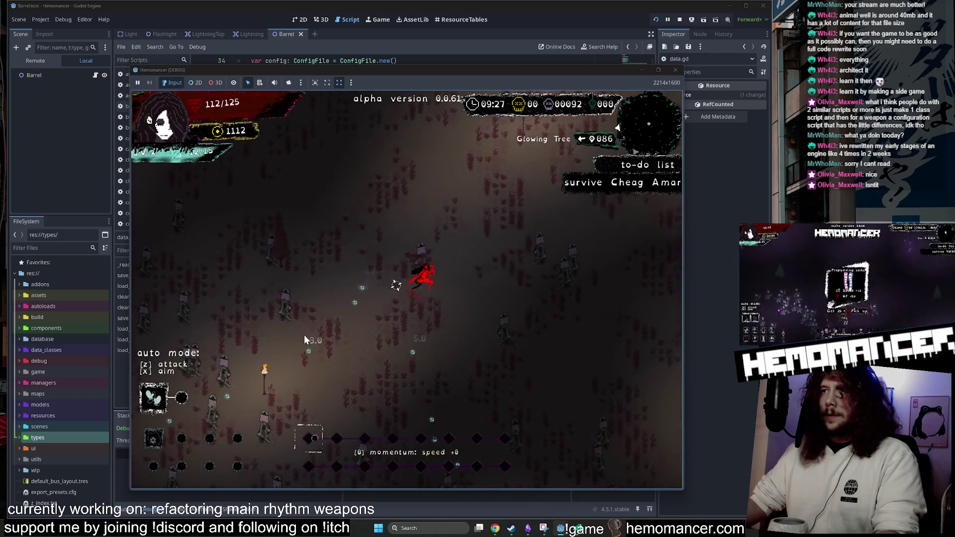
key(Up)
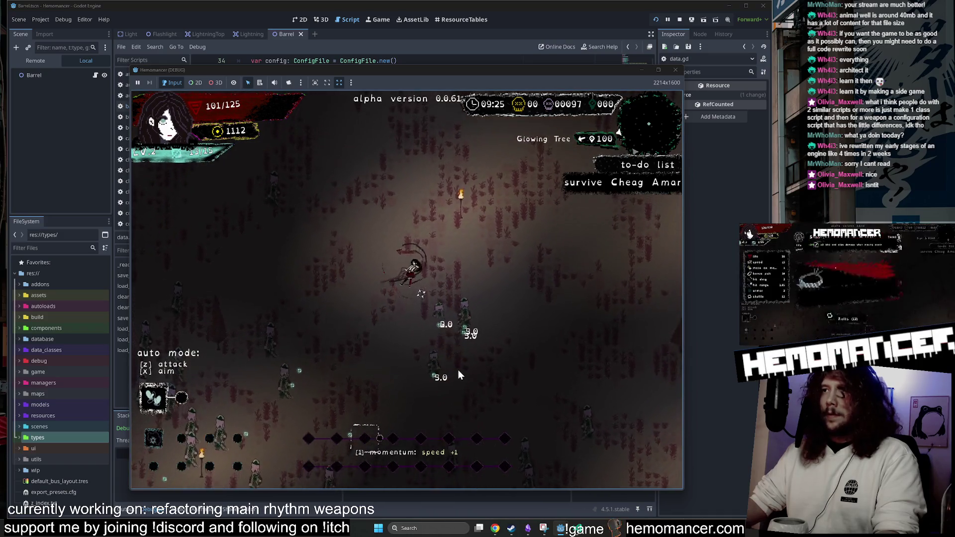
key(Up)
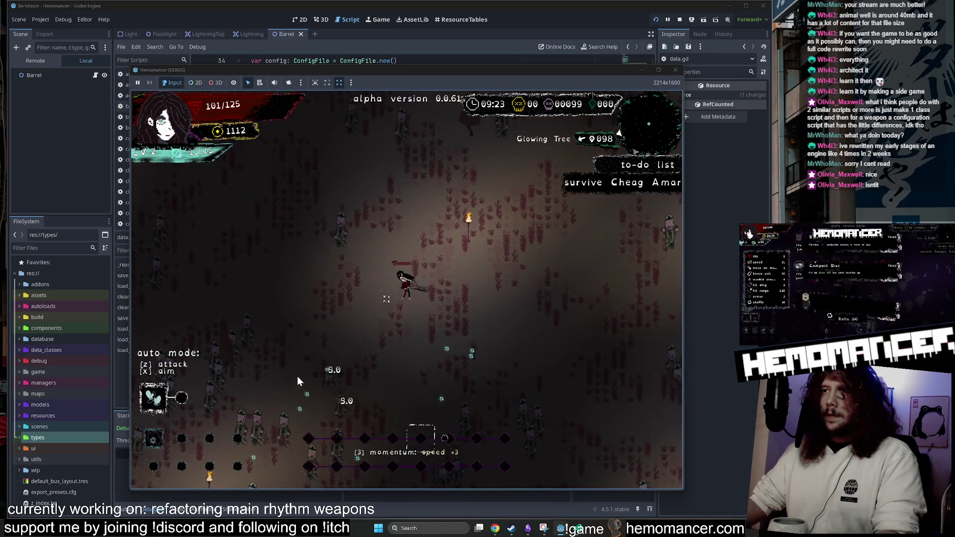
key(Up)
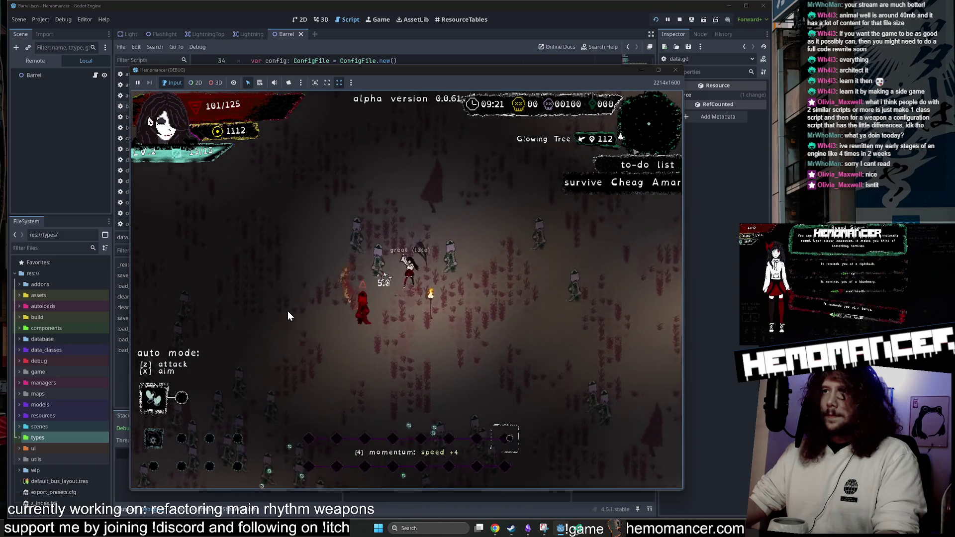
key(Up)
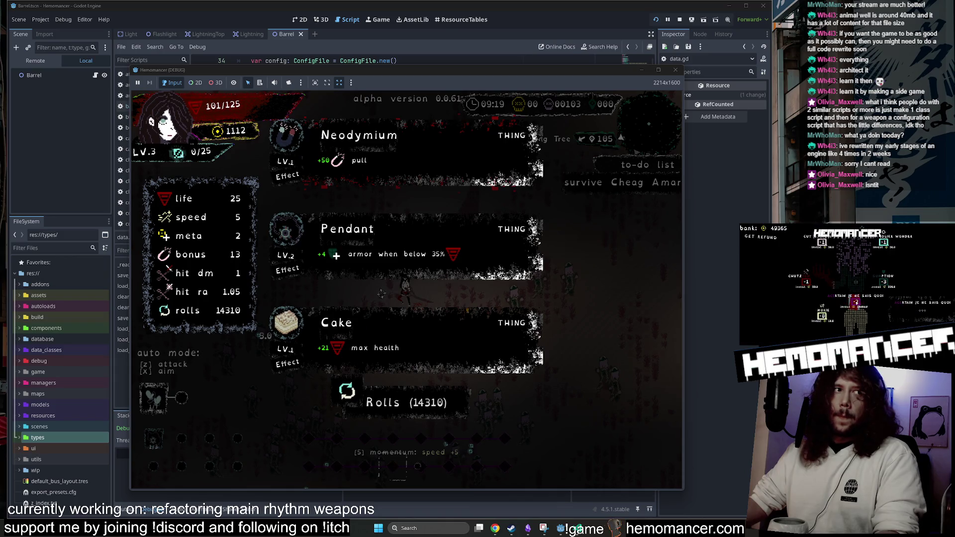
Take Neodymium, keep playing, then take Aureola at the next level-up.
click(387, 147)
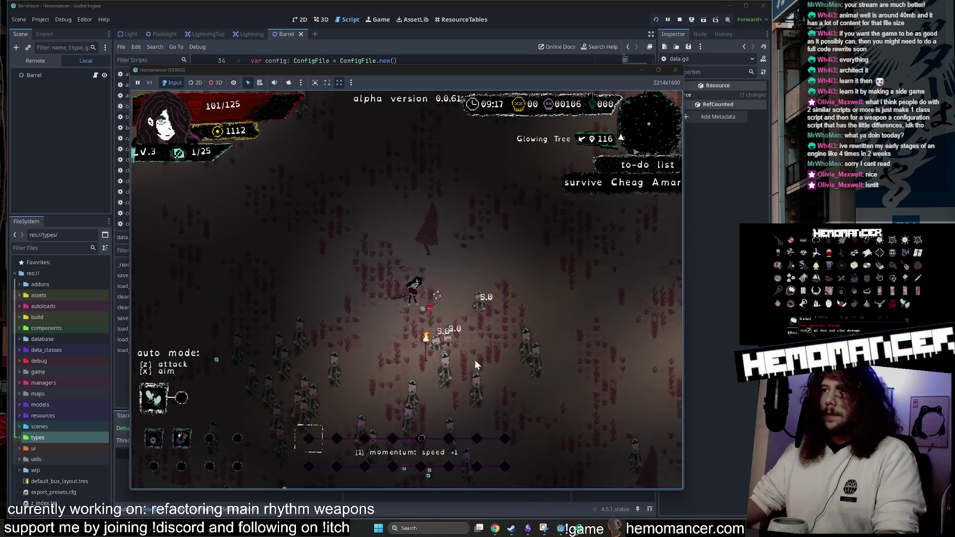
key(Right)
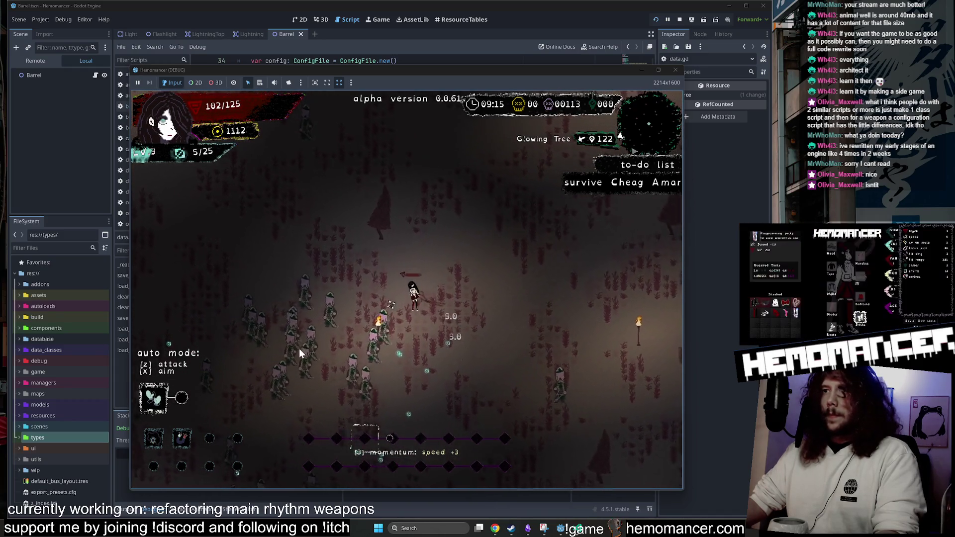
key(Right)
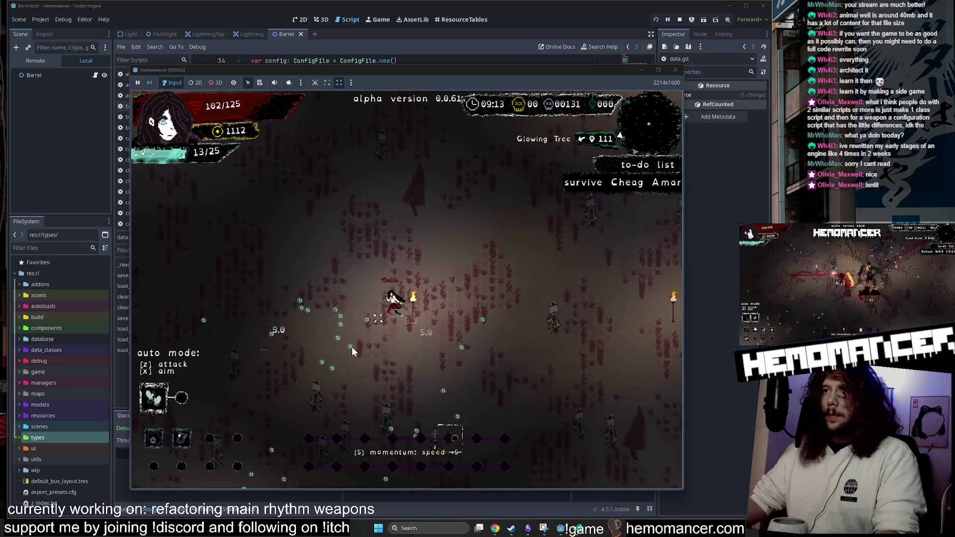
key(Right)
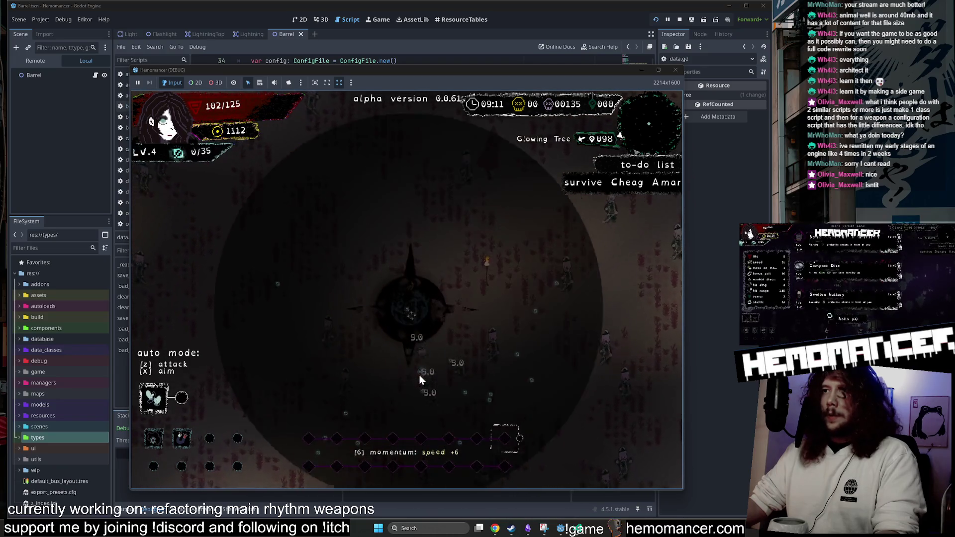
click(484, 337)
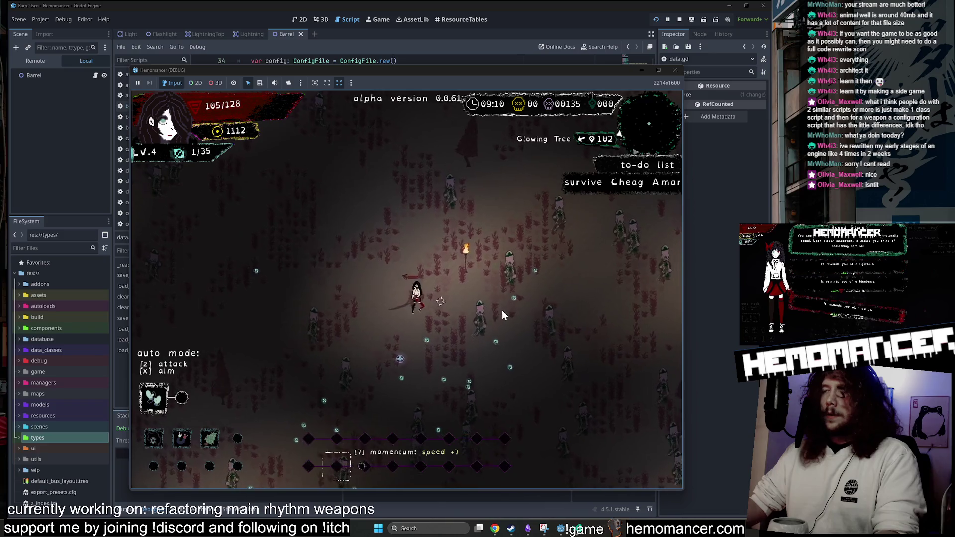
key(Right)
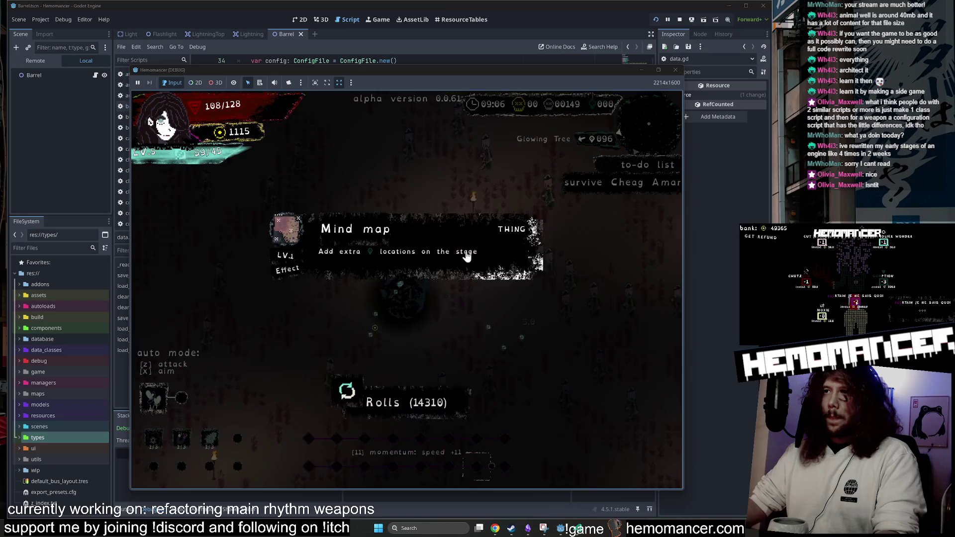
Pick the remaining upgrades up to LV.6, quit to the main menu, and switch to VS Code.
click(470, 256)
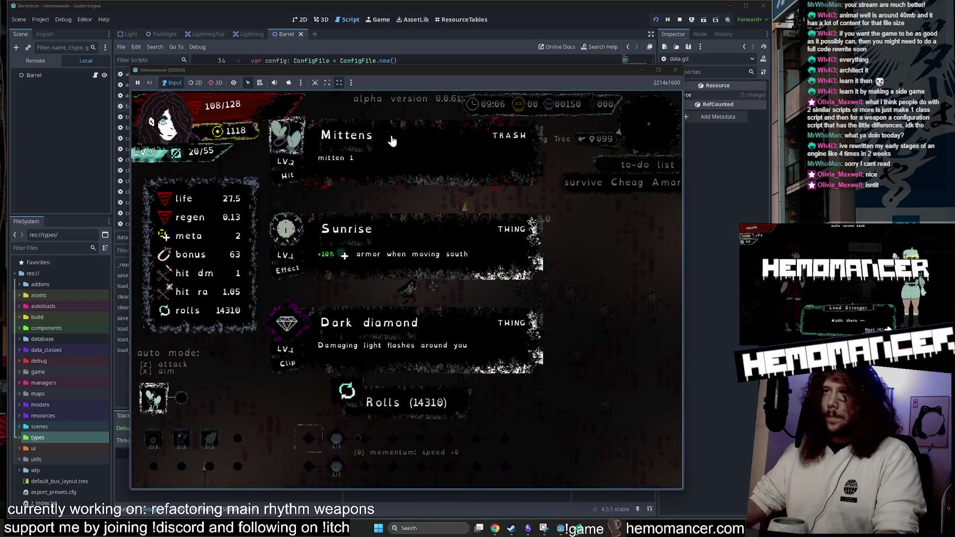
click(391, 141)
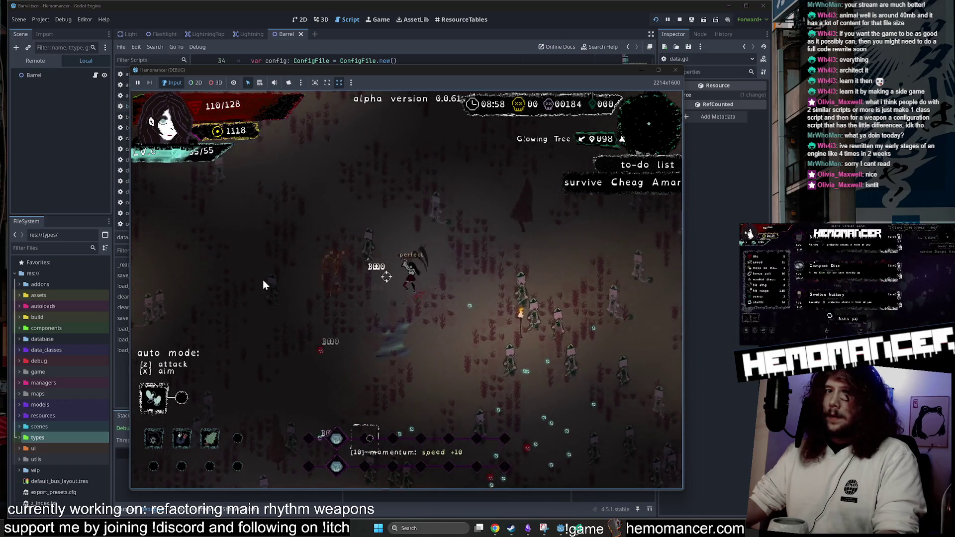
key(Escape)
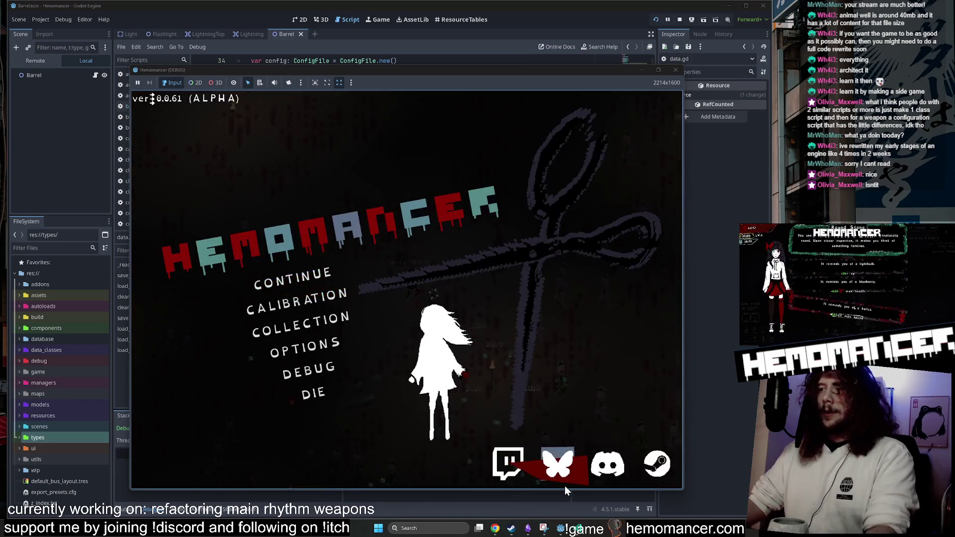
key(alt+Tab)
Review the Court.tres and game.gd diffs, then stage game.gd and main_weapon.gd.
click(33, 118)
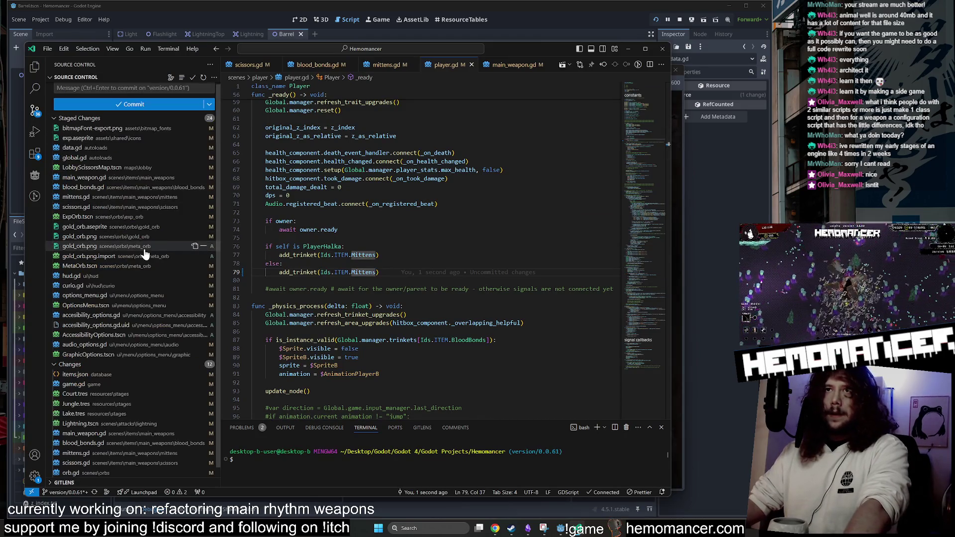
click(101, 387)
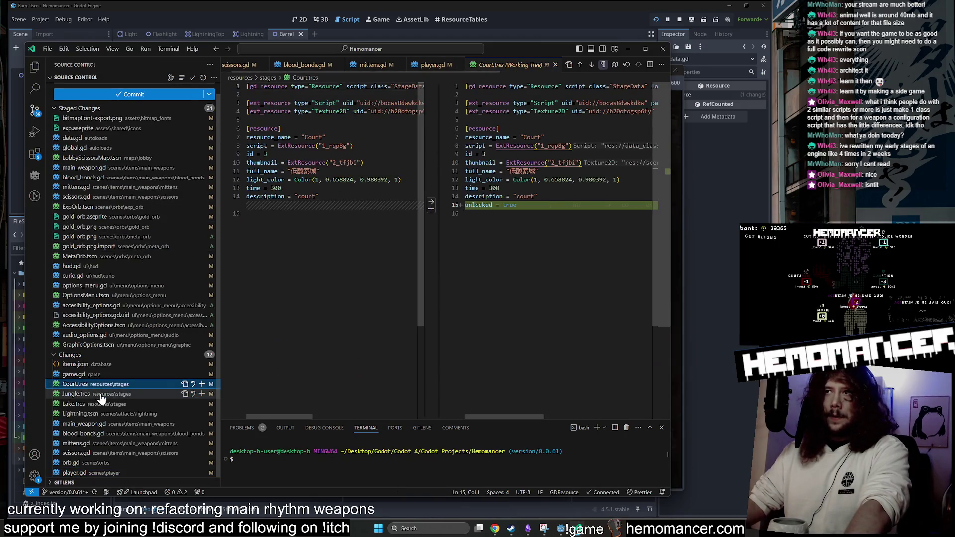
click(109, 376)
scroll(426, 281, down, 2)
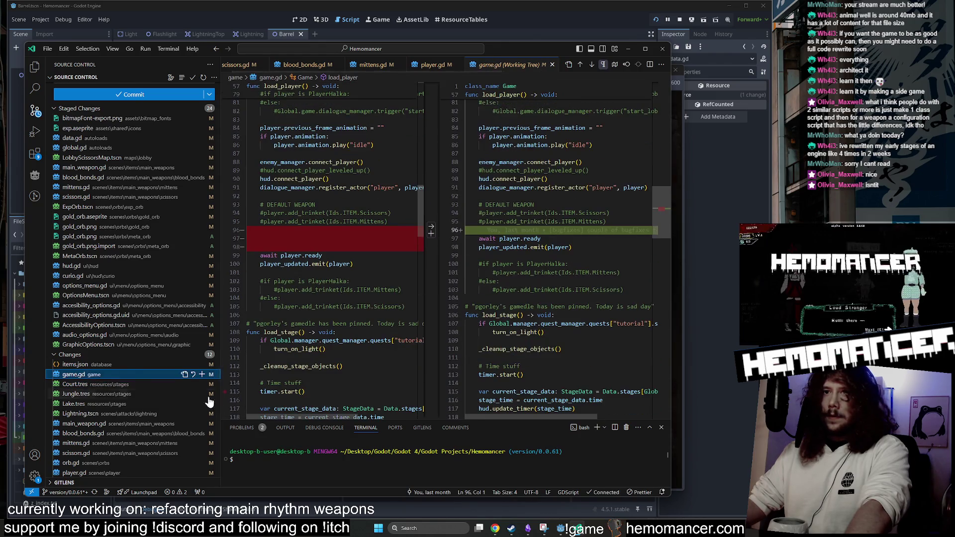
click(202, 375)
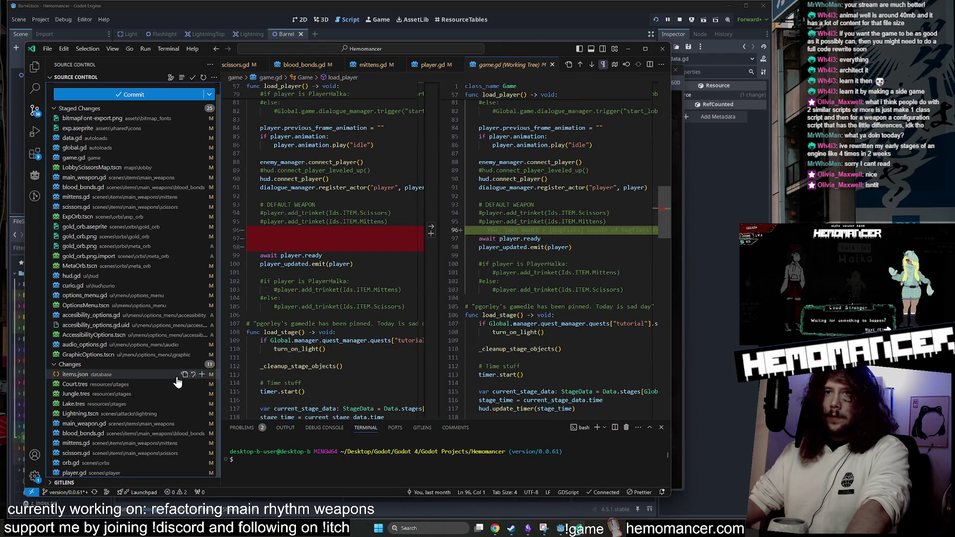
click(119, 425)
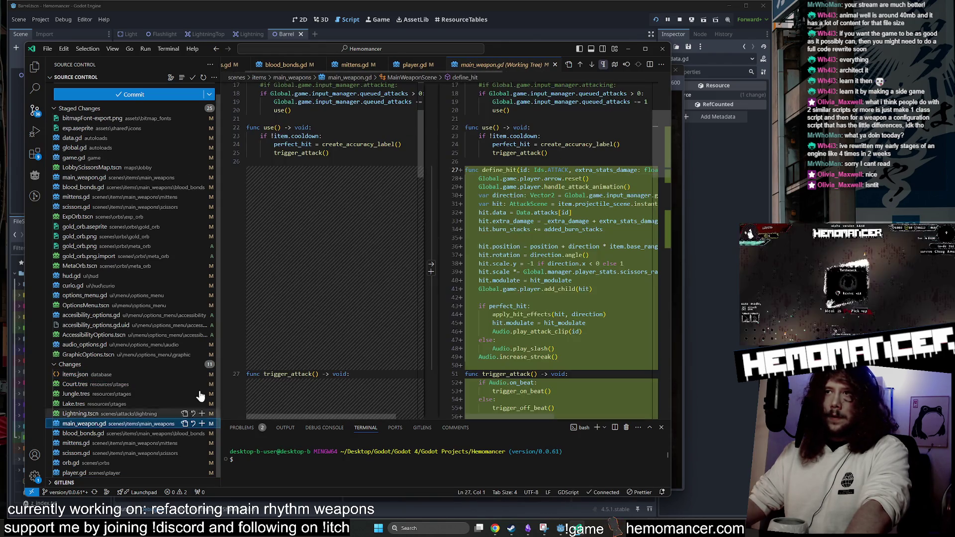
click(202, 424)
Stage mittens.gd, review orb.gd, and stage then unstage player.gd.
click(115, 444)
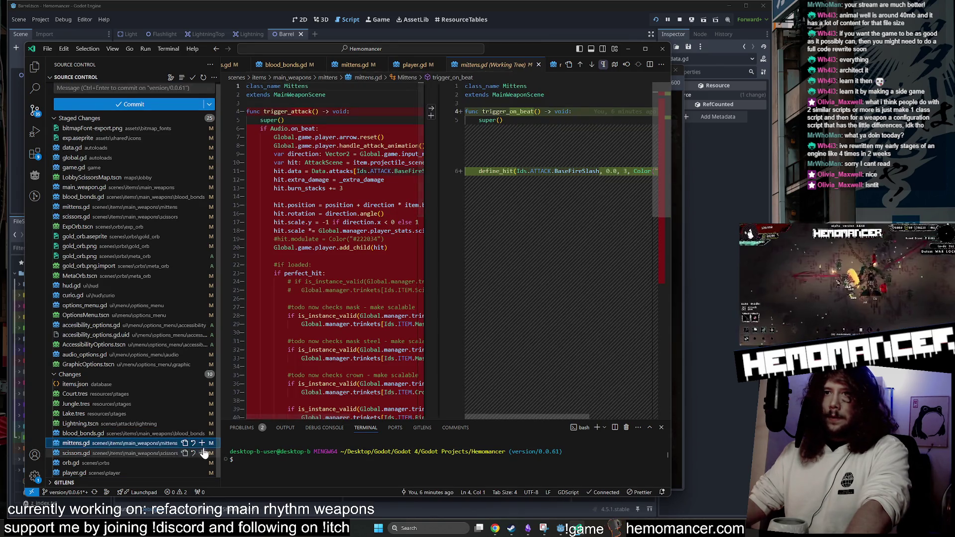
click(202, 443)
click(125, 457)
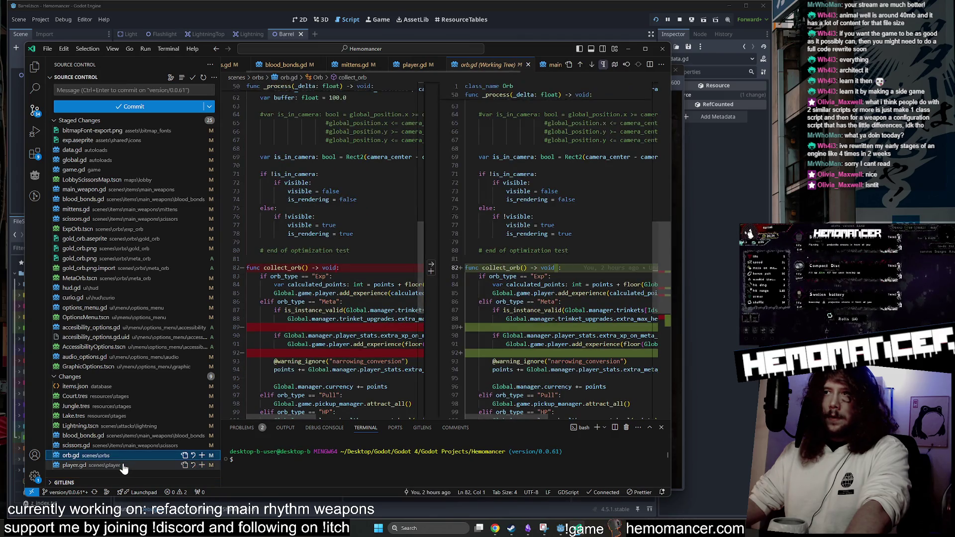
click(123, 466)
click(202, 465)
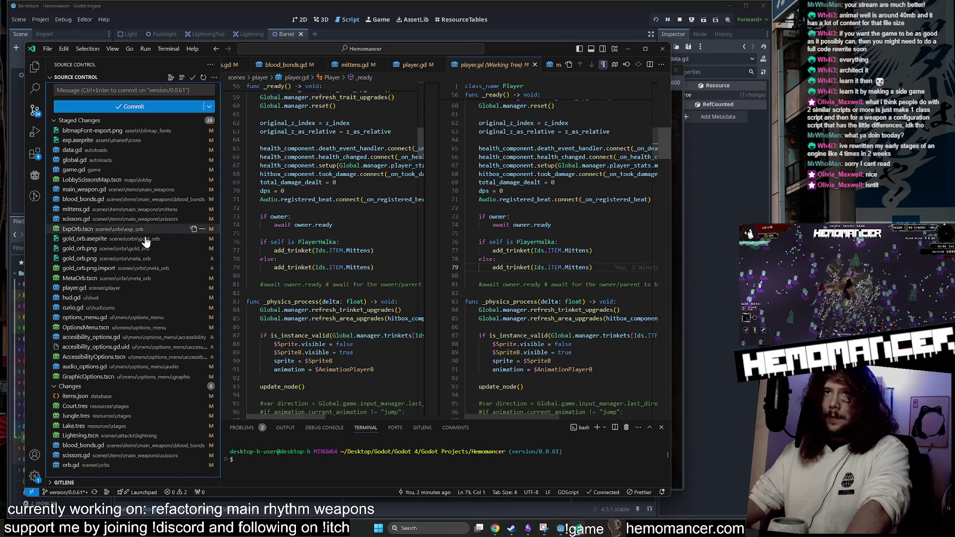
click(95, 288)
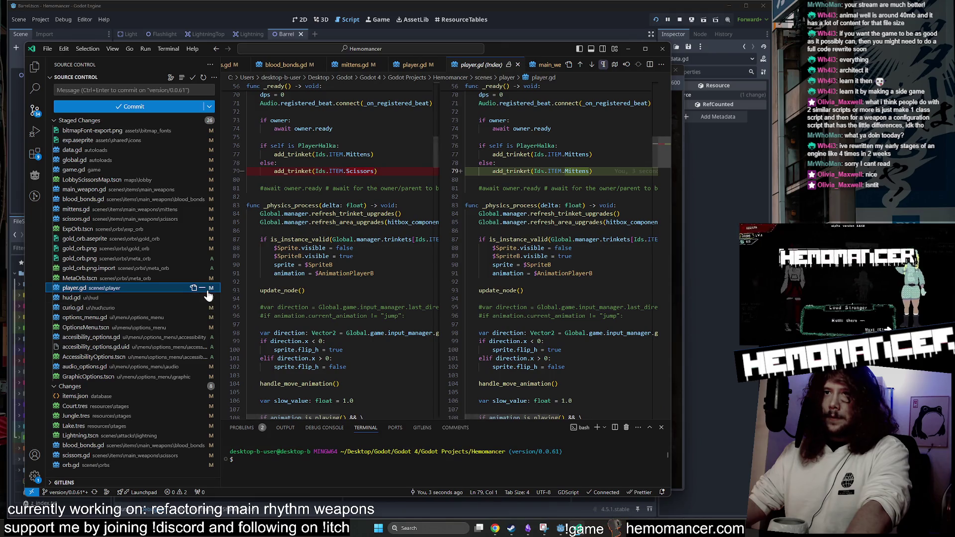
click(202, 289)
Stage scissors.gd and blood_bonds.gd, and remove player.gd from the pending changes.
click(169, 446)
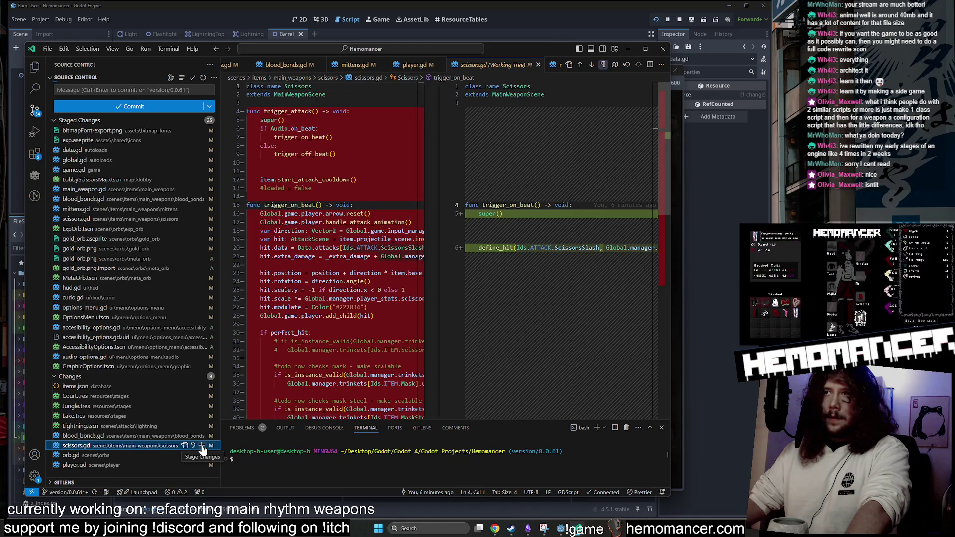
click(136, 437)
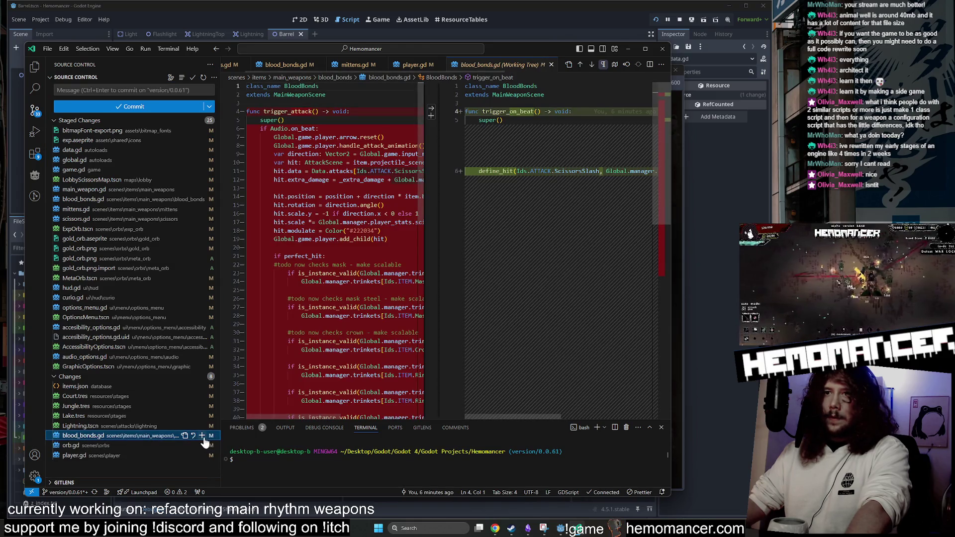
click(202, 437)
click(99, 446)
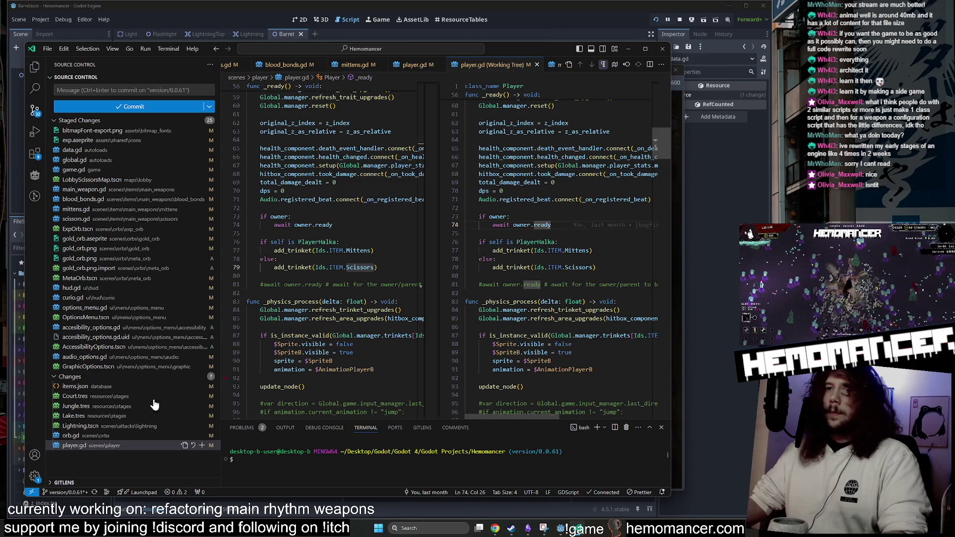
click(121, 440)
click(104, 446)
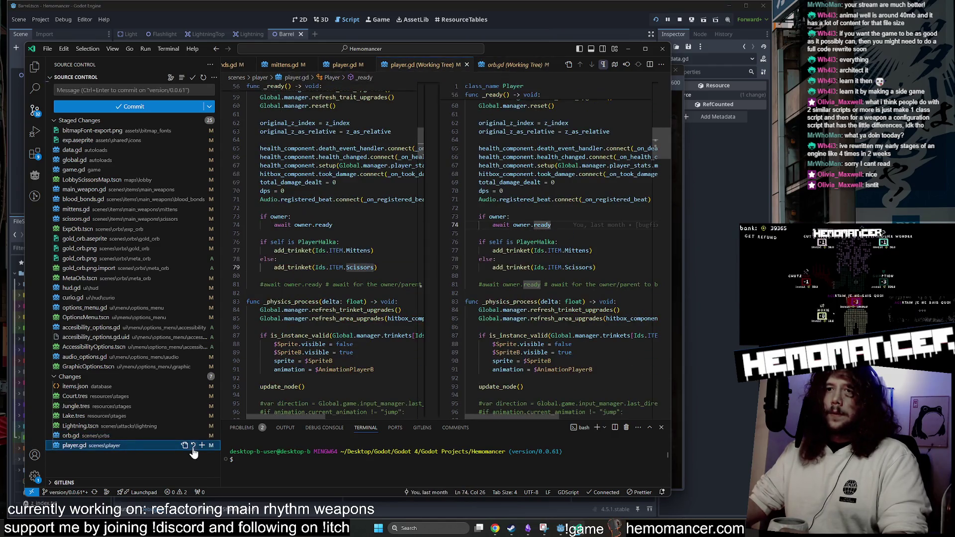
click(202, 446)
Inspect the else branch on line 75 of the orb.gd diff, then minimize VS Code.
click(90, 436)
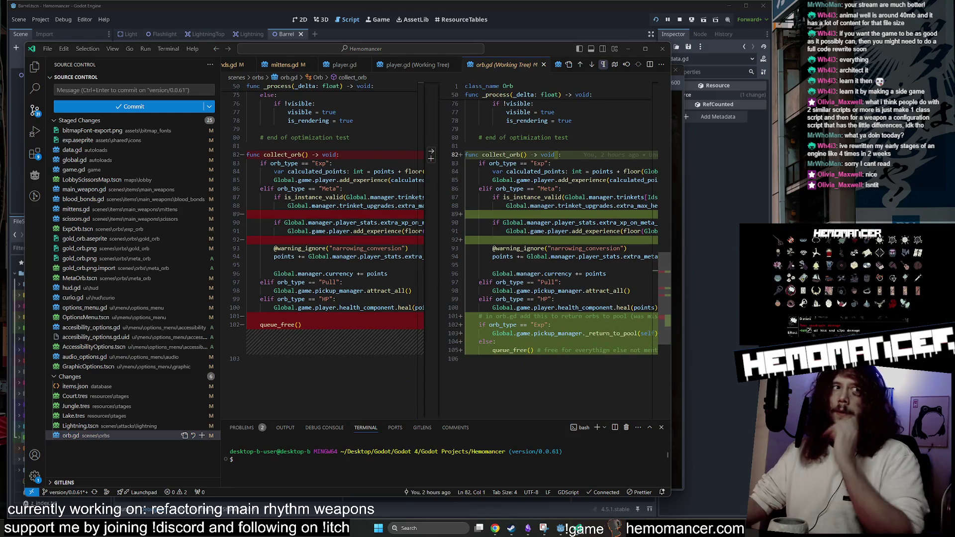
scroll(527, 274, up, 2)
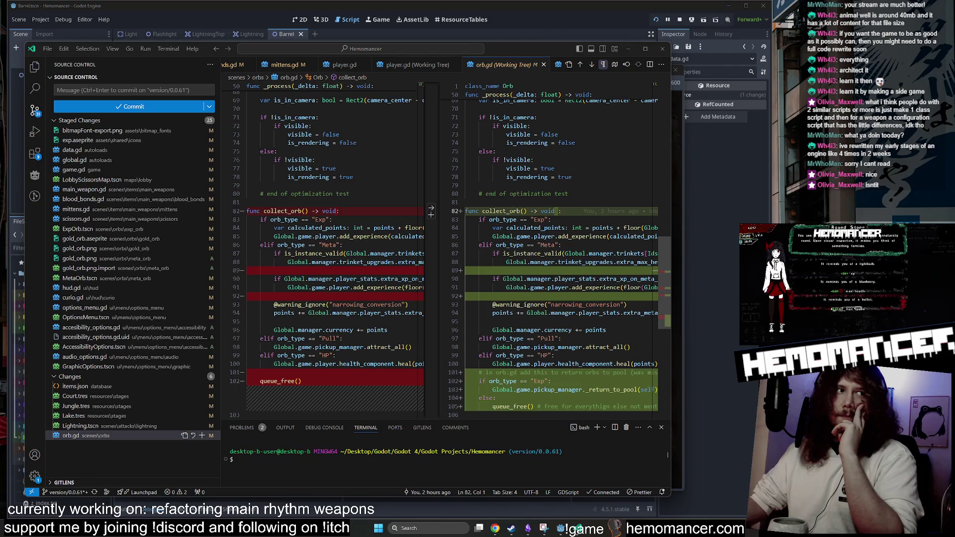
click(496, 151)
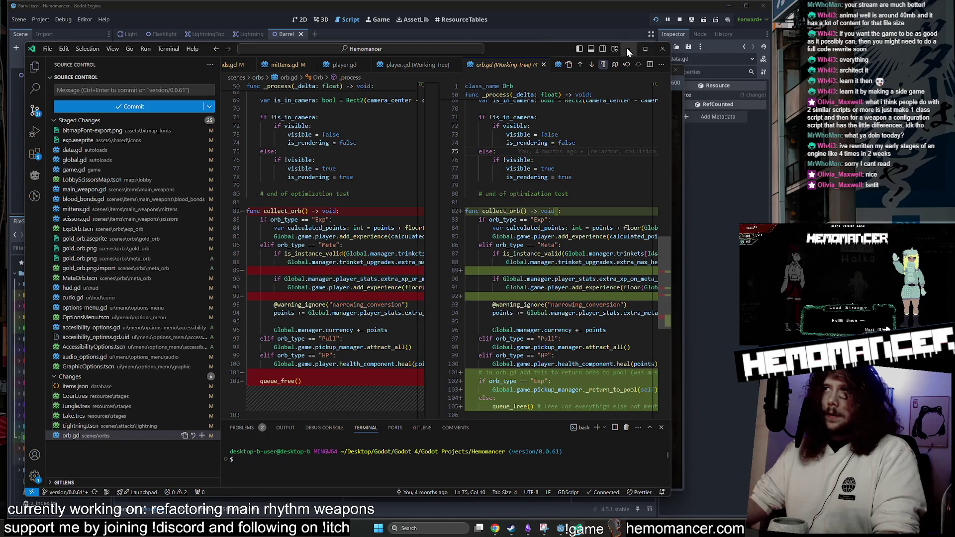
click(628, 49)
drag(513, 71, 514, 61)
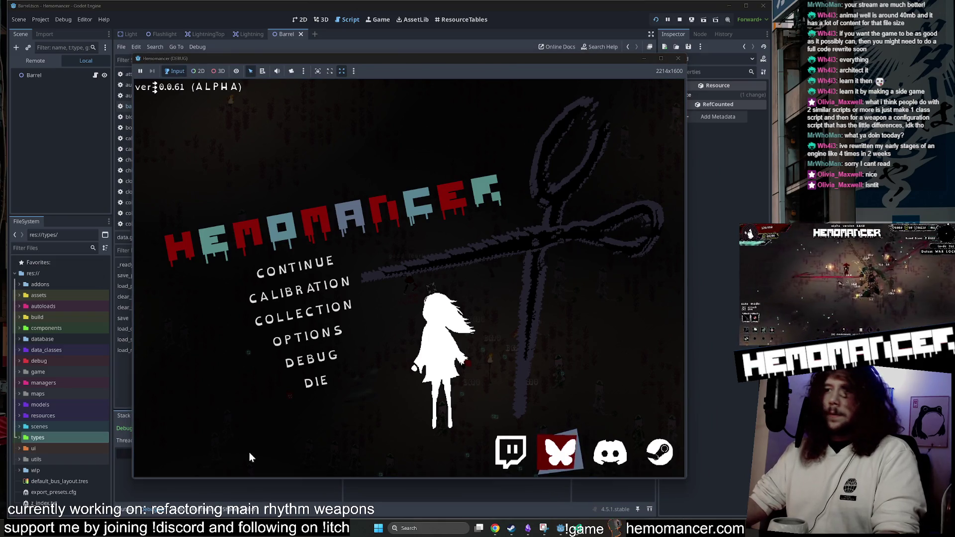
mouse_move(496, 532)
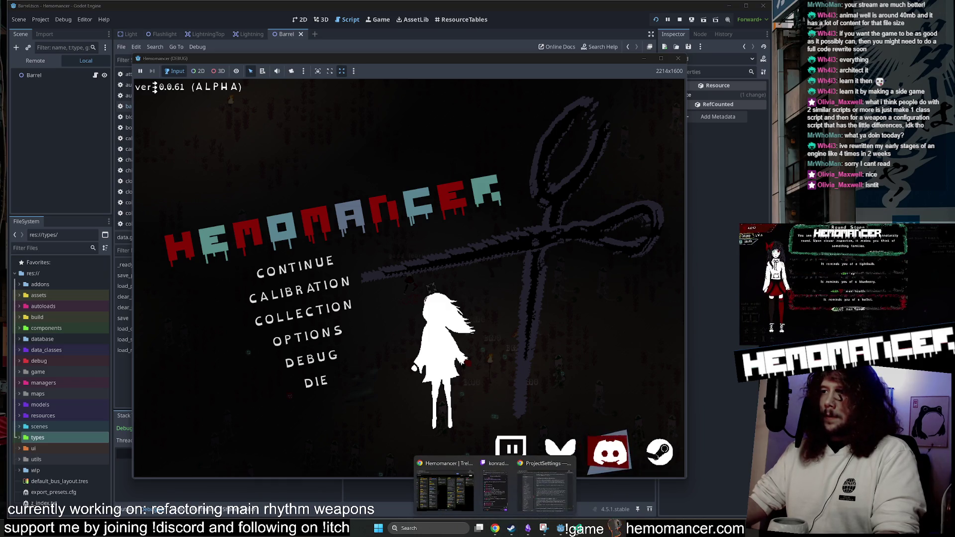
On the Hemomancer Trello board, scroll the UNFILTERED list and open the 'IS THERE MOTION BLUR????' card.
click(434, 493)
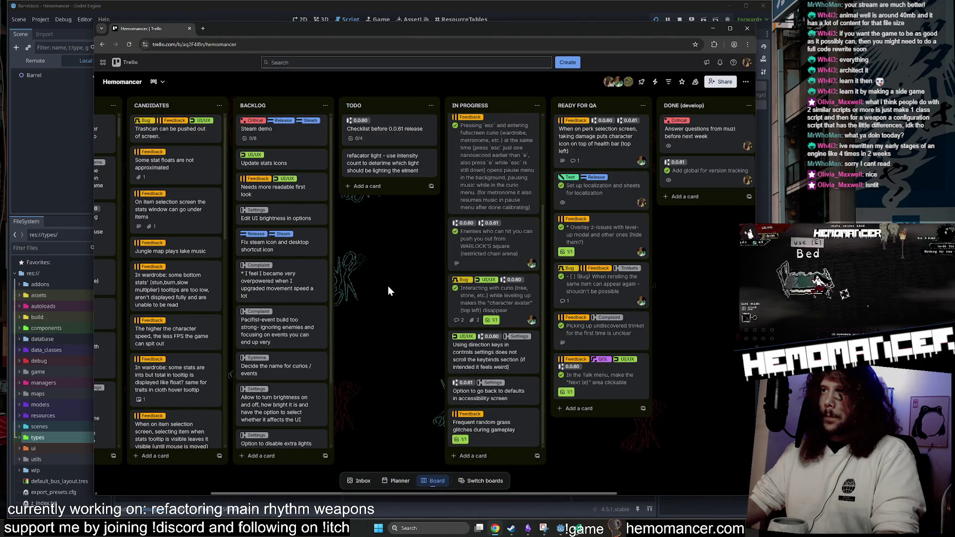
mouse_move(383, 308)
mouse_down()
mouse_move(511, 183)
mouse_move(418, 267)
mouse_move(371, 283)
mouse_up()
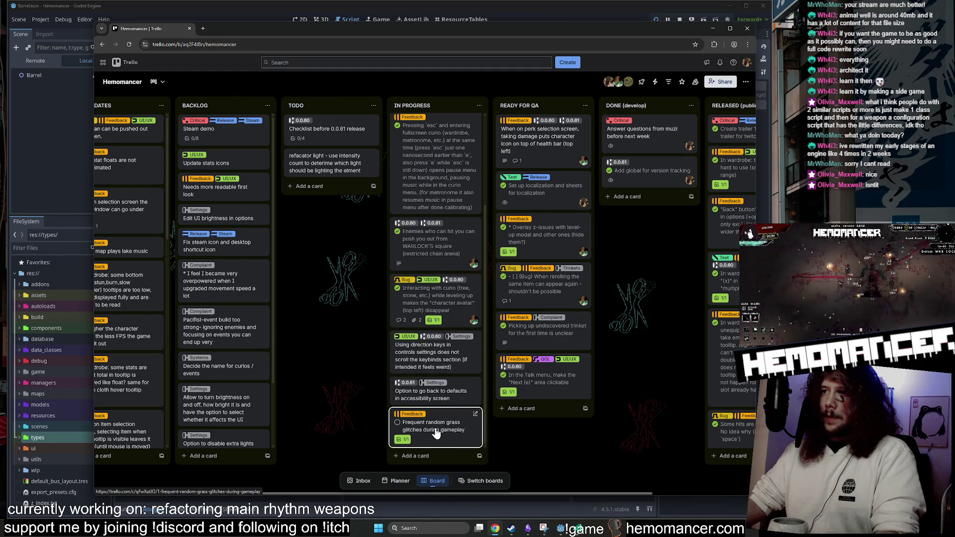
scroll(335, 416, left, 5)
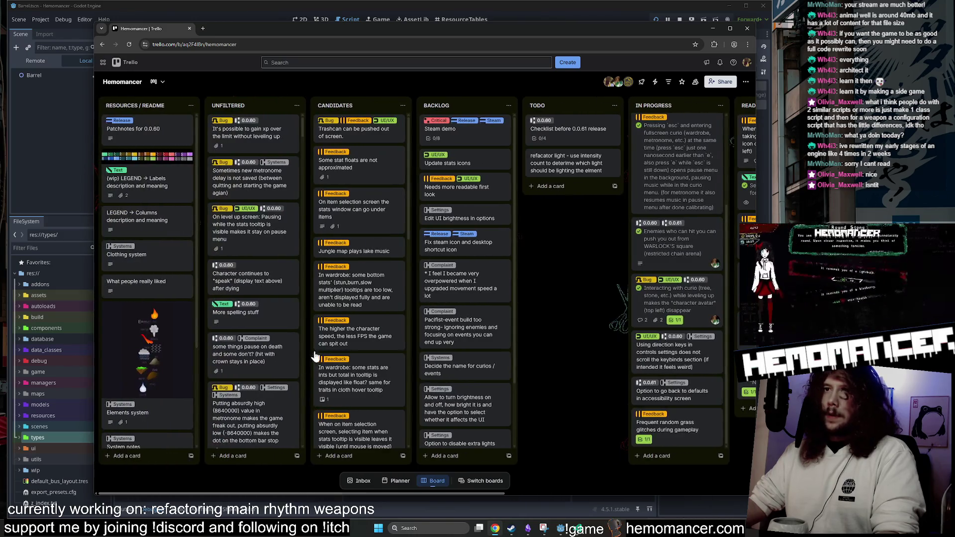
scroll(151, 262, down, 3)
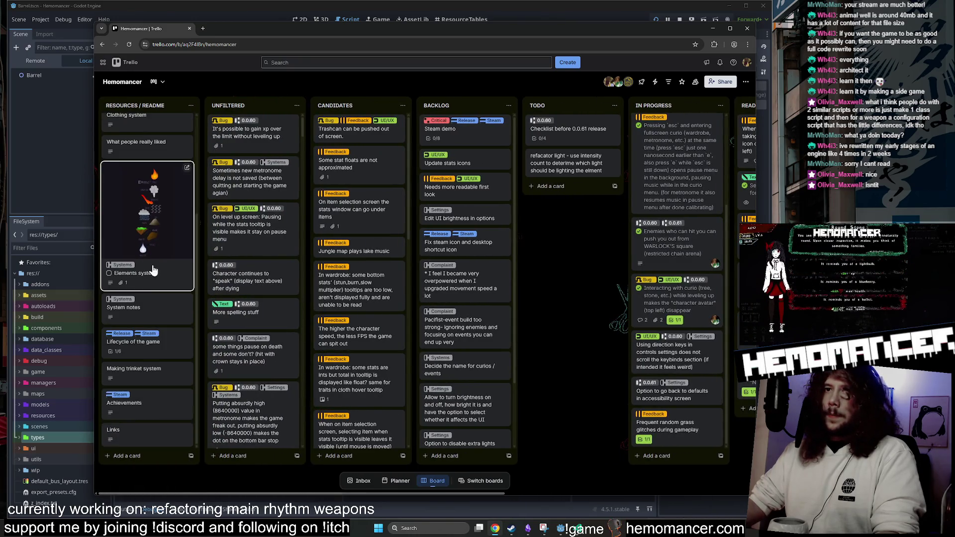
scroll(240, 258, down, 6)
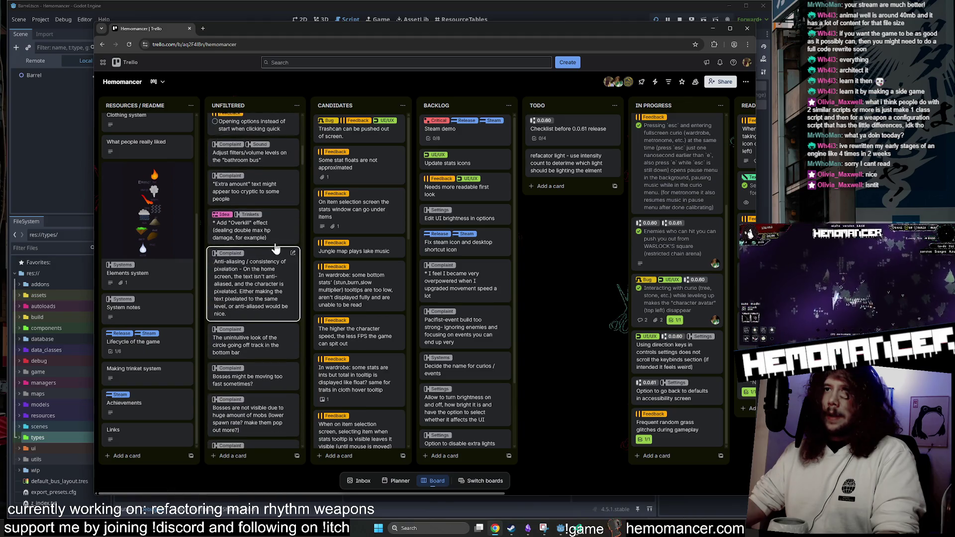
scroll(275, 249, down, 3)
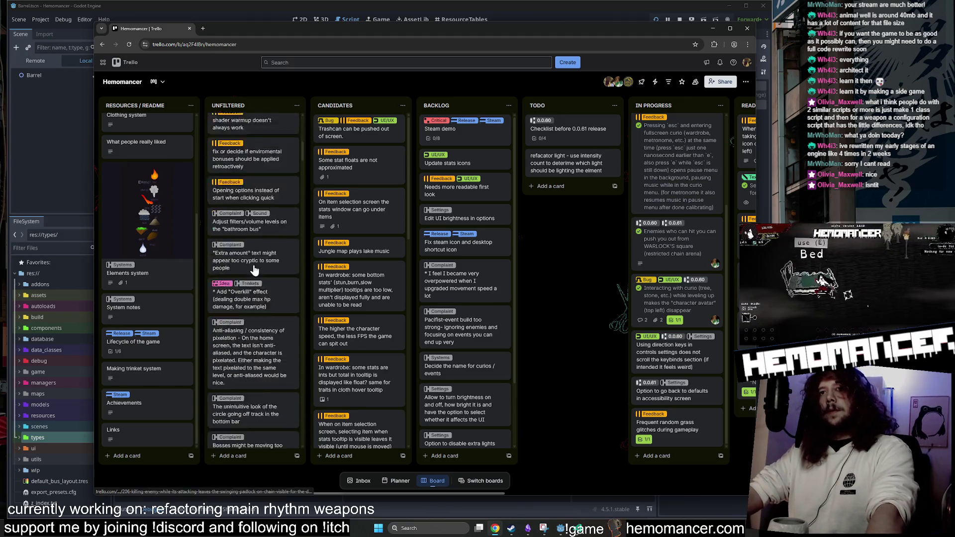
scroll(254, 267, down, 3)
scroll(254, 267, down, 5)
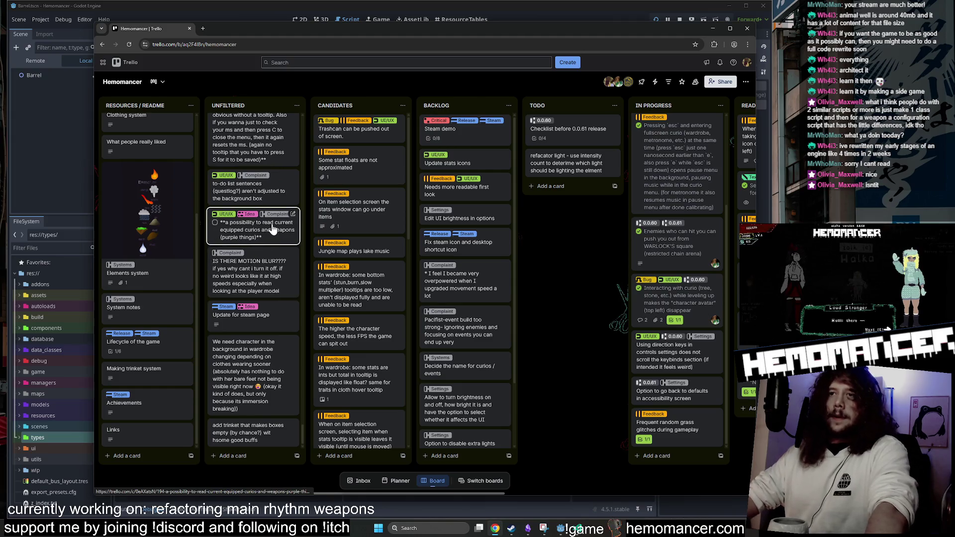
click(256, 284)
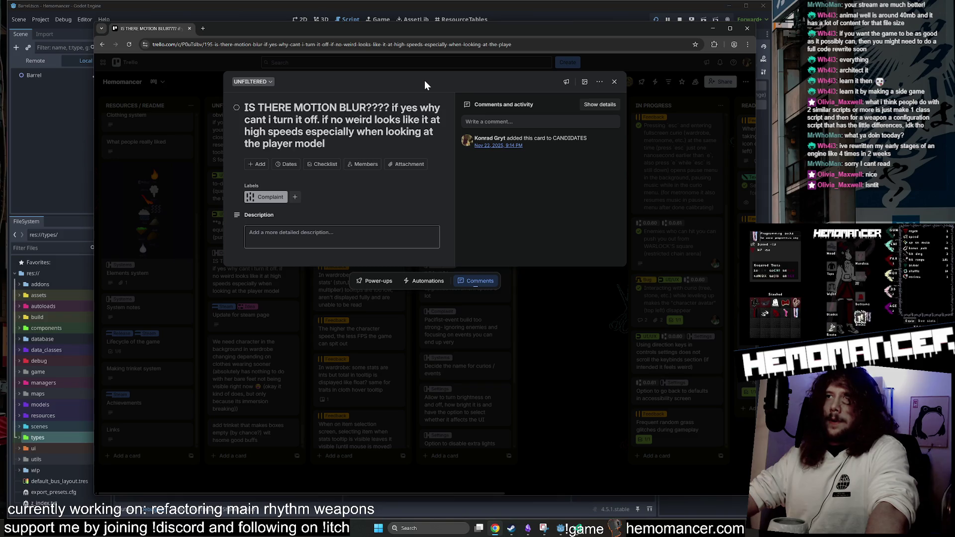
Close the motion blur card and scroll back to the top of the UNFILTERED list.
click(566, 383)
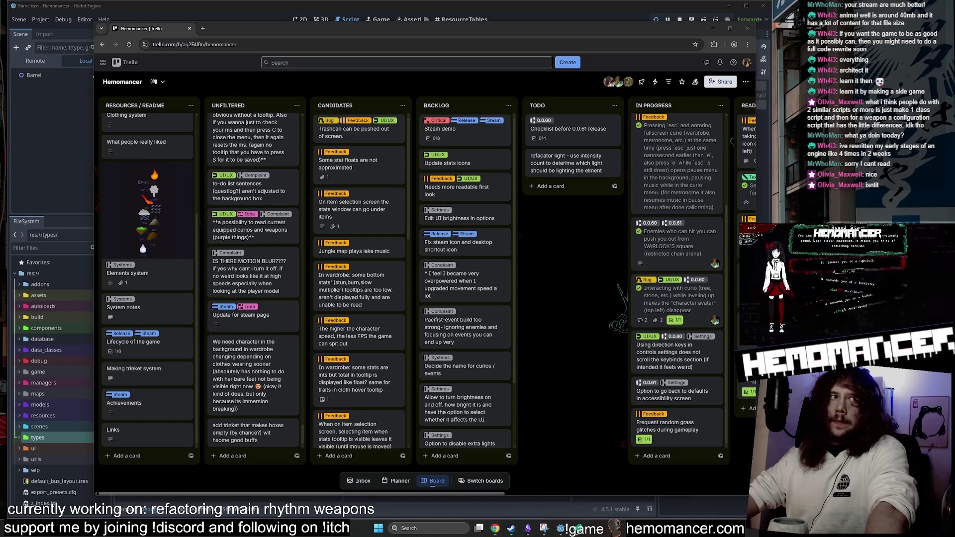
scroll(262, 295, up, 4)
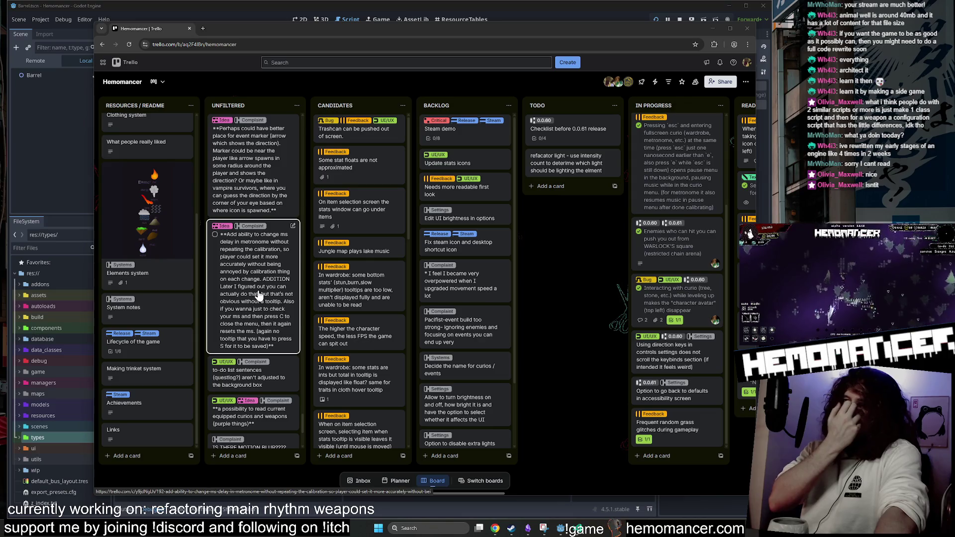
scroll(256, 299, up, 3)
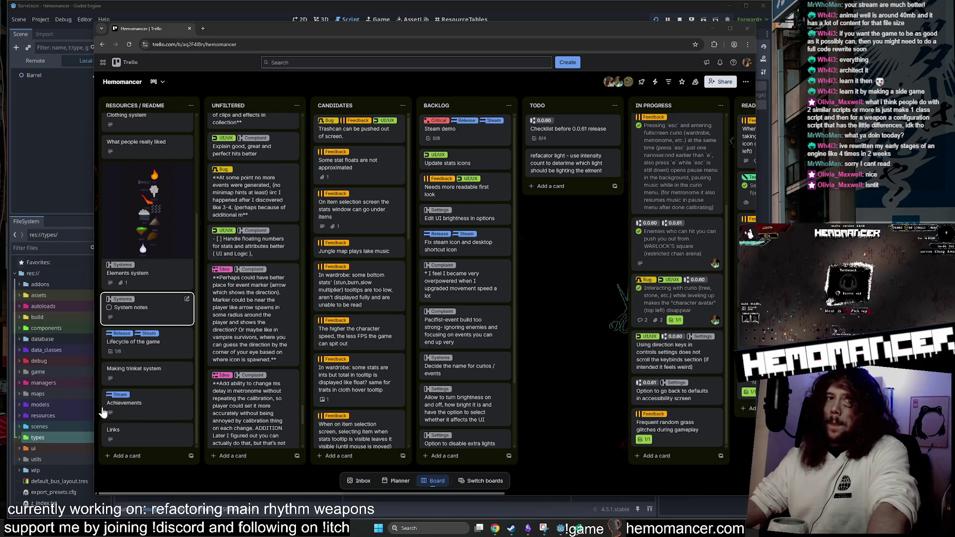
scroll(271, 264, up, 2)
scroll(271, 259, up, 2)
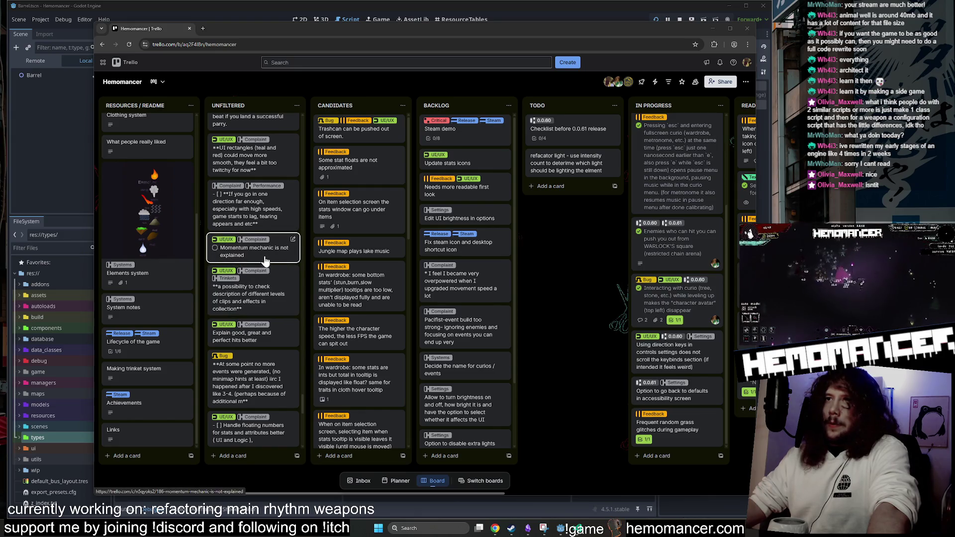
scroll(264, 264, up, 3)
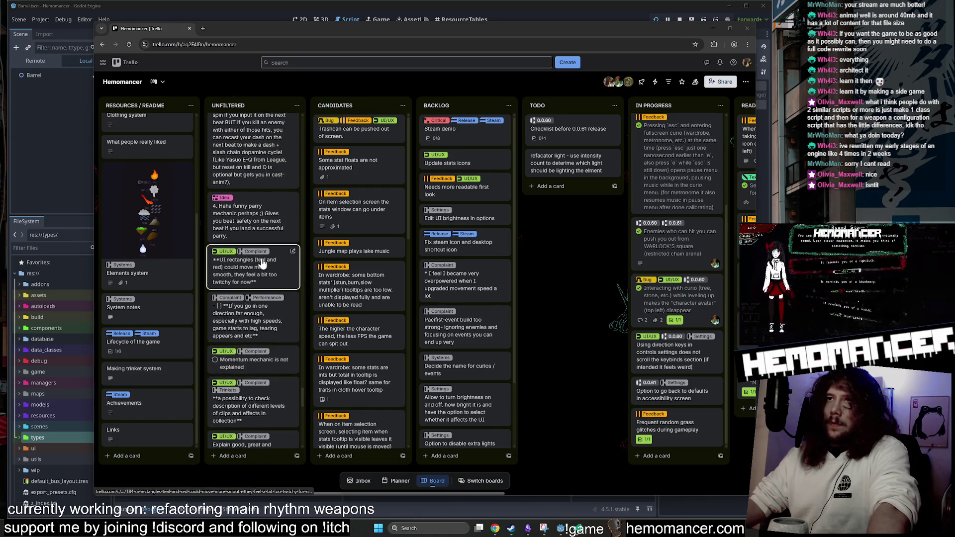
scroll(267, 277, up, 5)
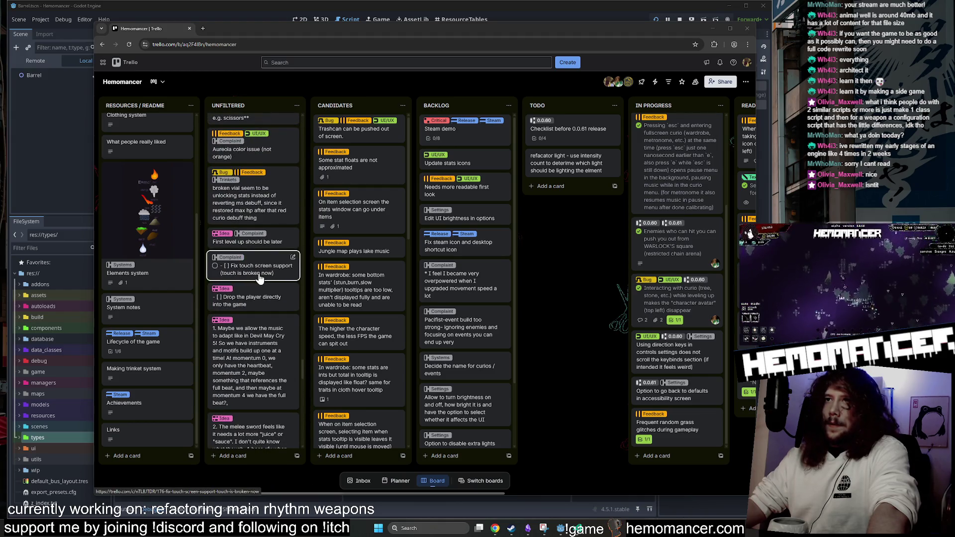
scroll(259, 280, up, 1)
scroll(262, 276, up, 4)
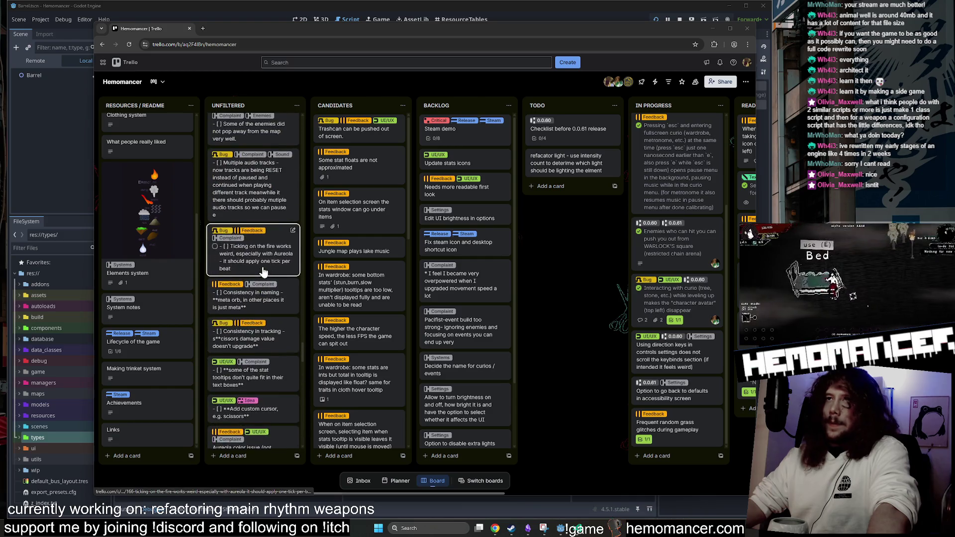
scroll(259, 264, up, 8)
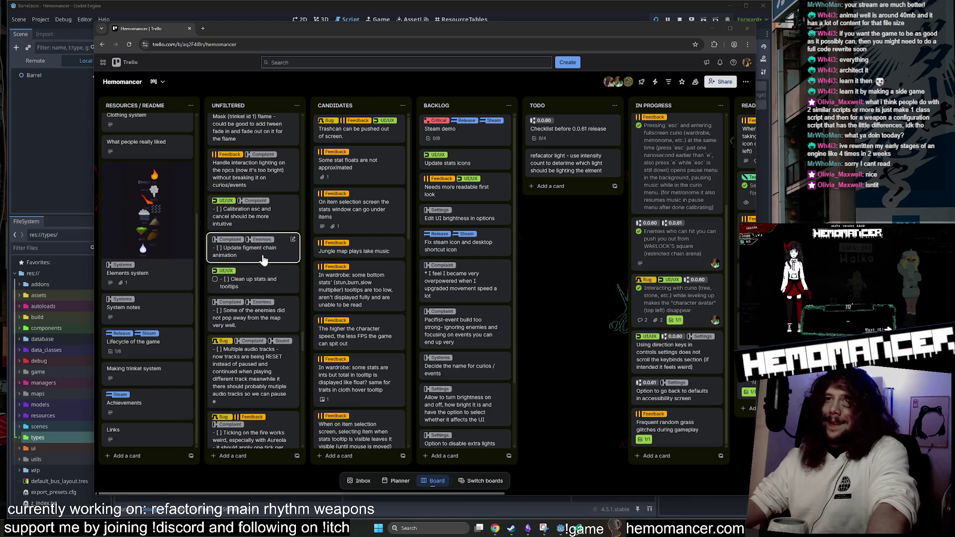
scroll(256, 257, up, 4)
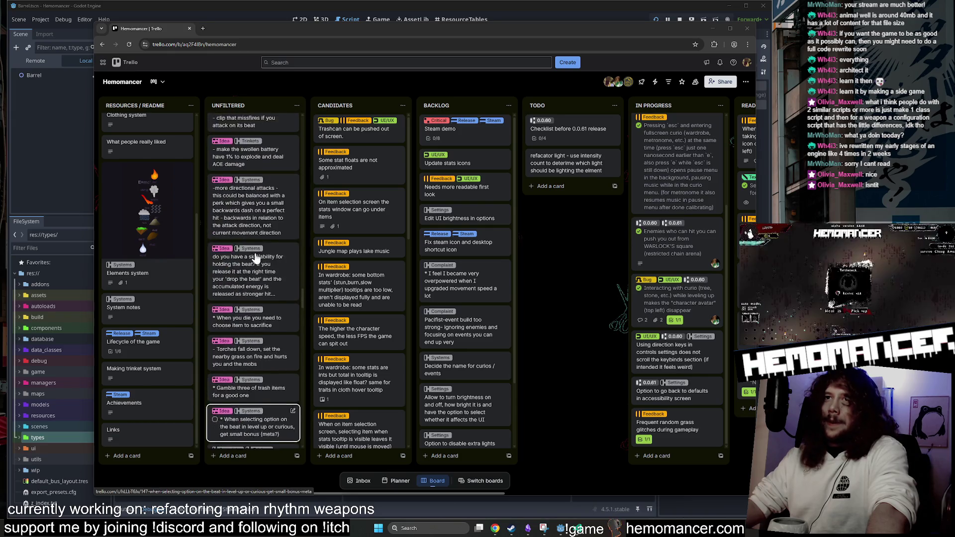
scroll(254, 258, up, 4)
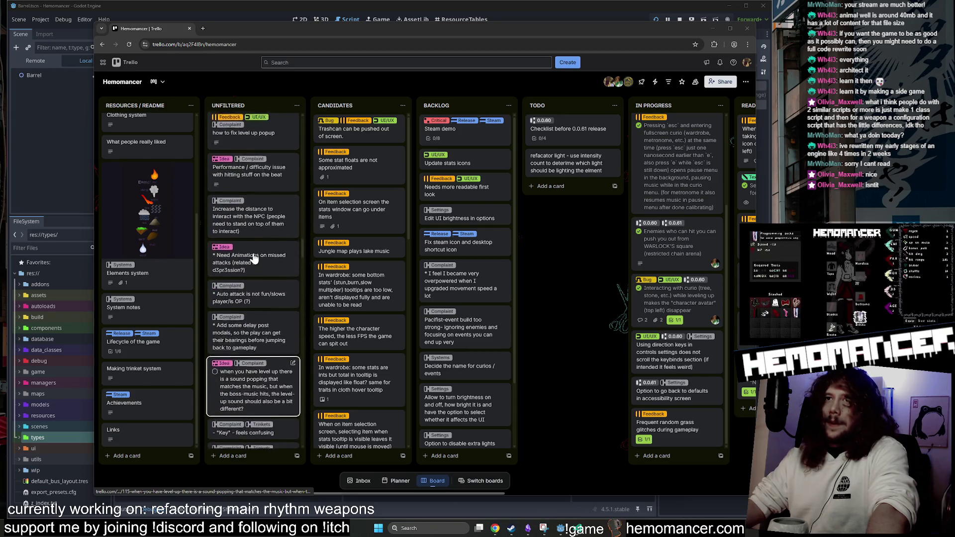
scroll(253, 258, up, 2)
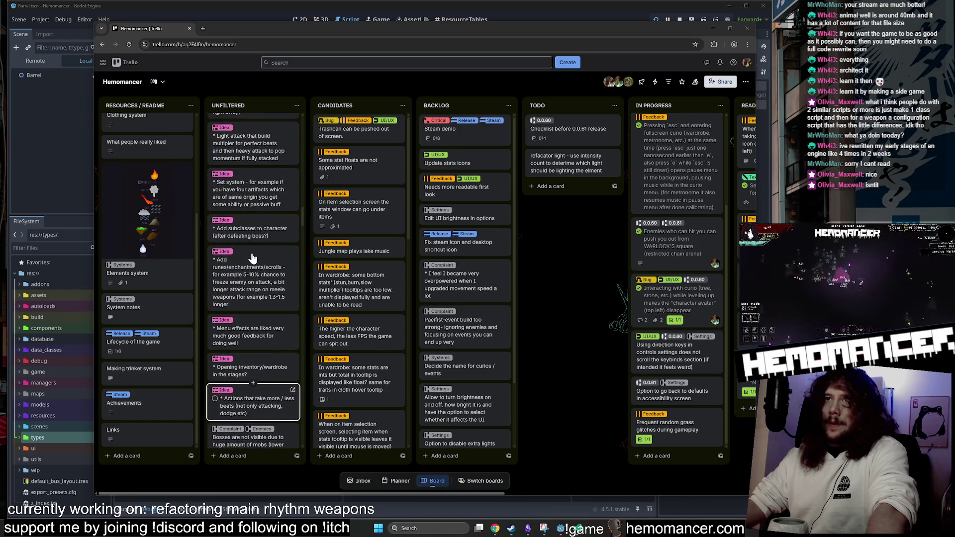
scroll(252, 258, up, 1)
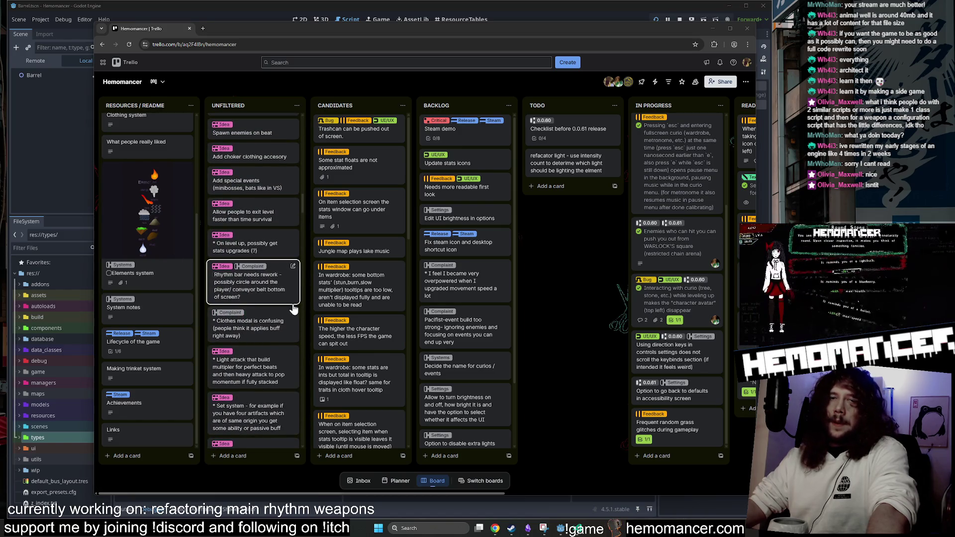
scroll(257, 233, up, 4)
scroll(257, 233, up, 3)
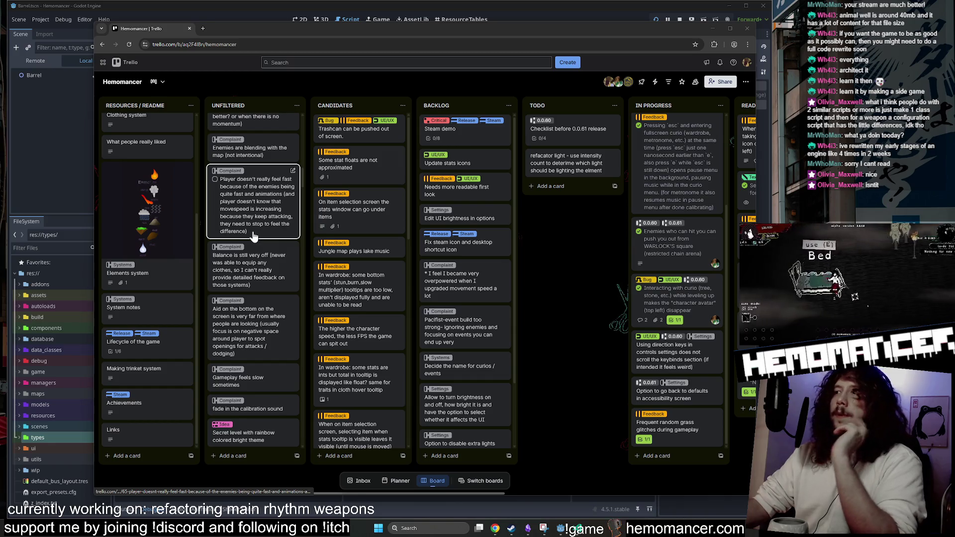
scroll(264, 232, up, 3)
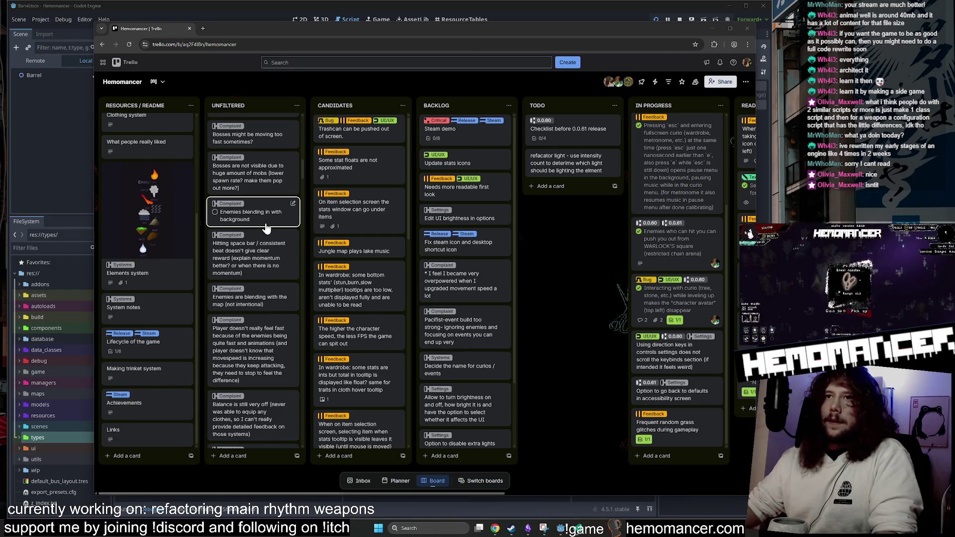
scroll(263, 219, up, 5)
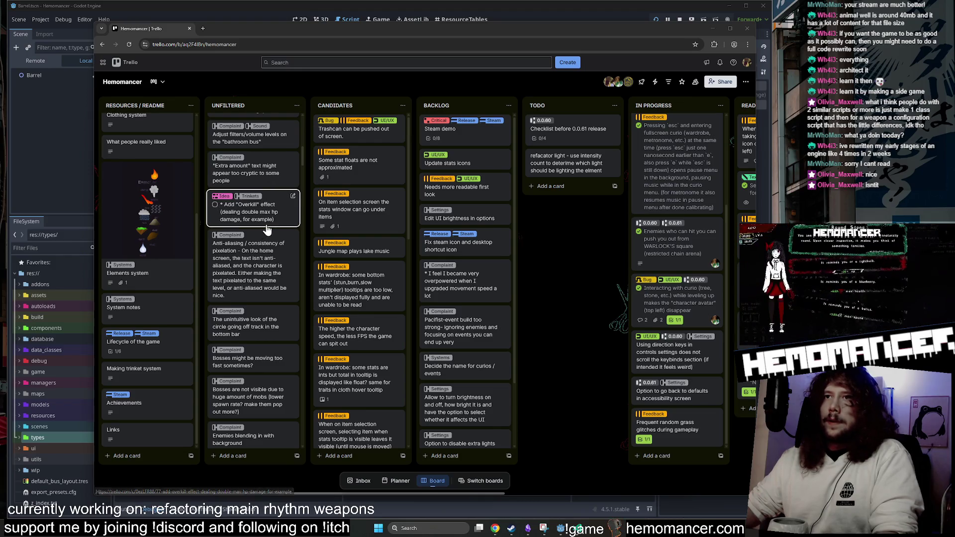
scroll(263, 219, up, 2)
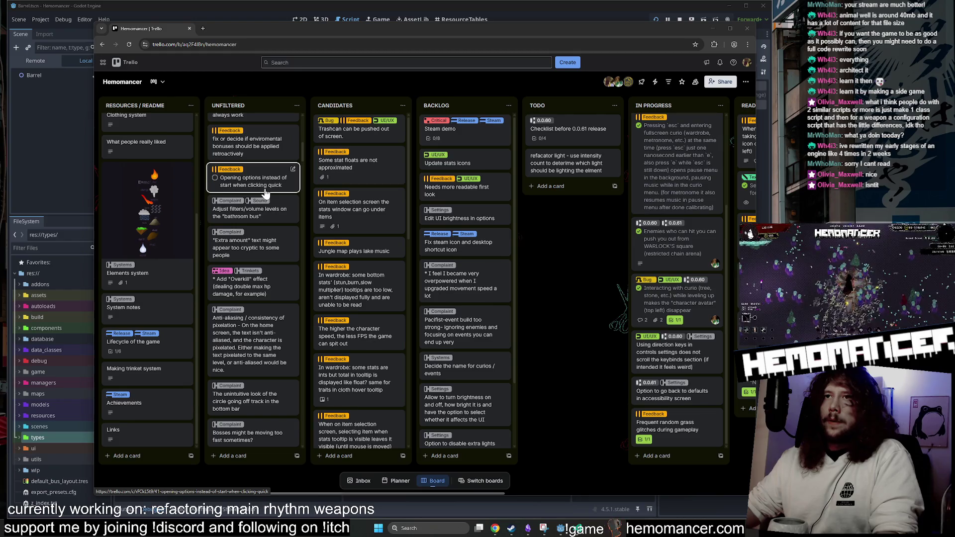
scroll(263, 193, up, 2)
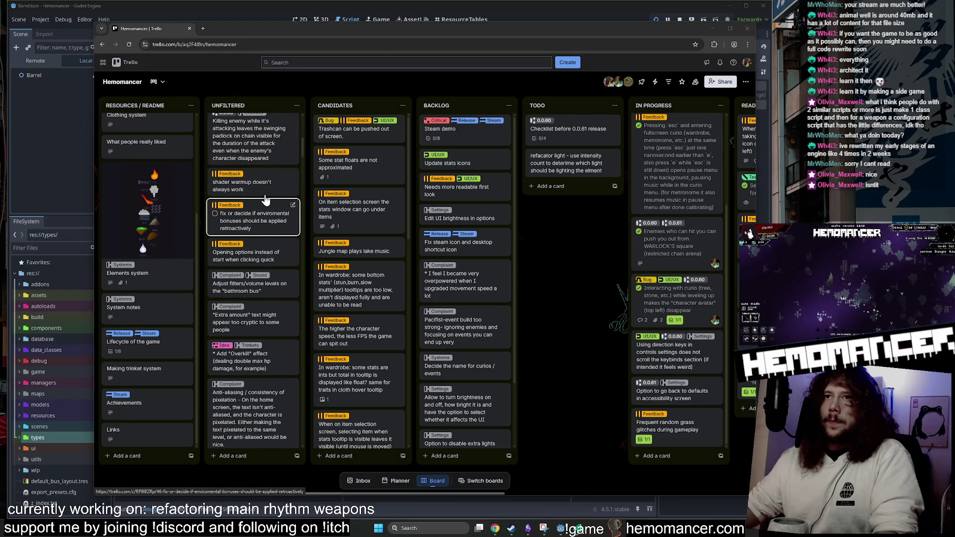
scroll(267, 199, up, 5)
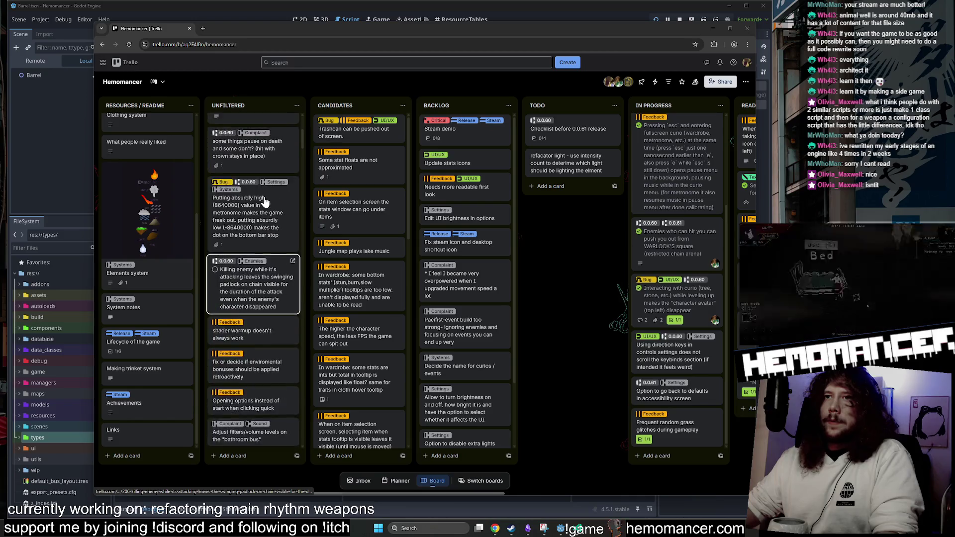
scroll(264, 201, up, 3)
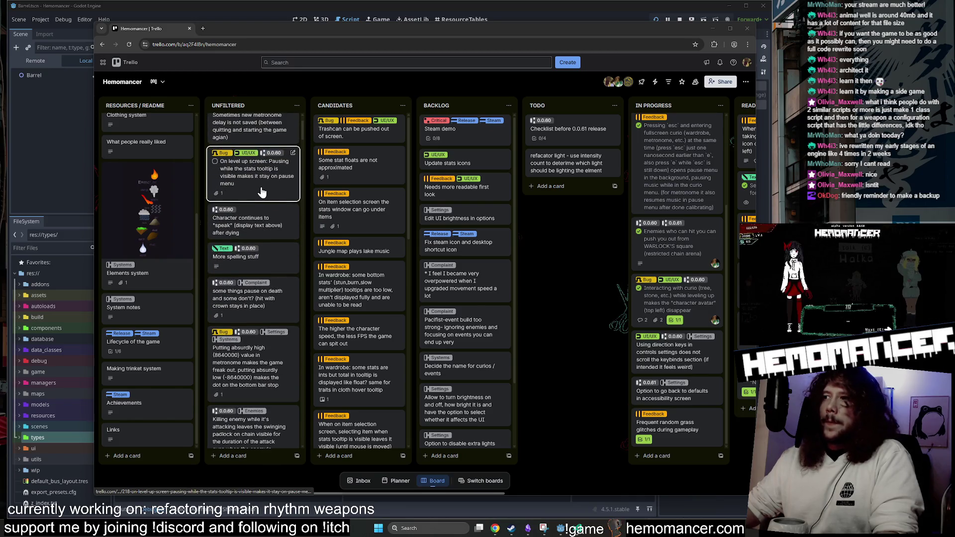
scroll(262, 192, up, 1)
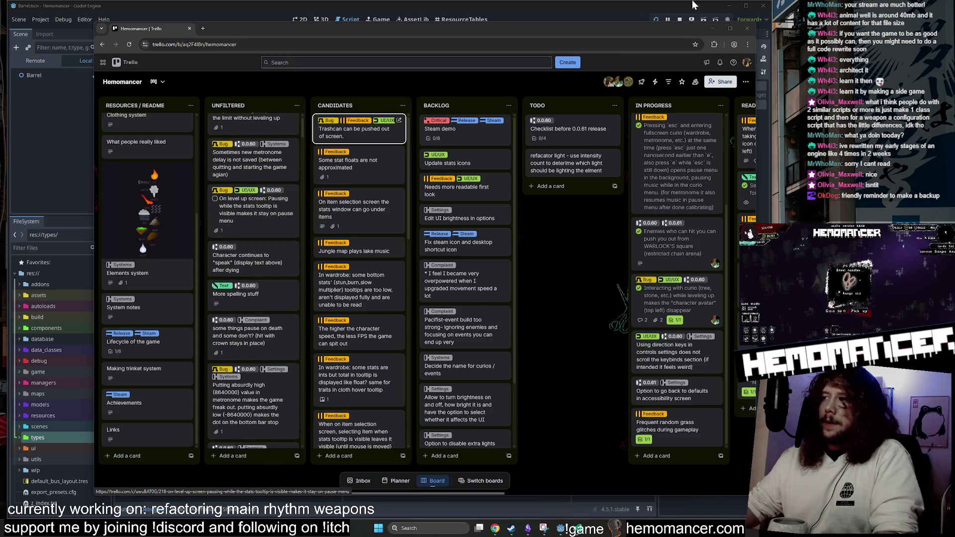
Minimize the Trello browser, glance at the orb.gd diff, and run Hemomancer from Godot with F5.
click(713, 31)
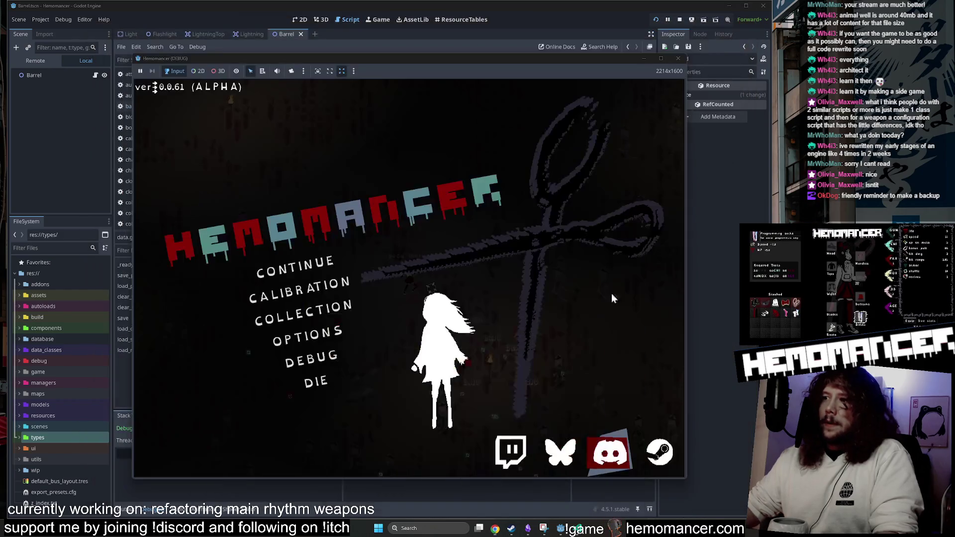
key(alt+Tab)
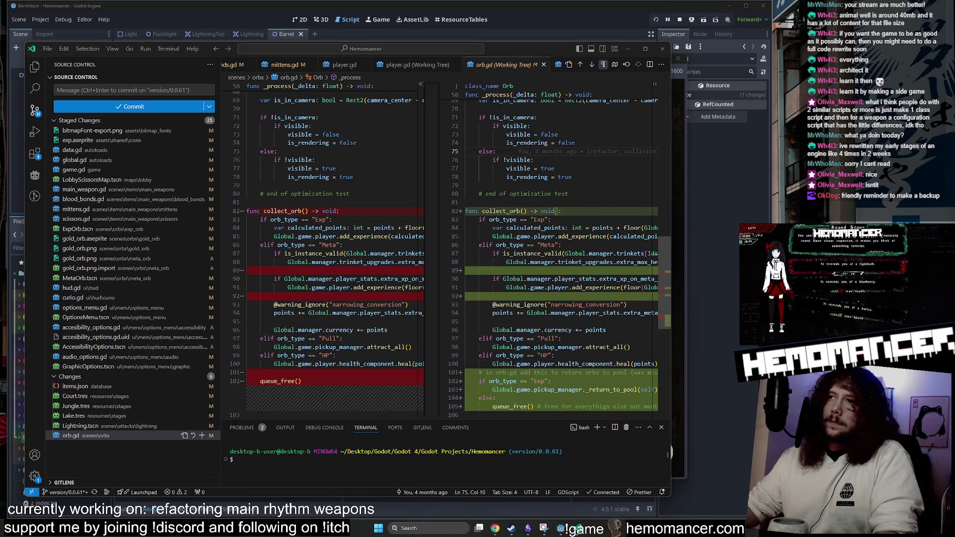
click(591, 26)
click(487, 140)
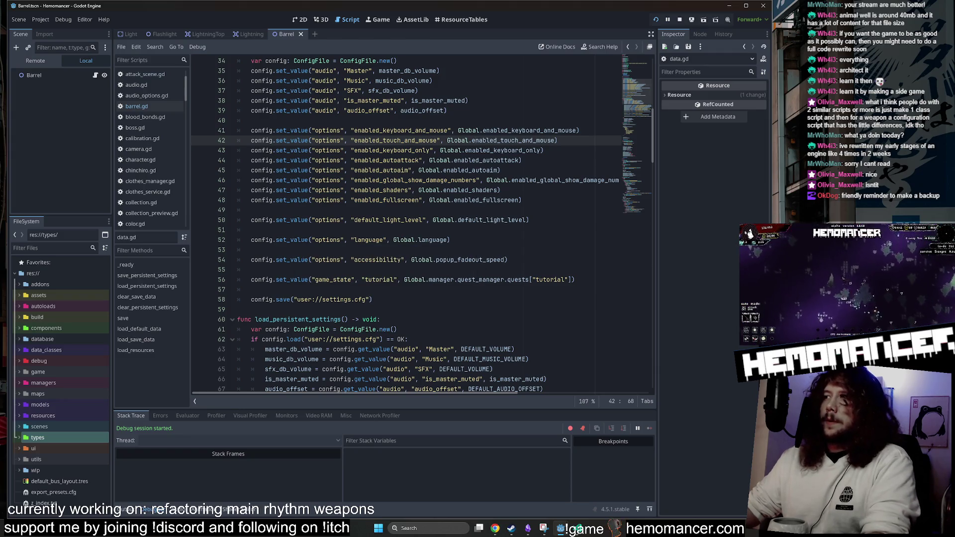
click(574, 530)
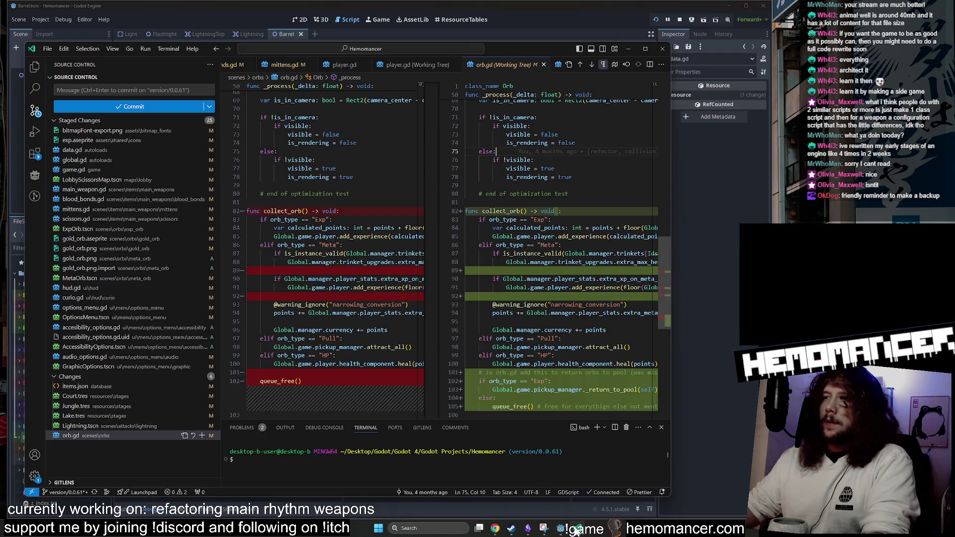
click(574, 530)
key(F5)
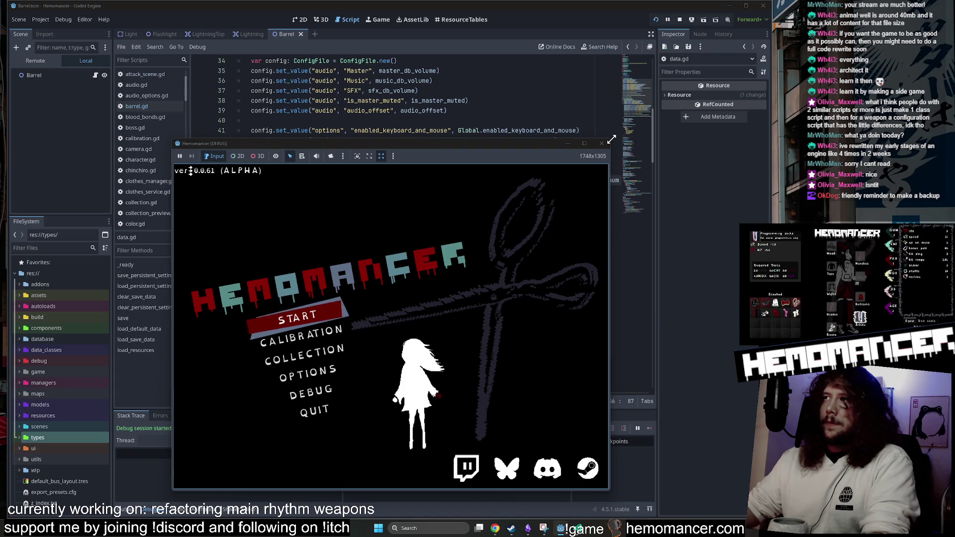
Enlarge the debug window and enter the hub via CONTINUE after two quick exits to the menu.
mouse_move(612, 141)
mouse_down()
mouse_move(646, 84)
mouse_move(704, 53)
mouse_up()
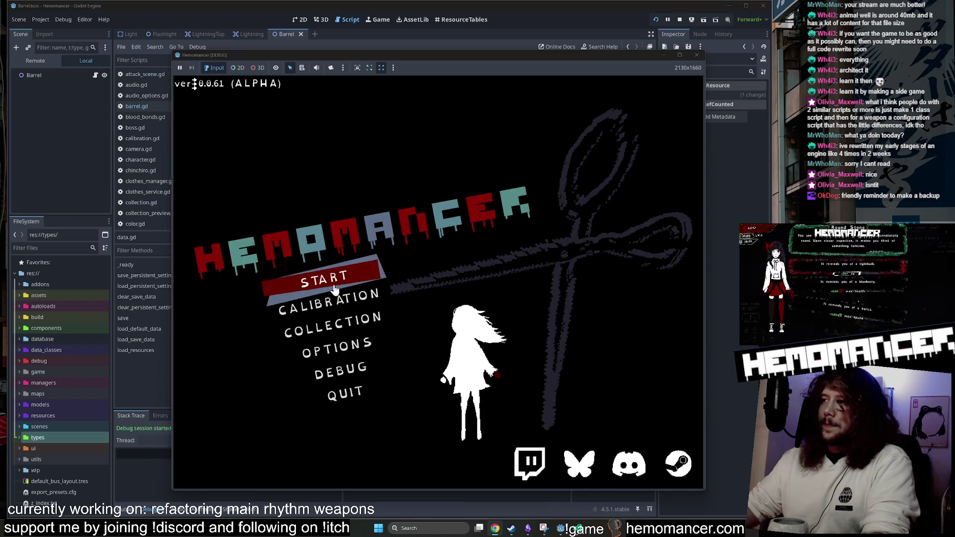
key(Return)
key(Escape)
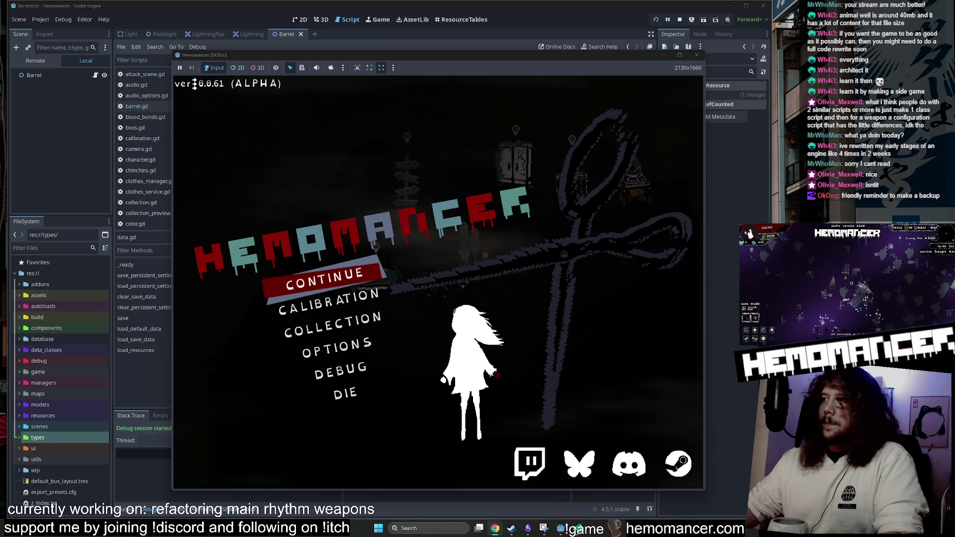
click(302, 281)
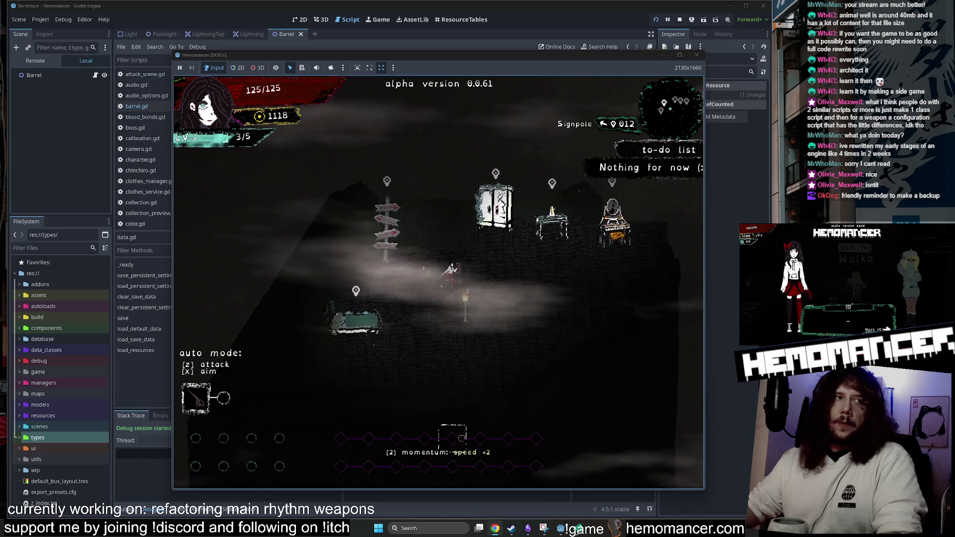
key(Escape)
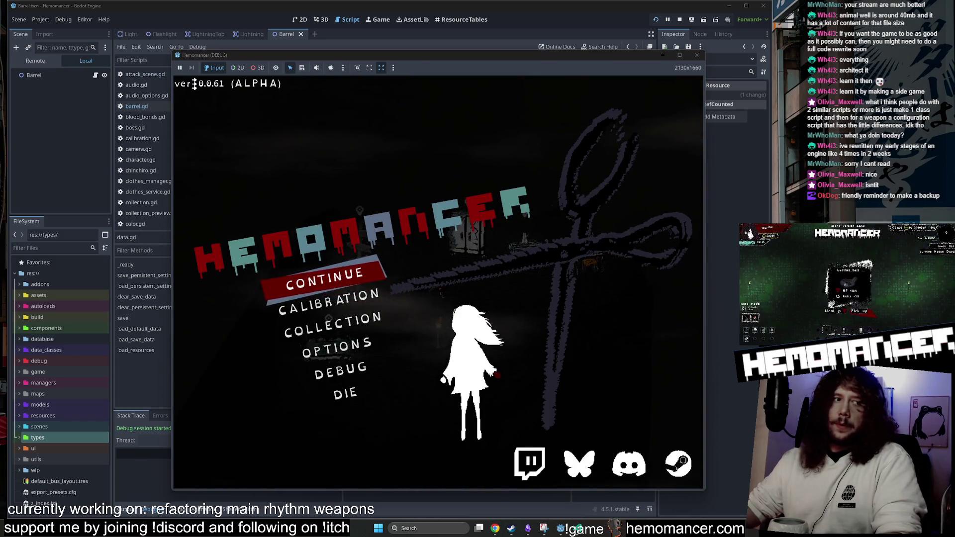
click(356, 283)
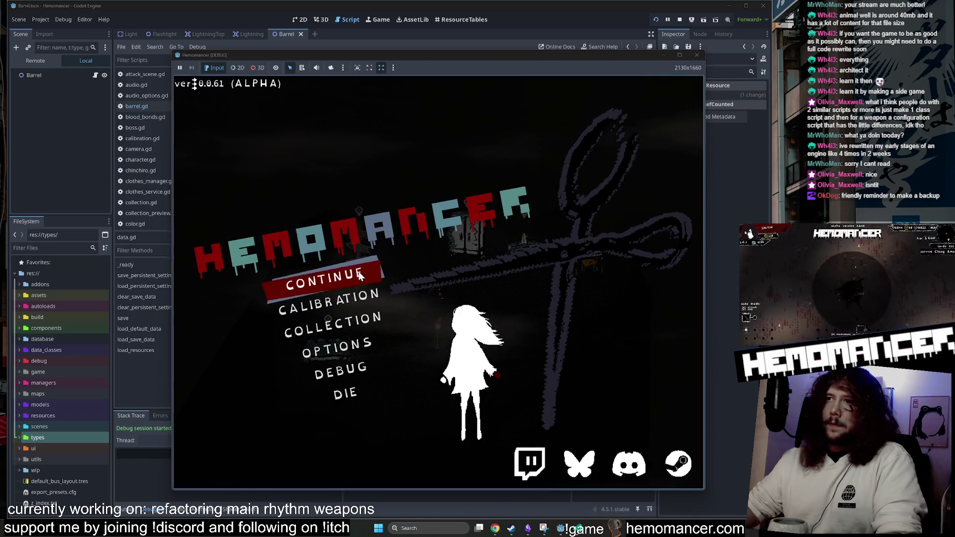
Walk the character from the wardrobe to the metronome, back, and over to the signpole.
key(a)
key(s)
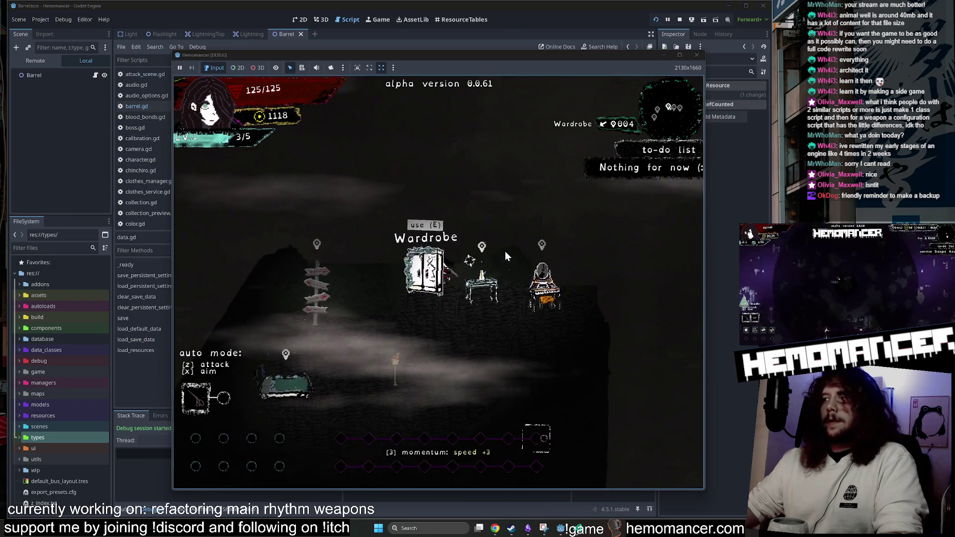
key(s)
key(d)
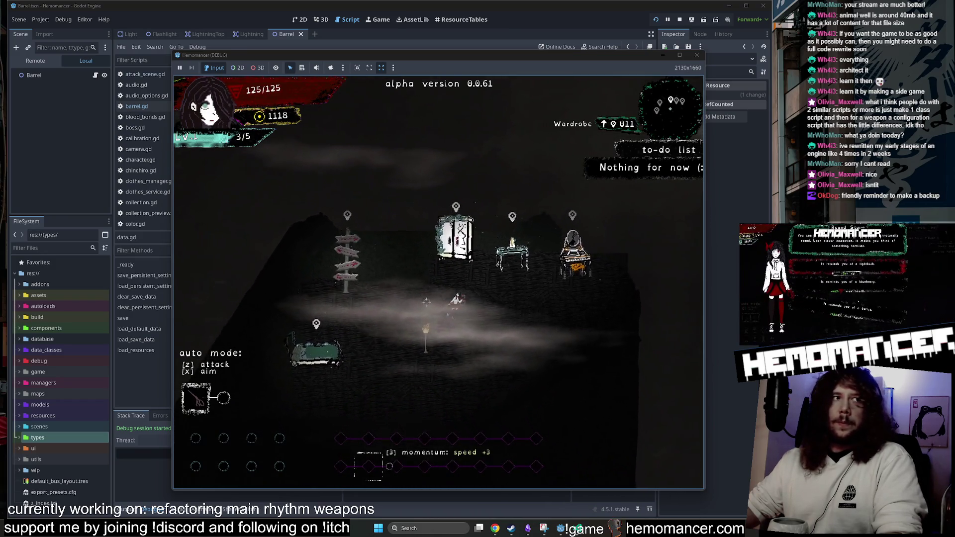
key(w)
key(a)
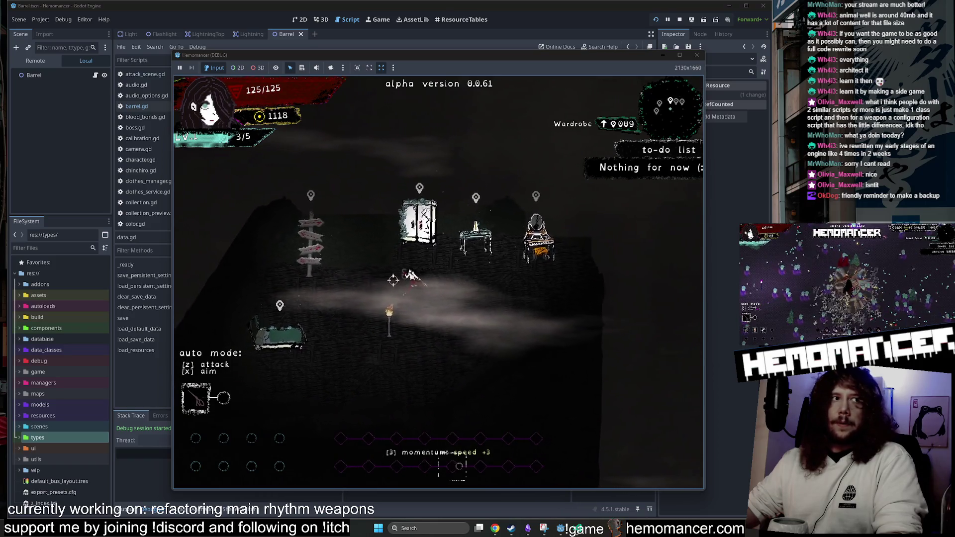
key(a)
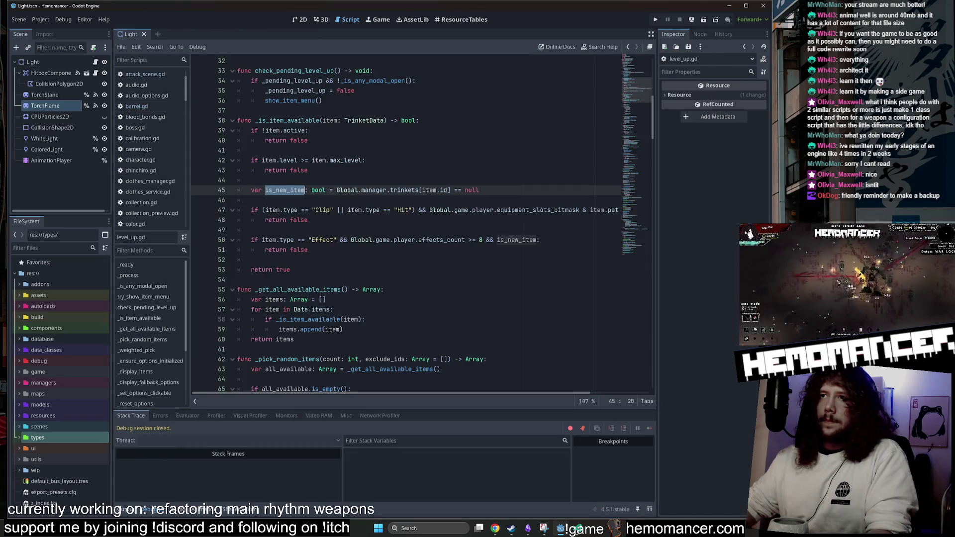
Insert blank lines below the is_new_item declaration in _is_item_available.
click(480, 190)
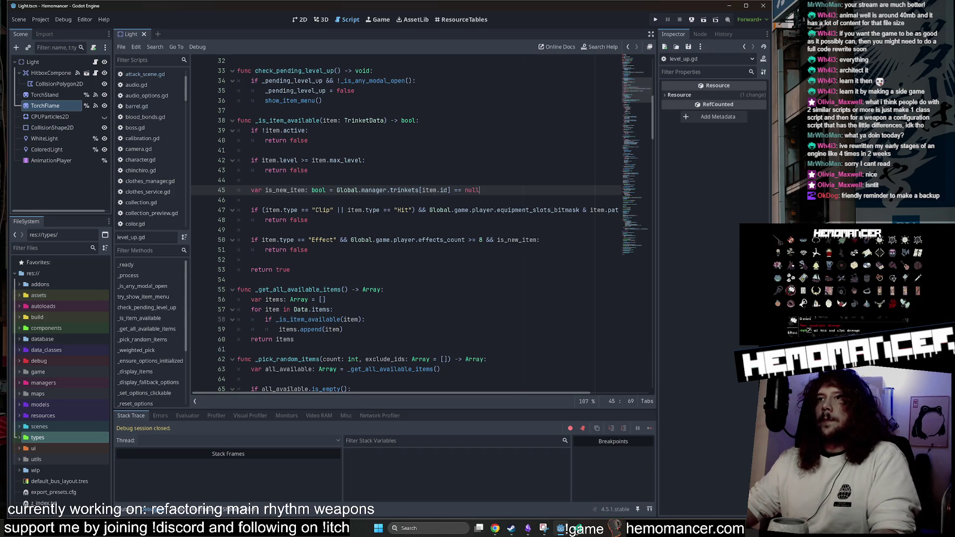
drag(451, 190, 326, 190)
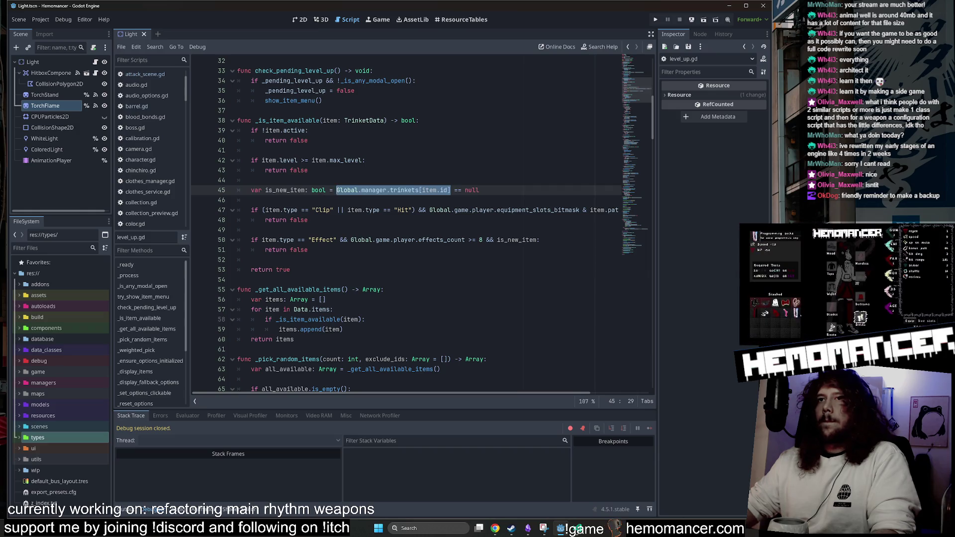
click(308, 170)
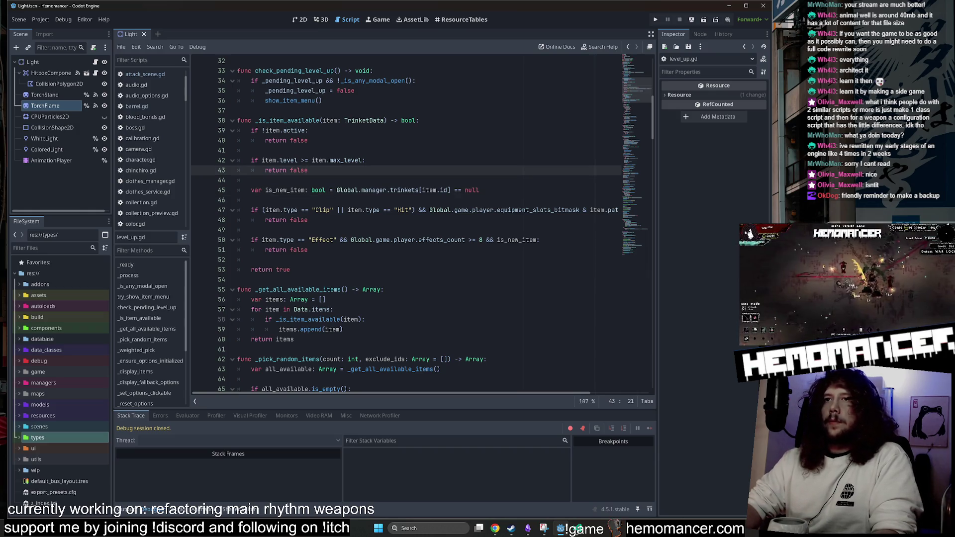
key(Down)
key(Down)
key(Down)
key(Return)
key(Return)
key(Return)
key(Up)
key(Up)
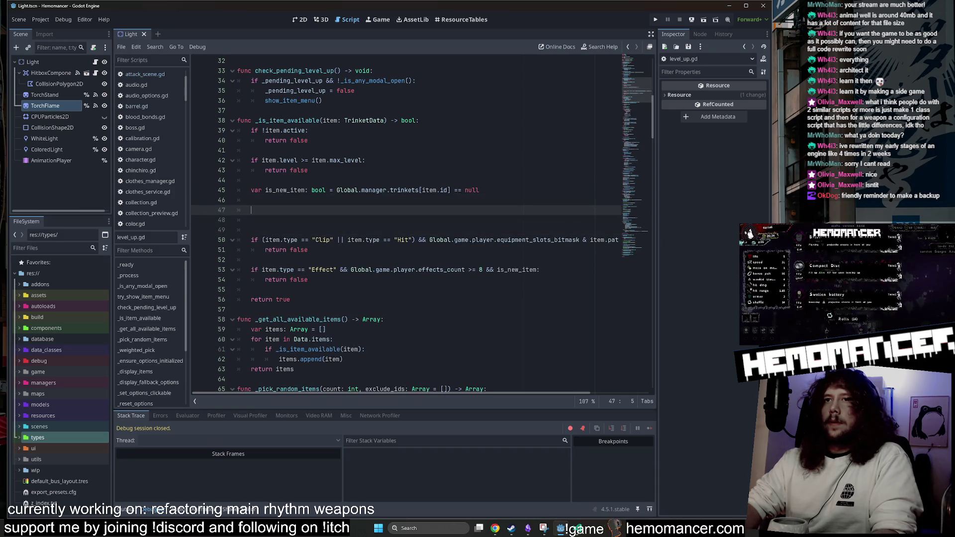
Try an 'if item.id' condition, remove it again, then open the TrinketData script.
text(if )
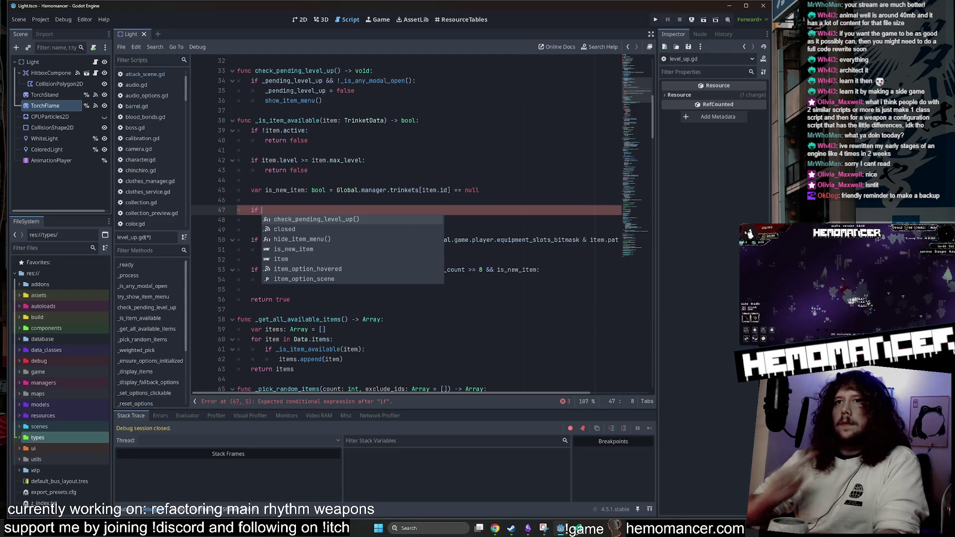
text(item.)
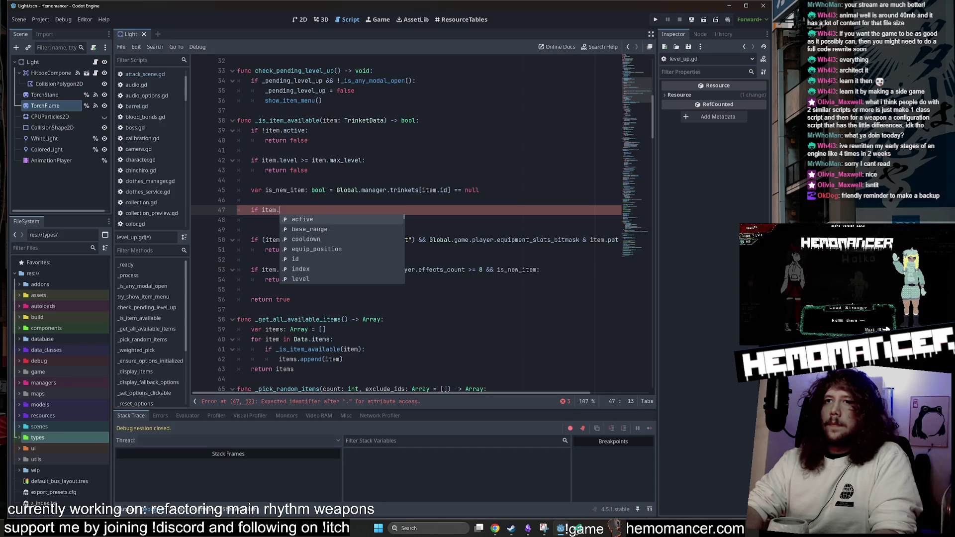
key(Down)
key(Down)
key(Down)
key(Return)
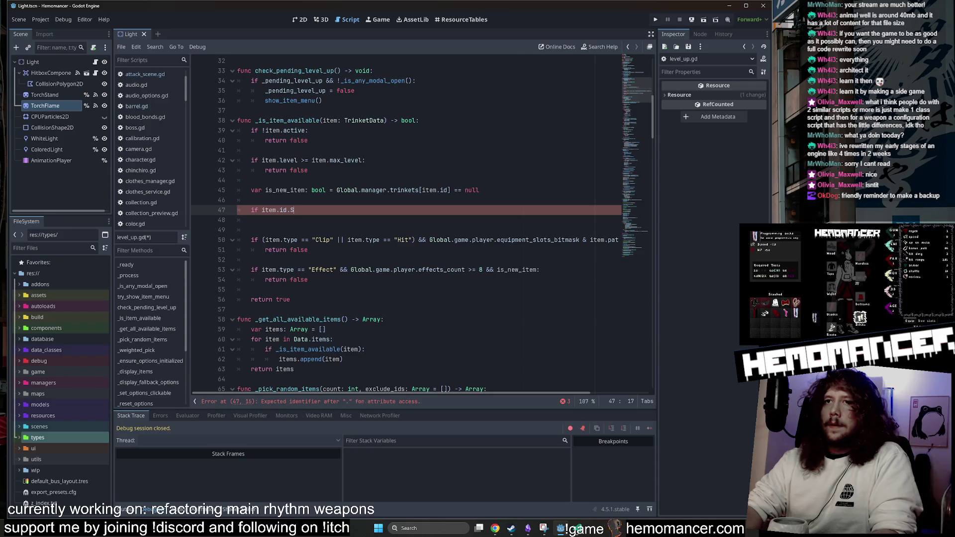
key(BackSpace)
key(BackSpace)
key(BackSpace)
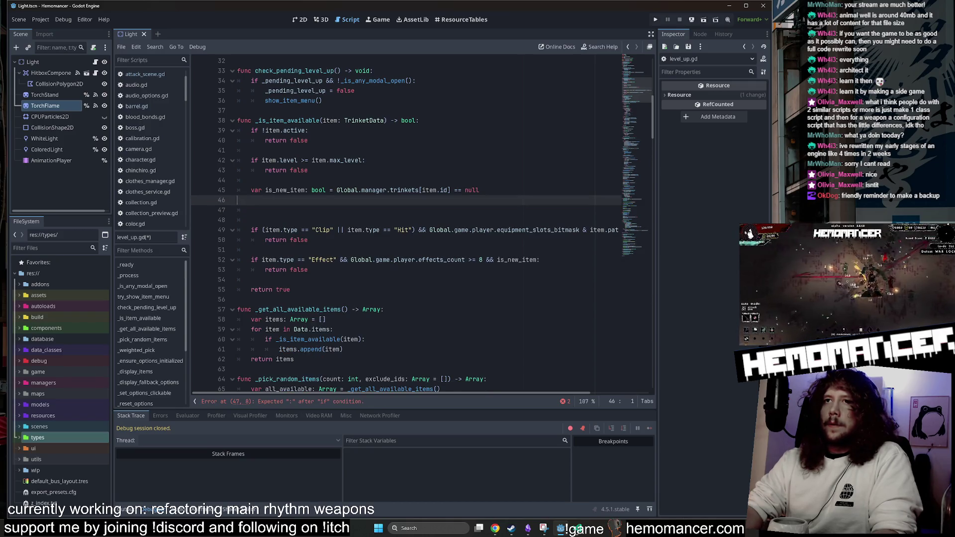
key(Down)
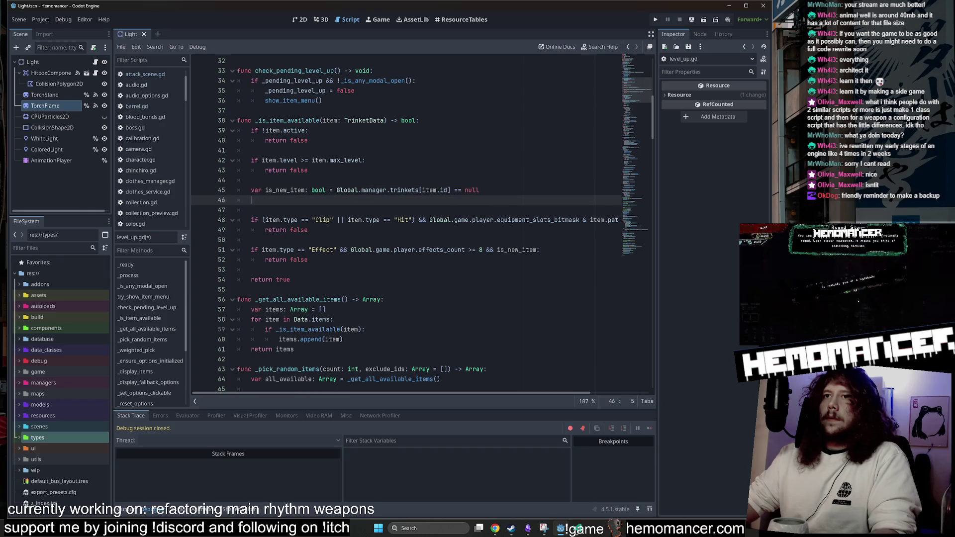
key(Delete)
ctrl+click(366, 126)
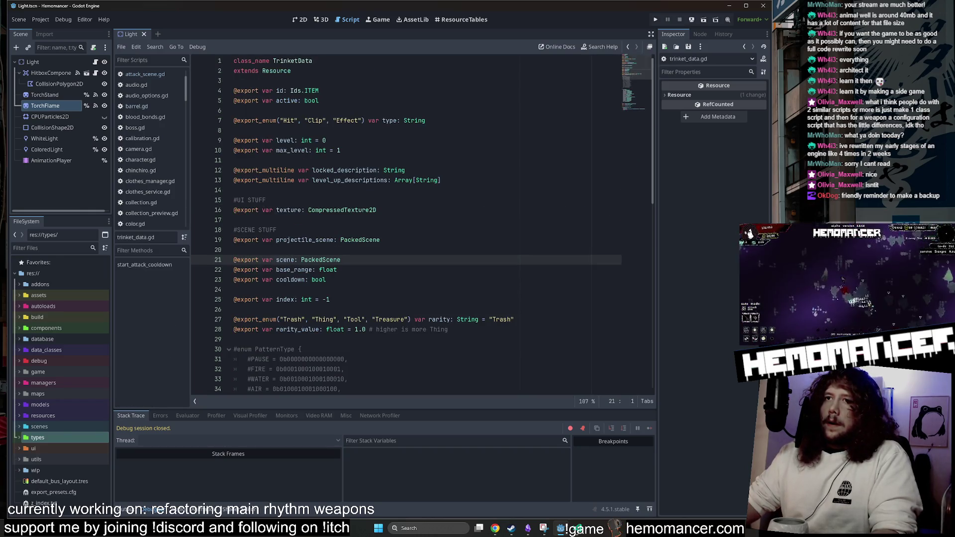
Scroll through trinket_data.gd and select the PackedScene type on line 21.
scroll(420, 227, down, 2)
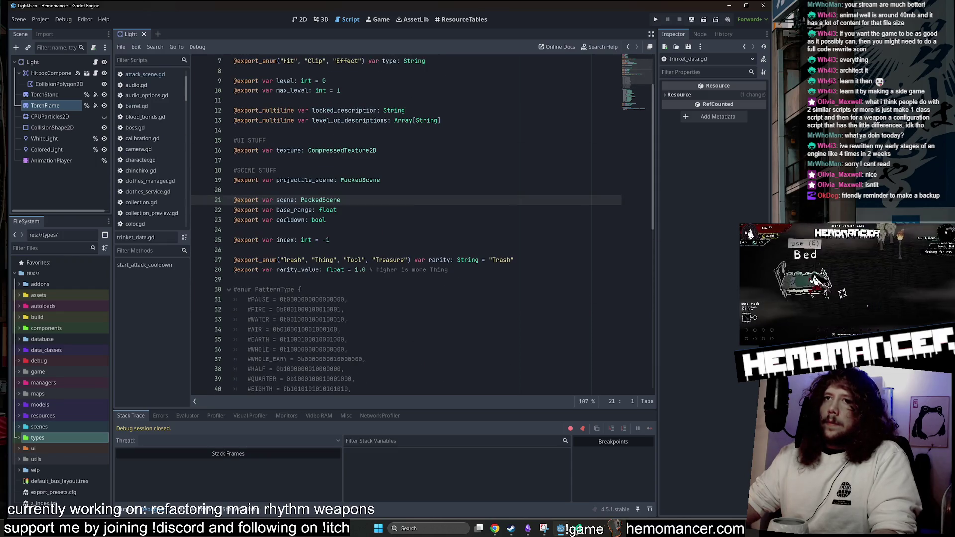
scroll(420, 226, down, 12)
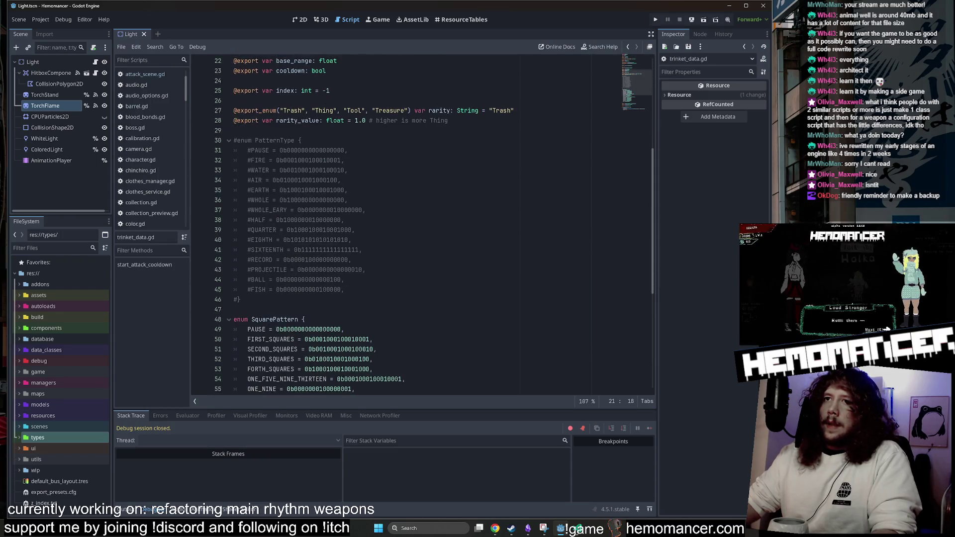
scroll(421, 226, up, 14)
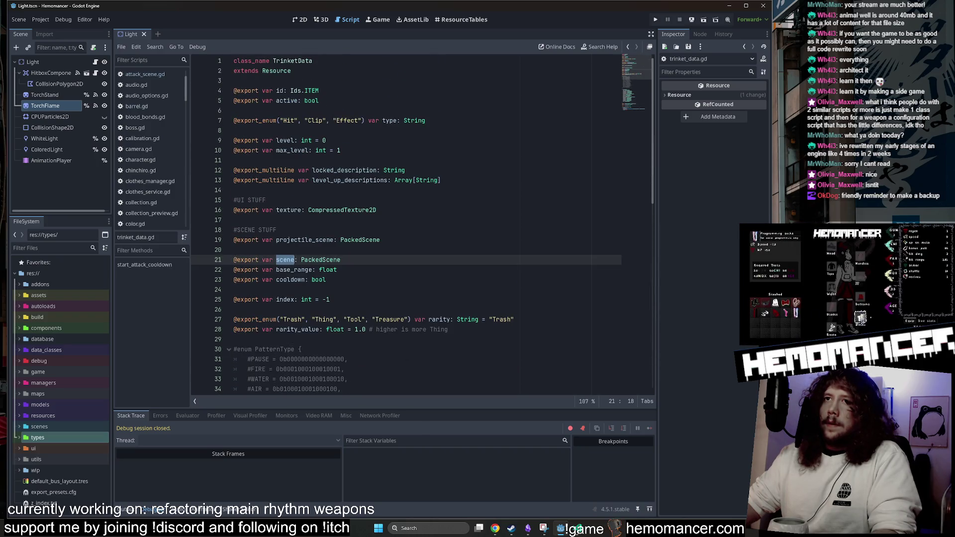
double_click(321, 260)
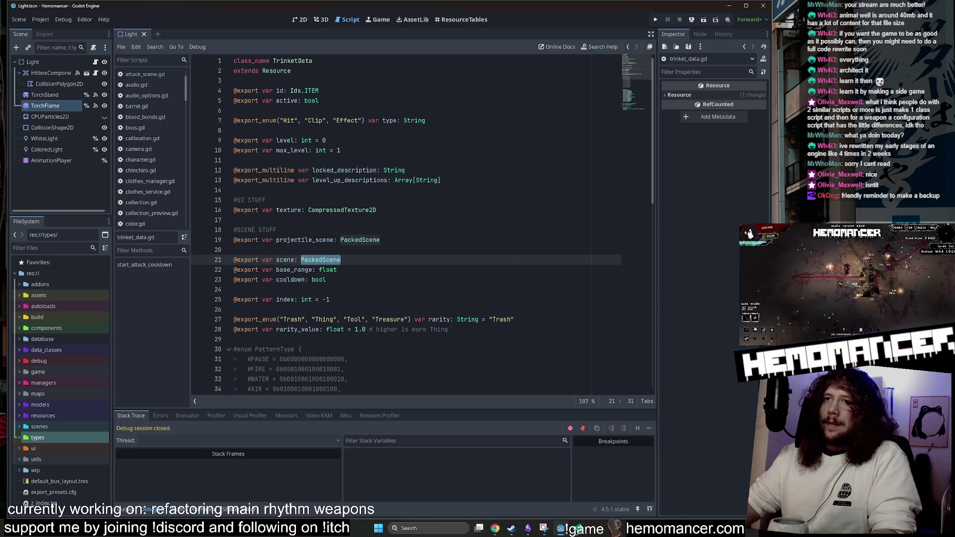
double_click(285, 259)
double_click(320, 260)
mouse_move(321, 260)
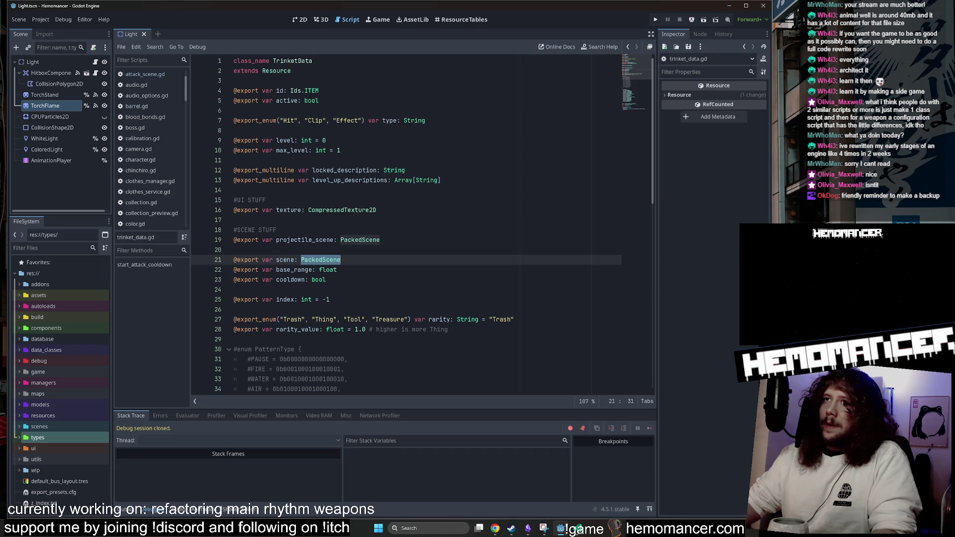
Review the item type options and the equip_position field on line 70, then bring up Visual Studio Code.
click(291, 120)
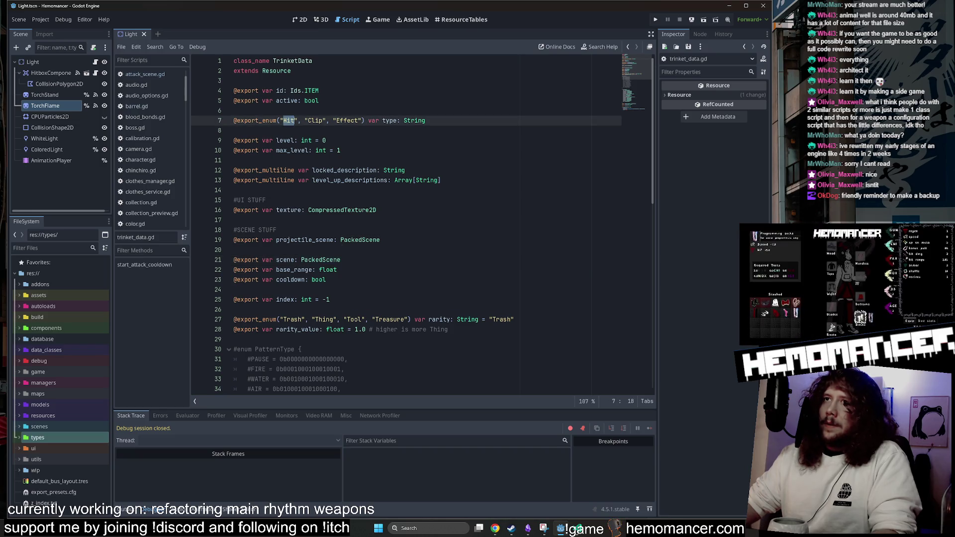
scroll(397, 224, down, 3)
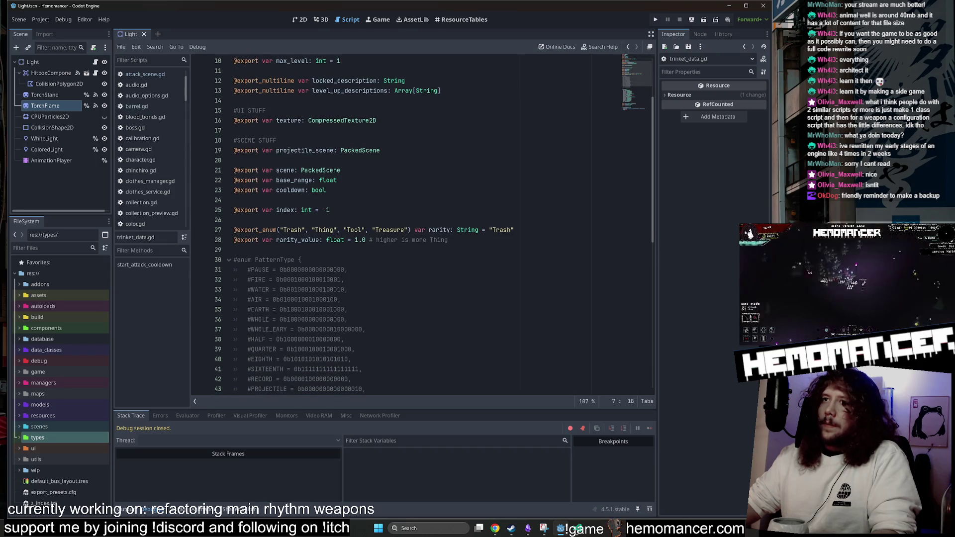
scroll(398, 223, down, 3)
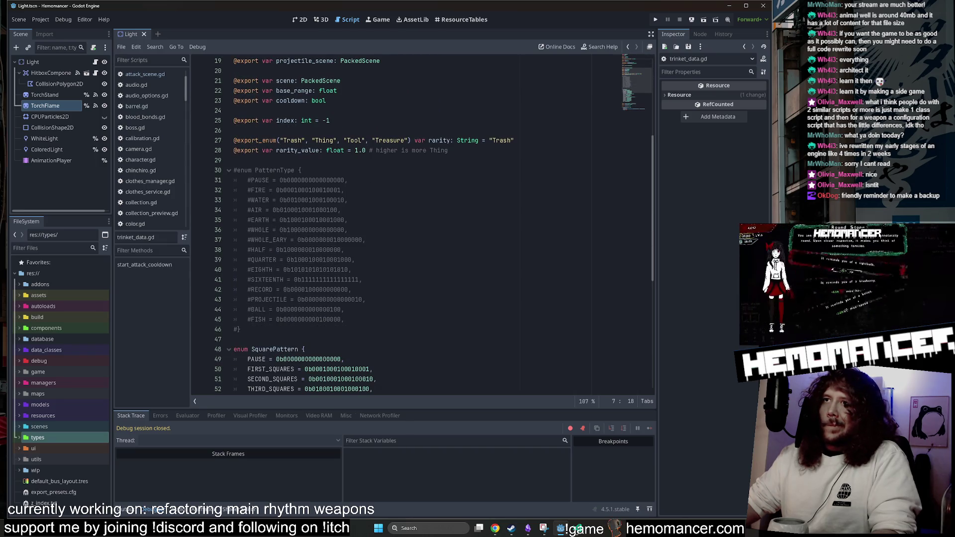
scroll(397, 224, down, 8)
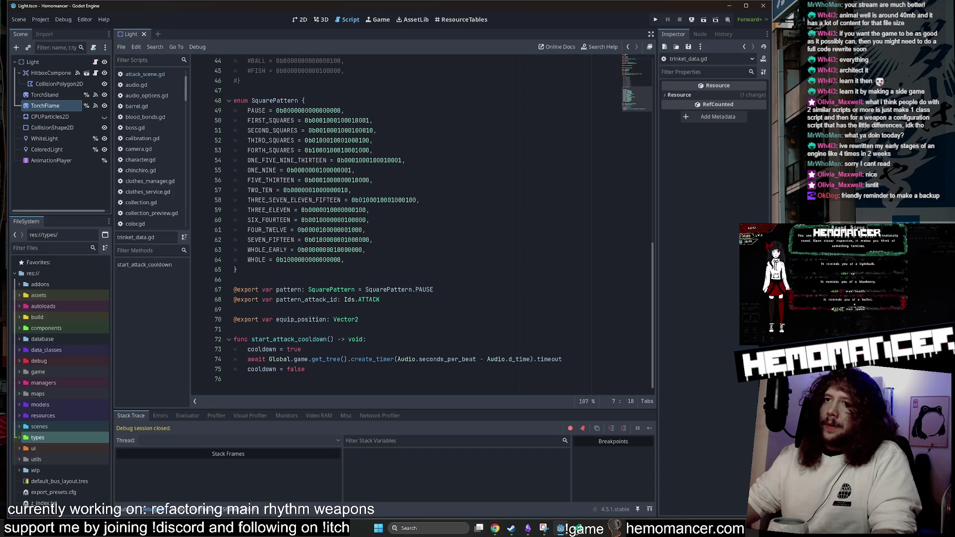
double_click(301, 319)
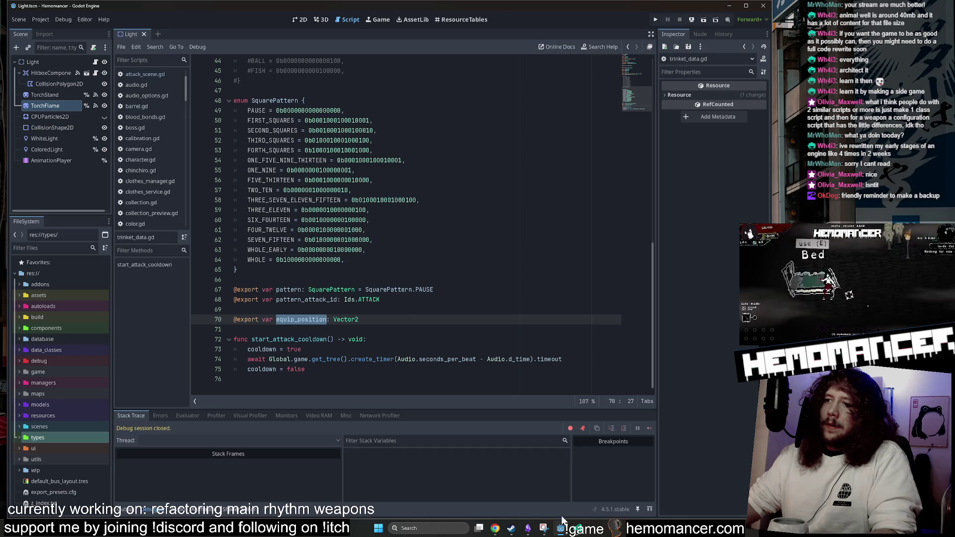
click(576, 527)
Search the VS Code project for equip_position, scroll its 22 results, then minimize VS Code.
click(36, 89)
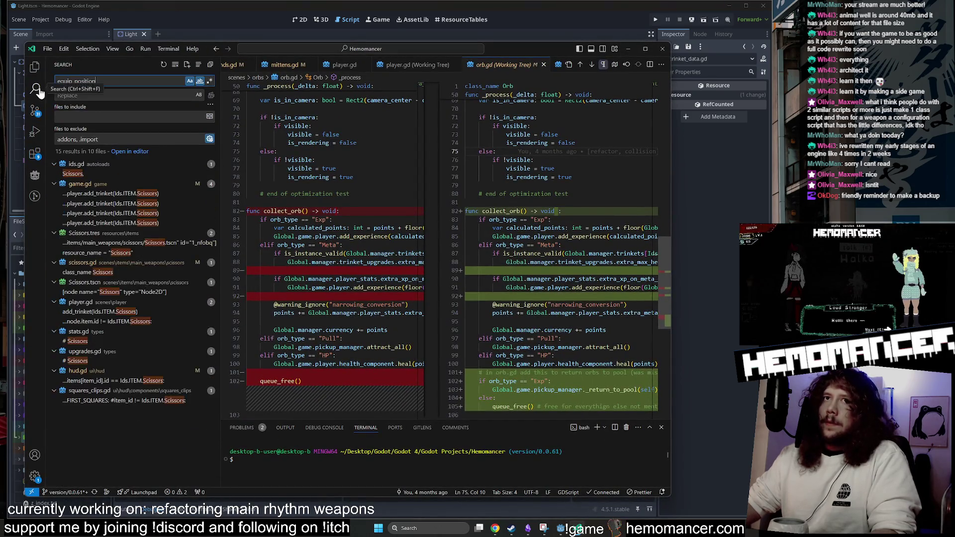
click(153, 175)
scroll(154, 190, down, 3)
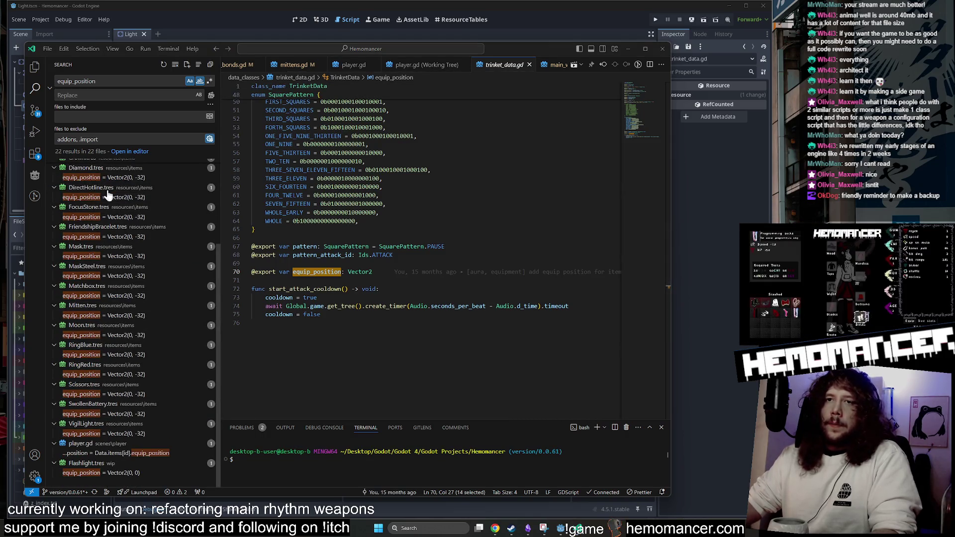
click(633, 49)
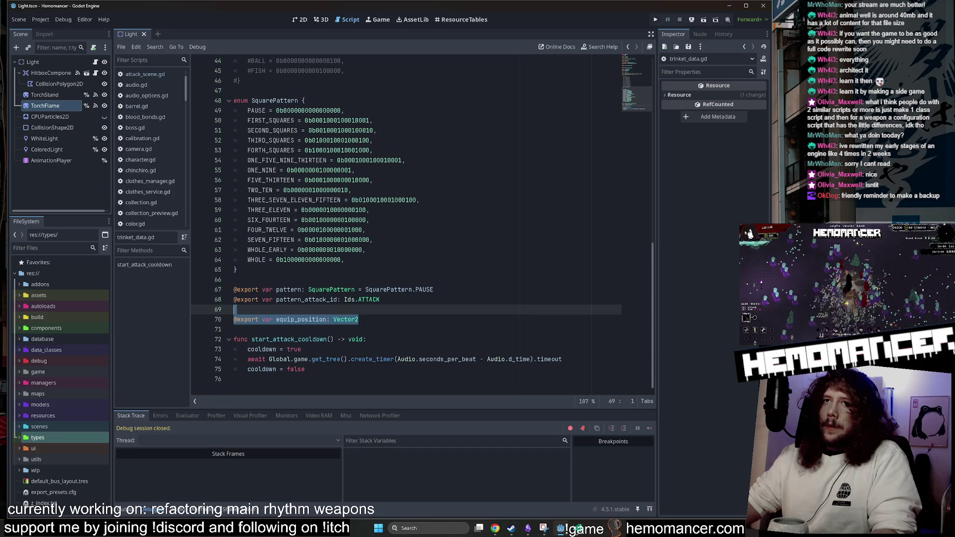
Paste the equip_position export as line 22 below the scene field and save trinket_data.gd.
scroll(422, 224, up, 10)
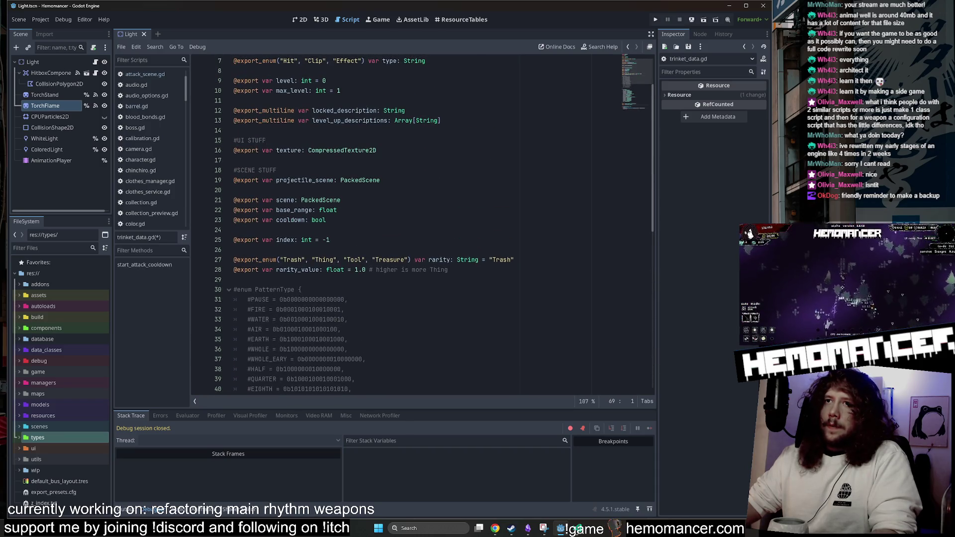
click(341, 200)
key(Return)
text(@export var equip_position: Vector2)
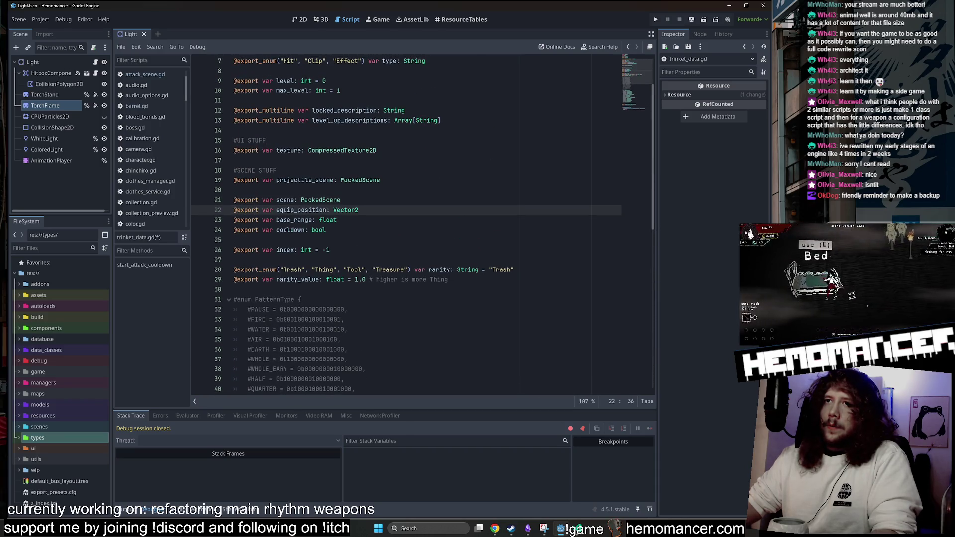
key(ctrl+s)
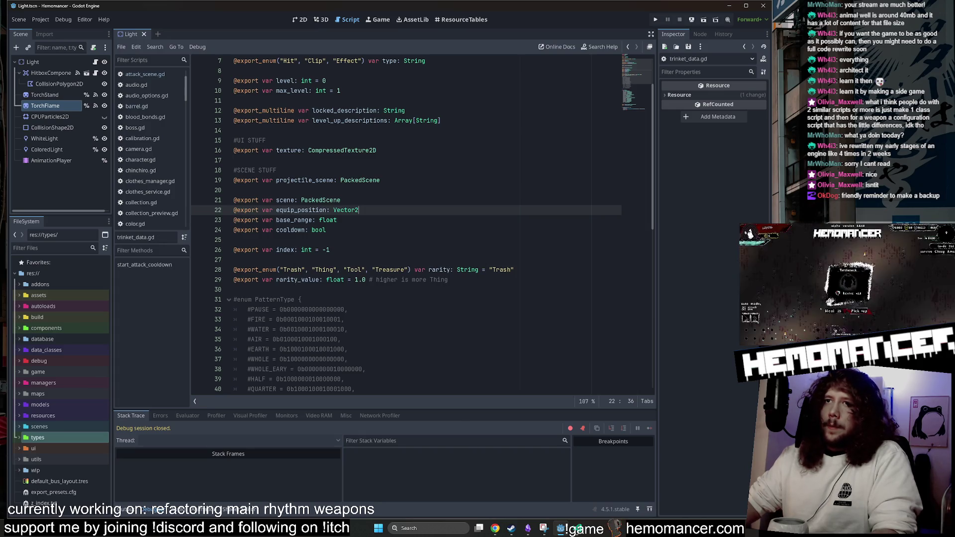
Add a blank line after equip_position, separating it and scene from base_range and cooldown.
key(Return)
drag(239, 221, 175, 203)
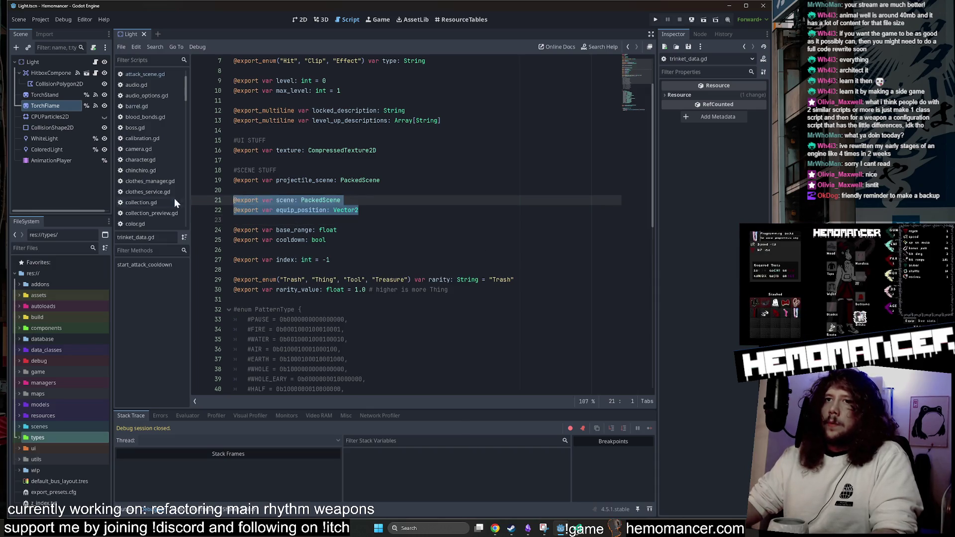
key(Up)
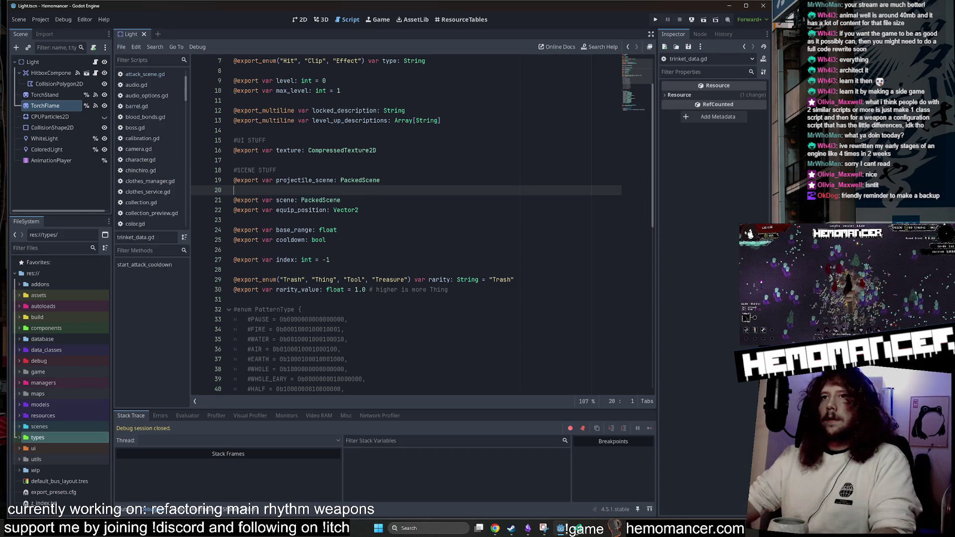
click(309, 210)
key(Up)
key(Up)
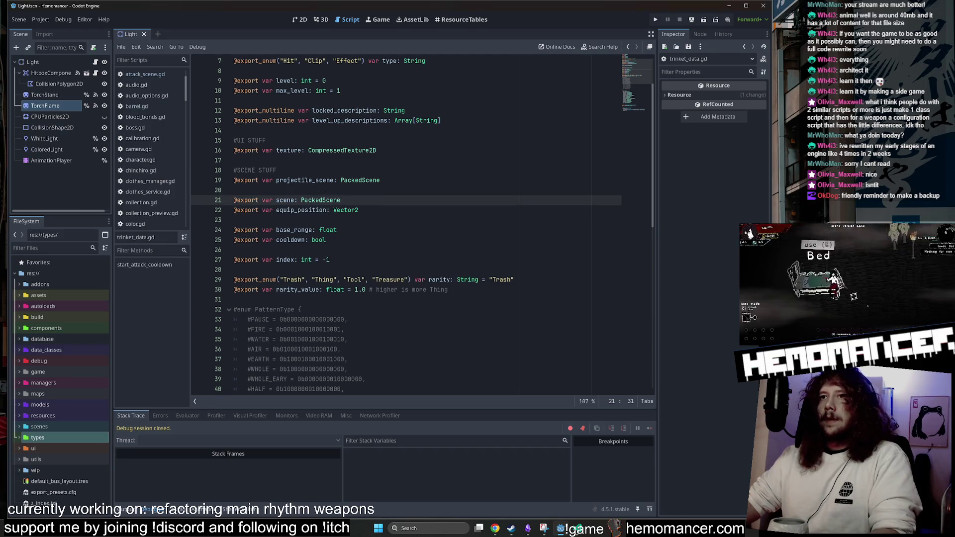
click(358, 210)
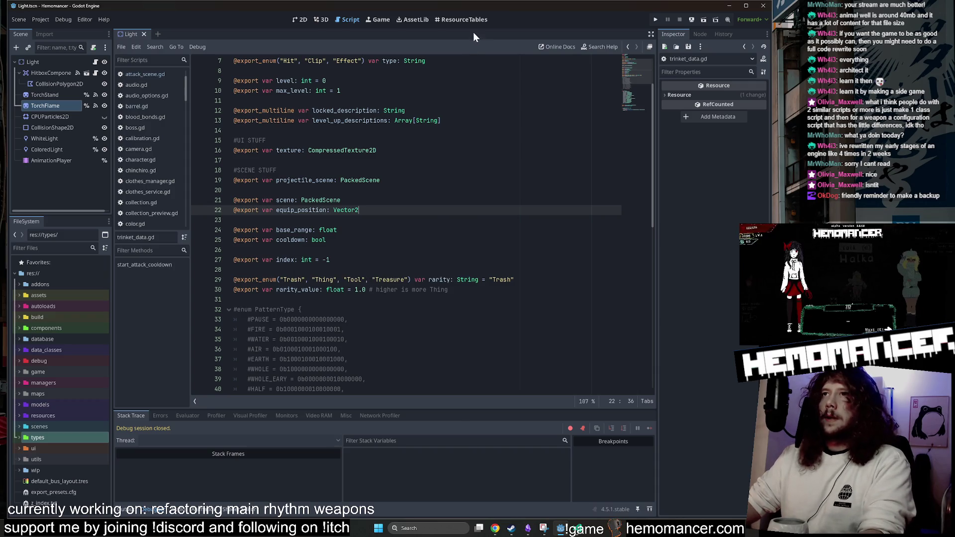
key(alt+Tab)
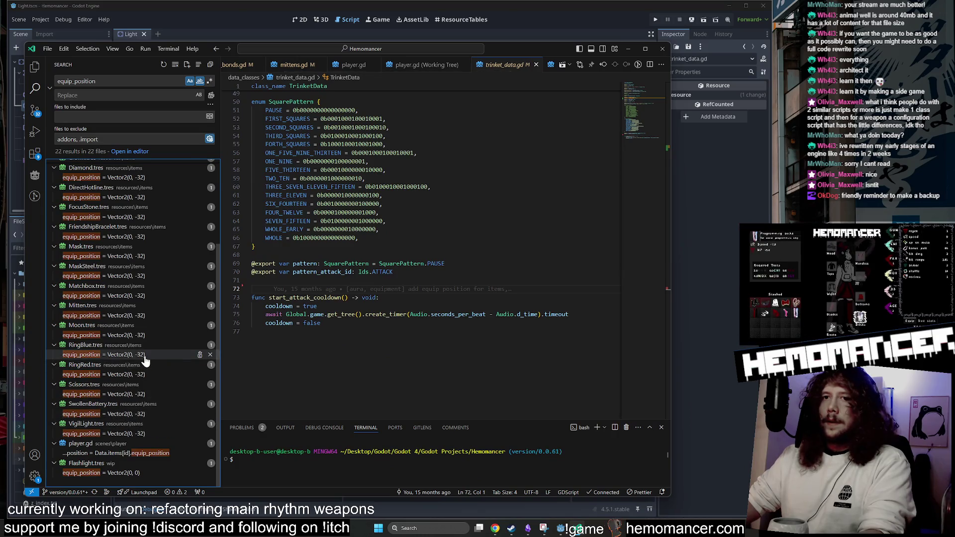
scroll(154, 341, up, 4)
scroll(154, 289, down, 4)
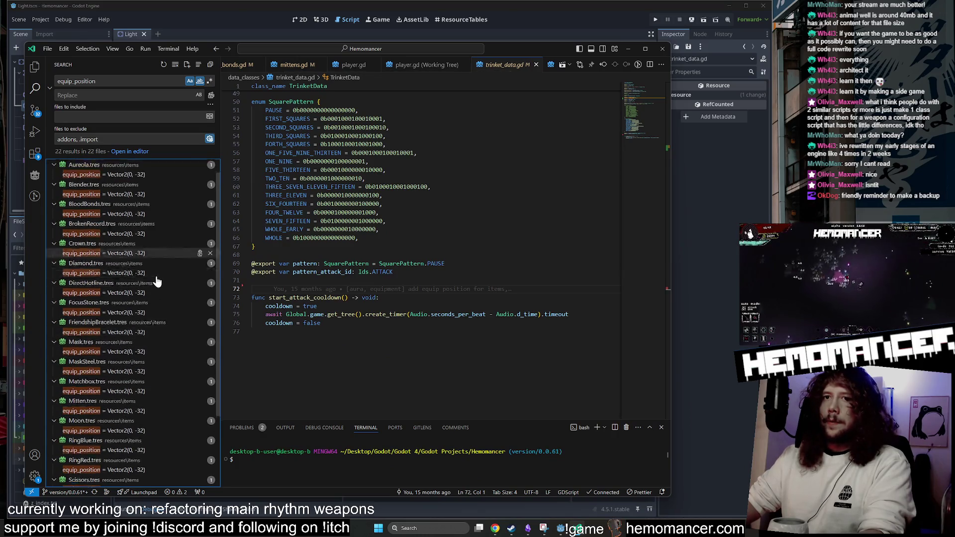
click(135, 473)
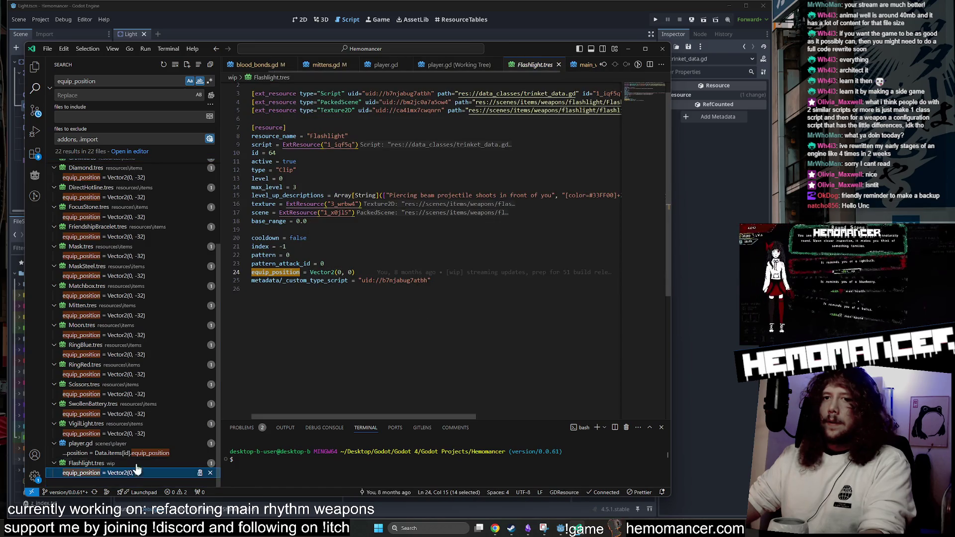
scroll(134, 437, up, 3)
click(628, 49)
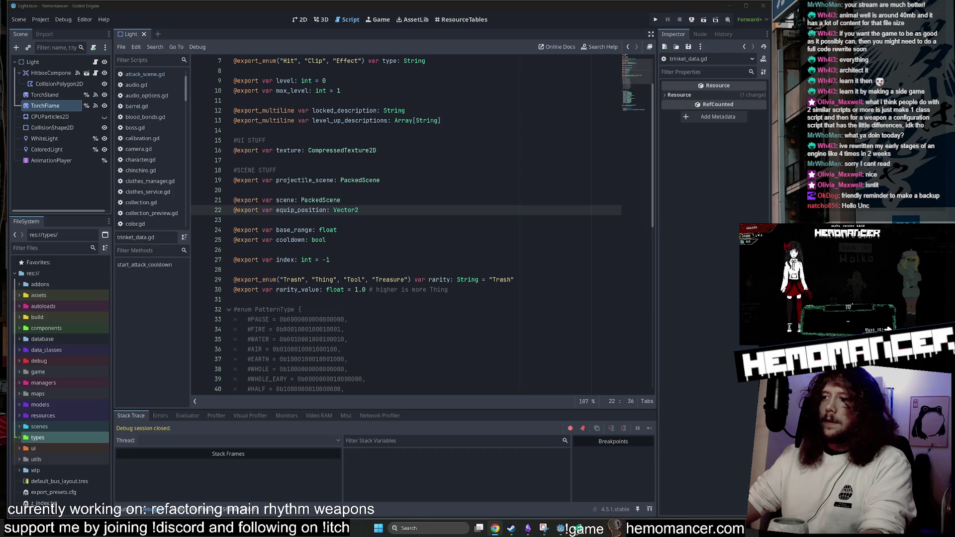
Delete the extra blank line before func start_attack_cooldown in trinket_data.gd.
click(298, 250)
scroll(422, 224, up, 2)
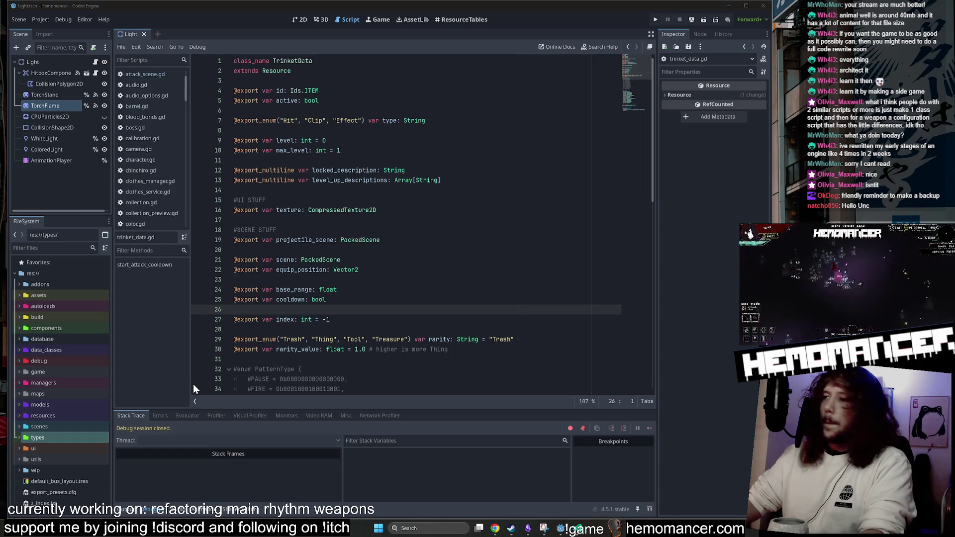
scroll(423, 224, down, 4)
scroll(423, 224, down, 9)
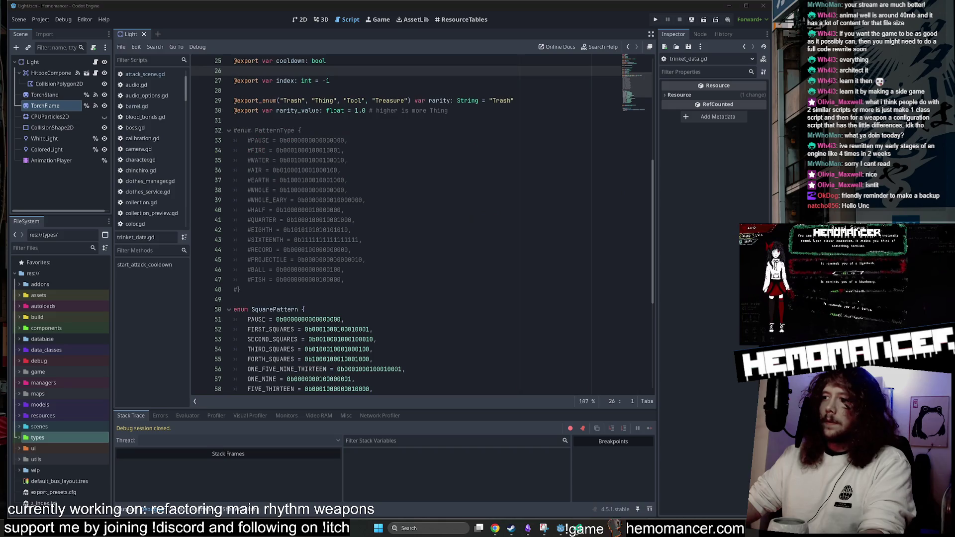
scroll(642, 114, down, 1)
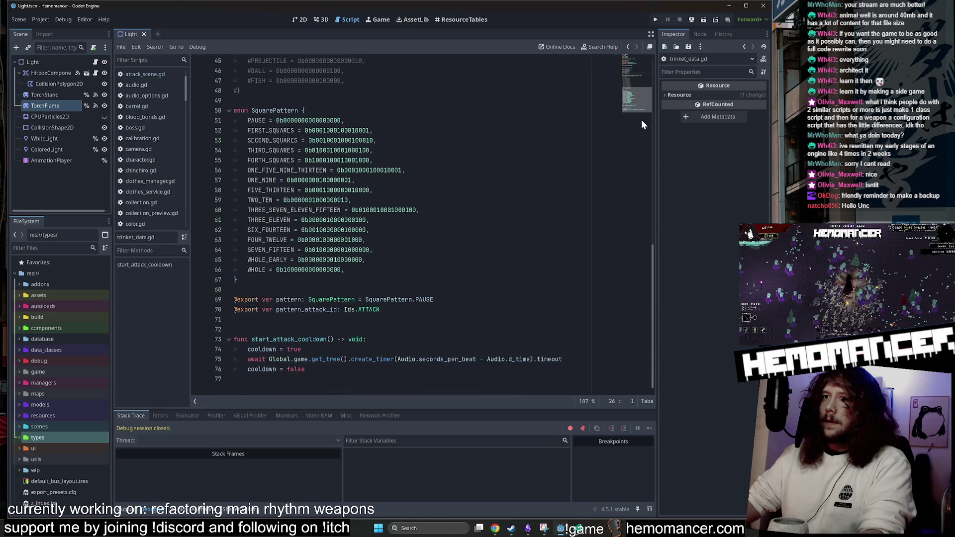
scroll(640, 119, up, 15)
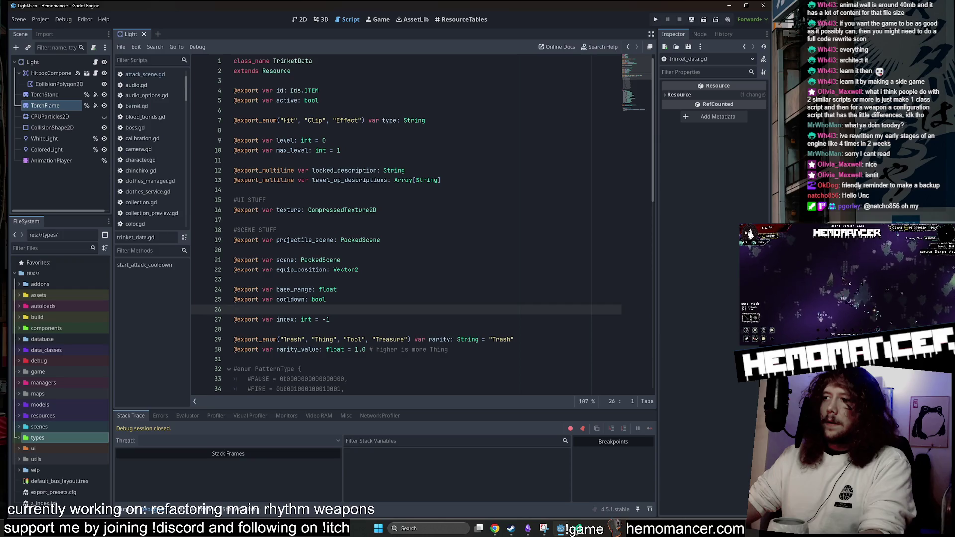
scroll(637, 88, down, 13)
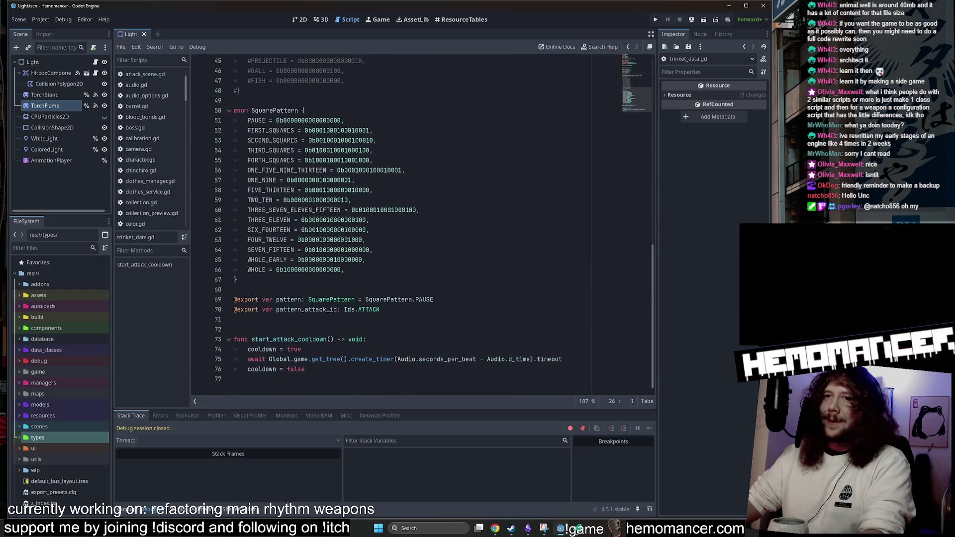
scroll(637, 88, up, 3)
scroll(641, 97, down, 5)
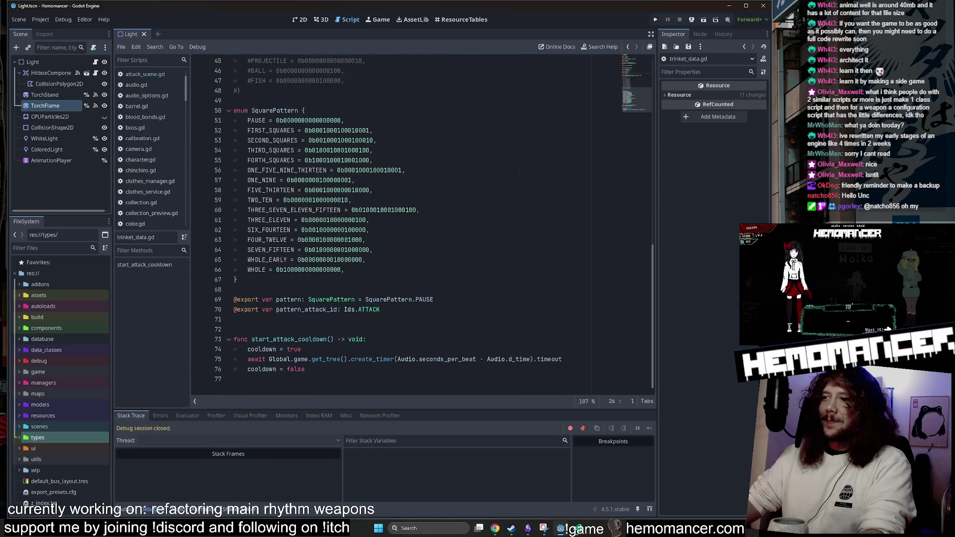
click(238, 319)
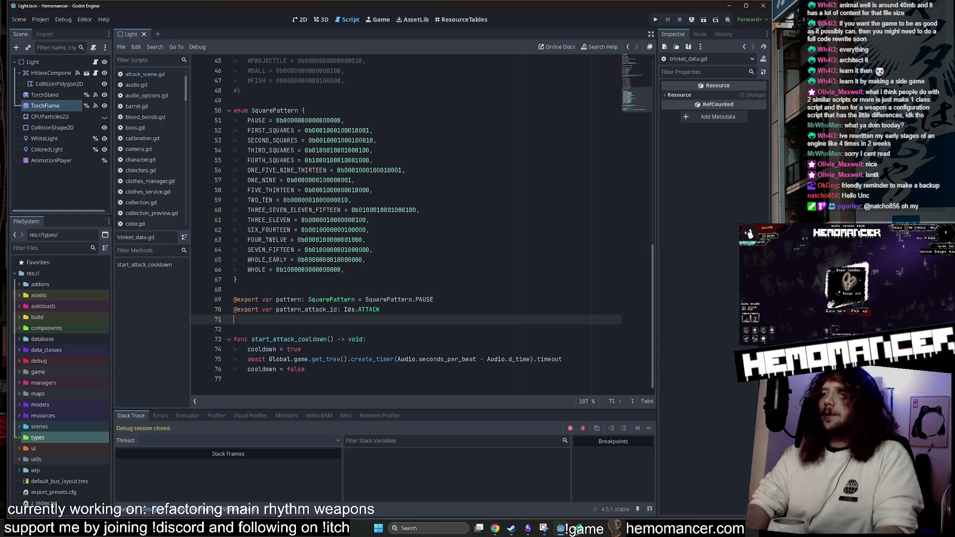
key(BackSpace)
Move back up through the exported variables to the blank line after the description exports.
key(Up)
key(Up)
key(Up)
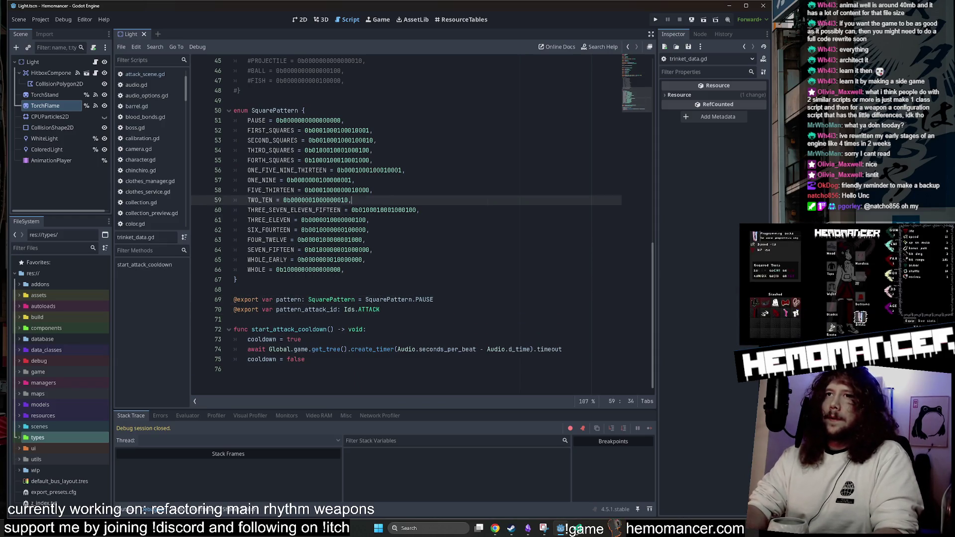
key(Up)
key(Up)
key(Up)
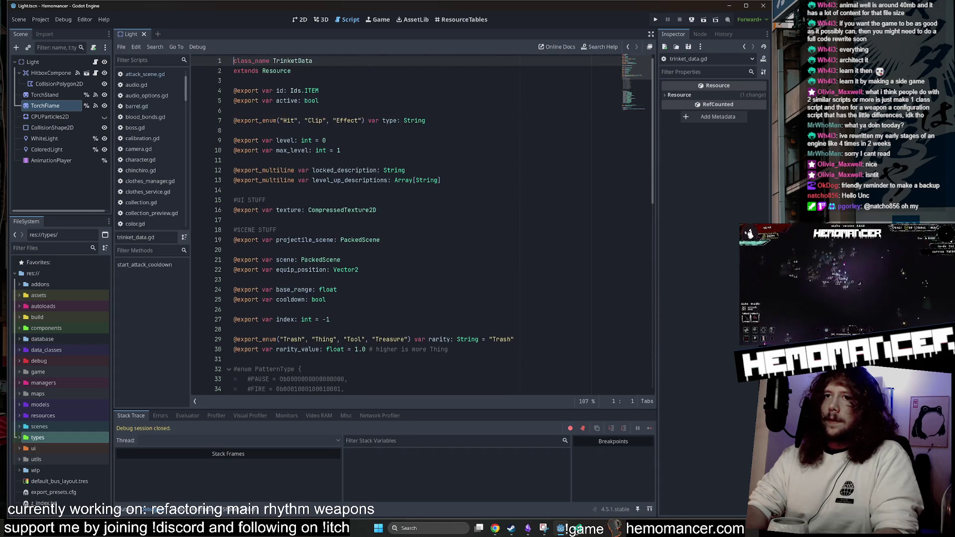
key(Home)
key(Down)
key(Down)
key(Down)
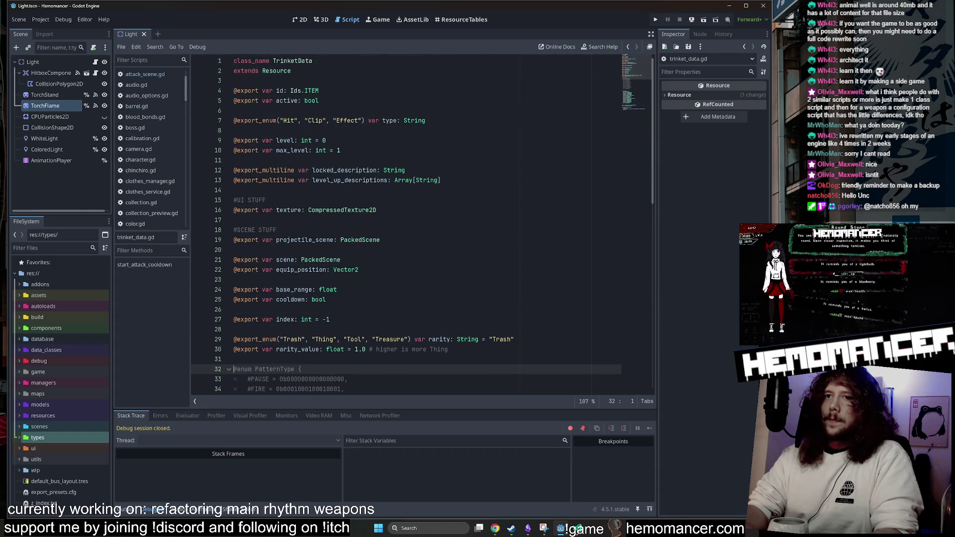
key(Up)
key(Up)
key(Up)
key(Up)
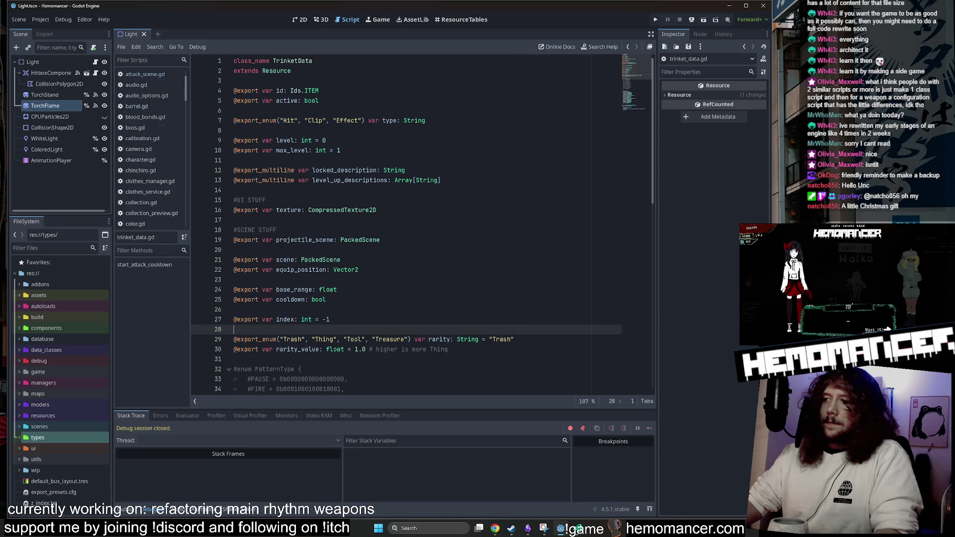
click(234, 190)
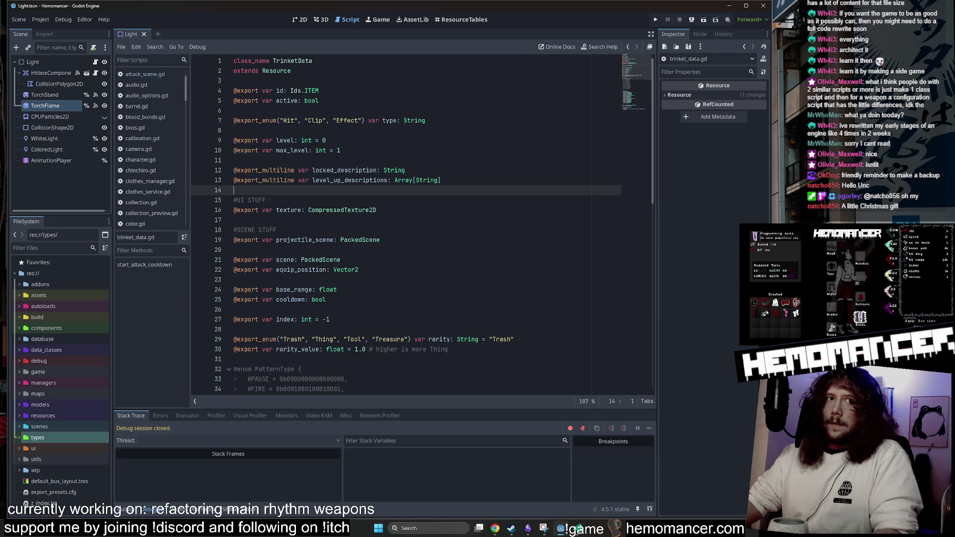
In VS Code, close the Flashlight.tres, player.gd diff, player.gd and main_weapon.gd tabs.
click(583, 531)
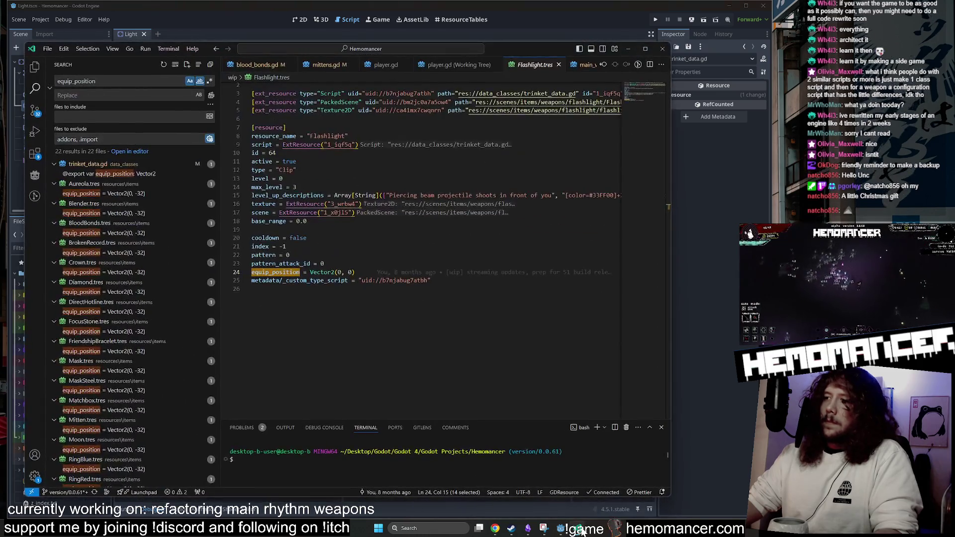
click(285, 246)
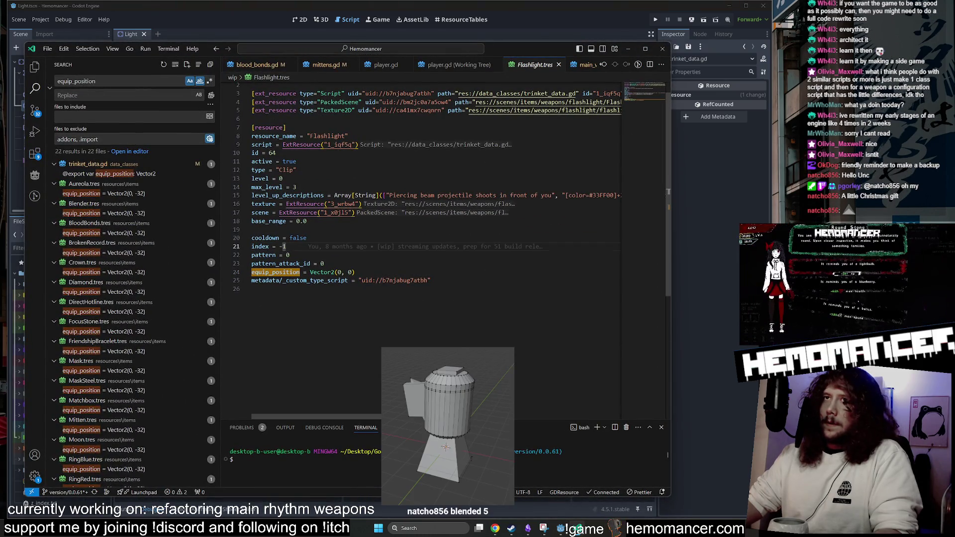
middle_click(537, 70)
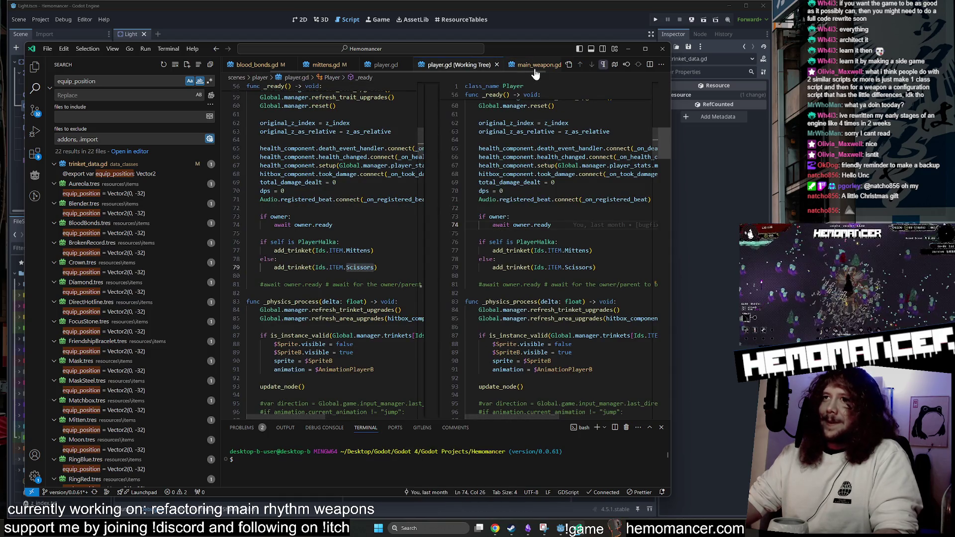
middle_click(521, 69)
middle_click(490, 70)
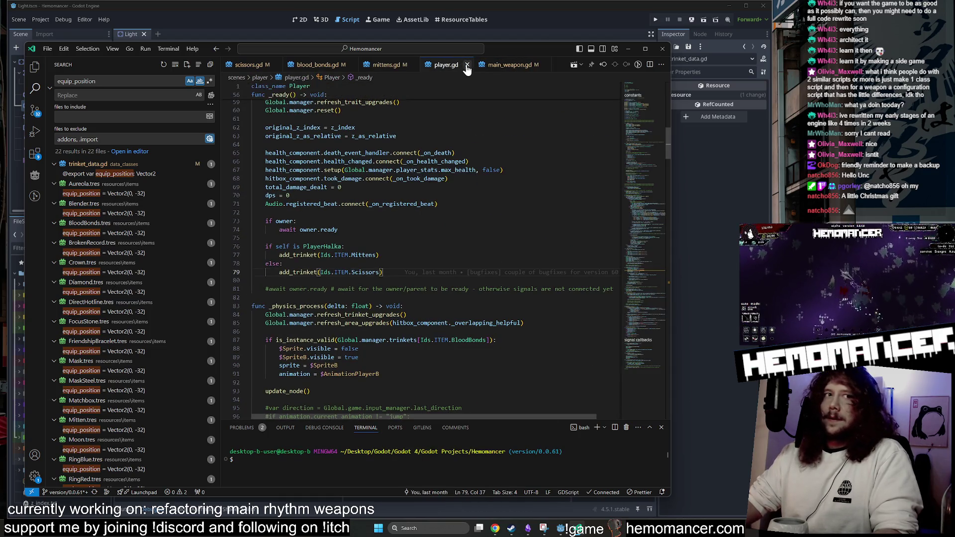
middle_click(464, 70)
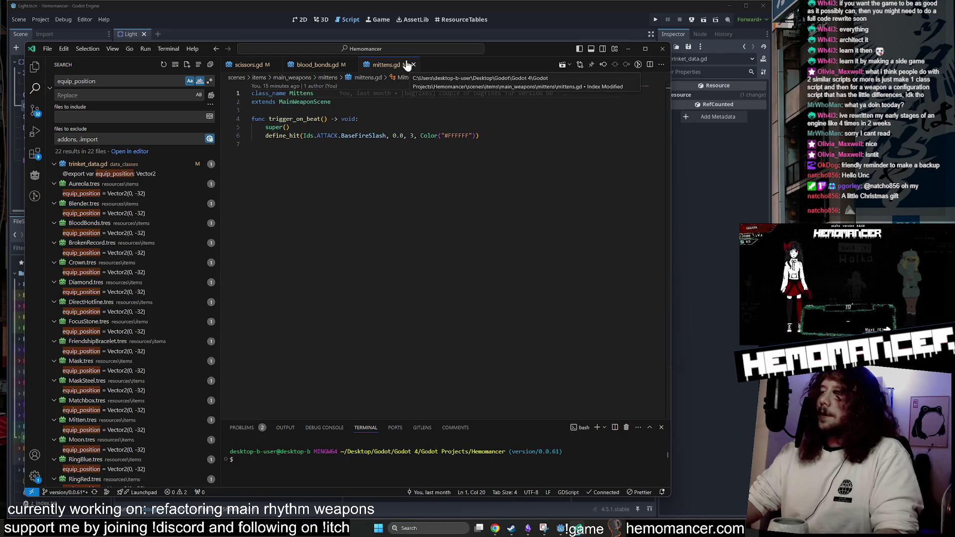
Move and narrow the VS Code window, then close mittens.gd and blood_bonds.gd.
drag(537, 48, 562, 41)
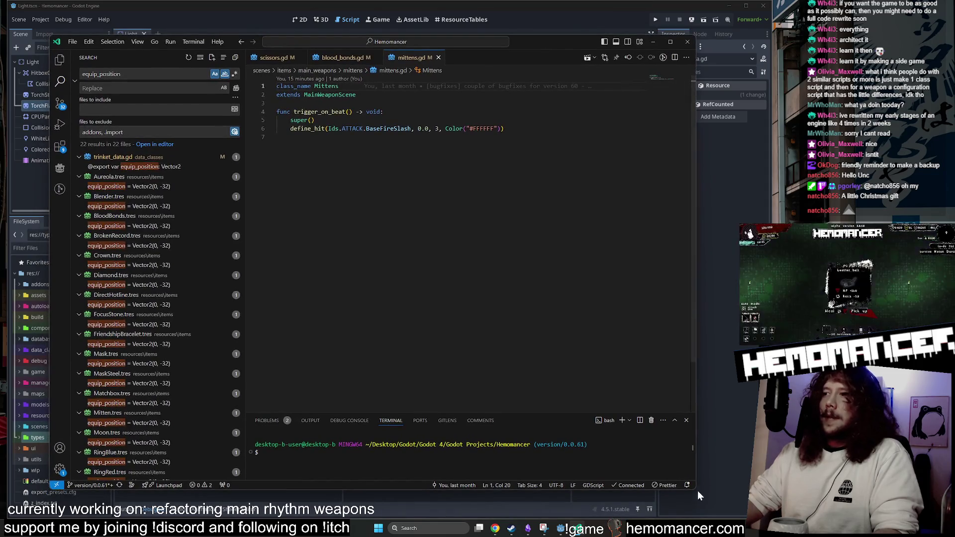
mouse_move(695, 489)
mouse_down()
mouse_move(639, 489)
mouse_move(653, 486)
mouse_up()
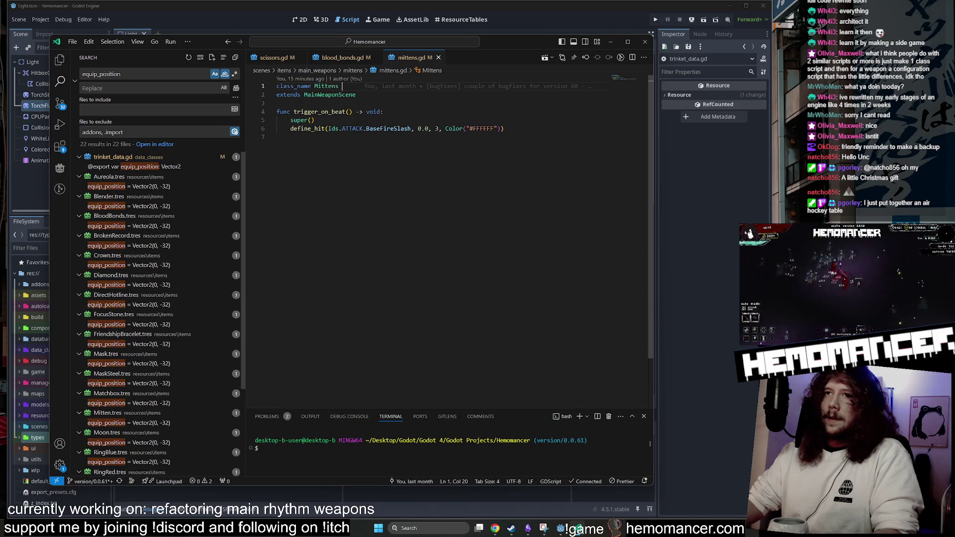
click(276, 137)
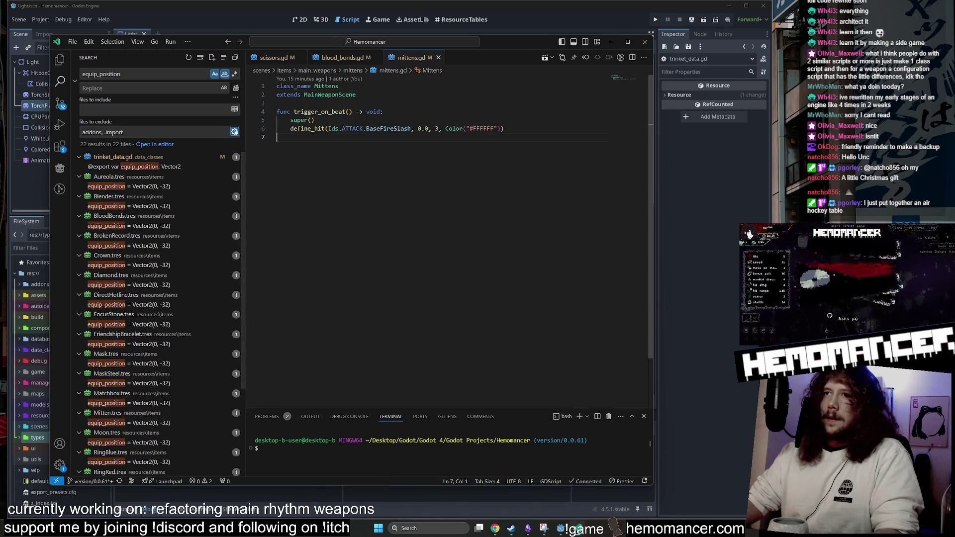
middle_click(396, 59)
middle_click(350, 59)
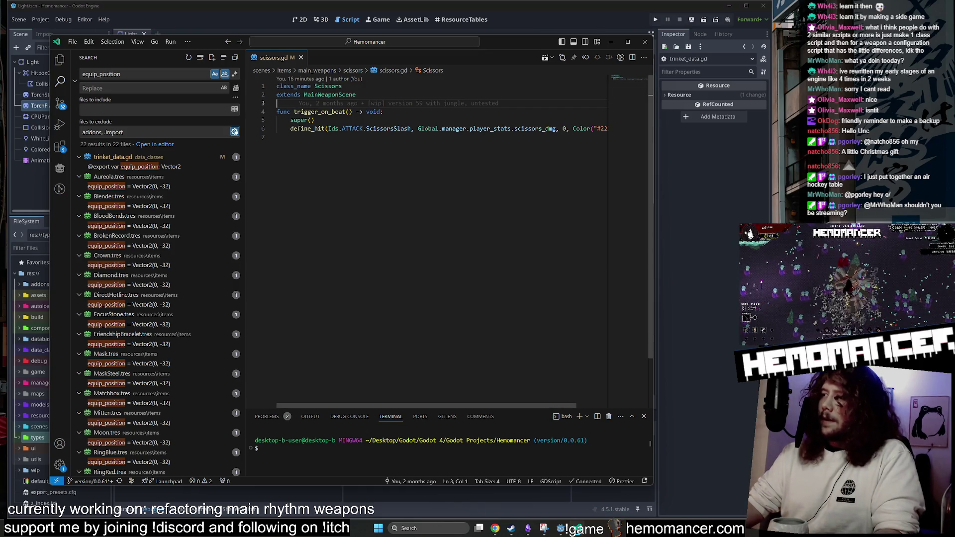
Save scissors.gd with its original content and minimize VS Code back to Godot.
key(Return)
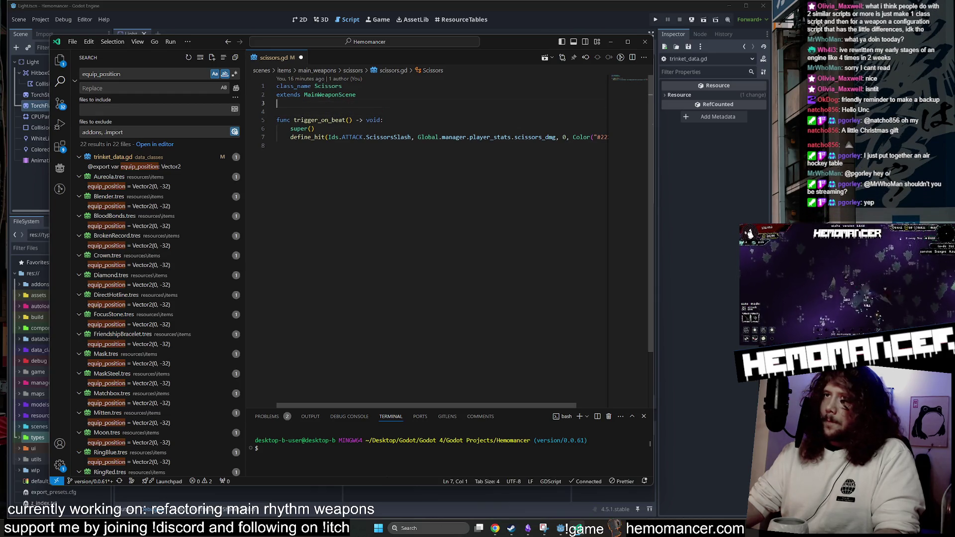
key(Delete)
key(ctrl+s)
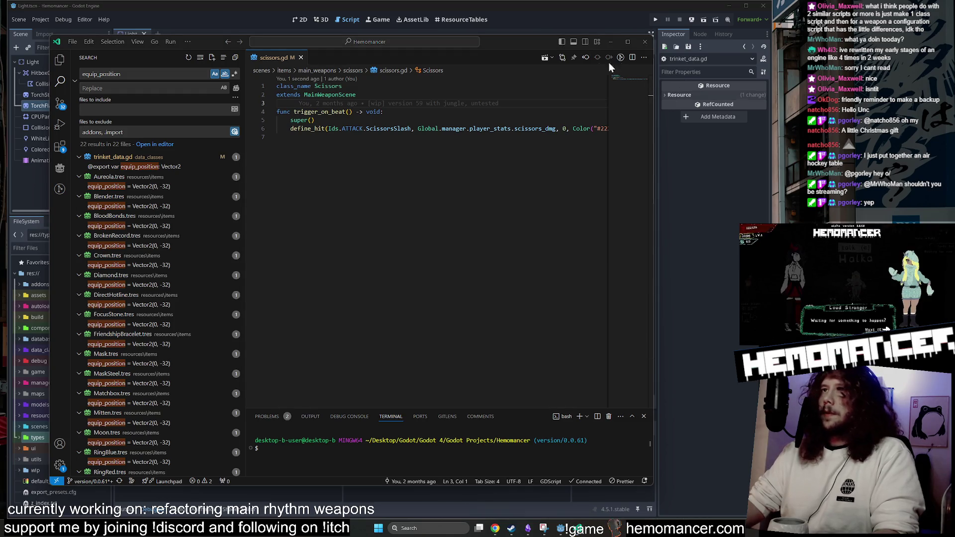
click(610, 42)
key(ctrl+l)
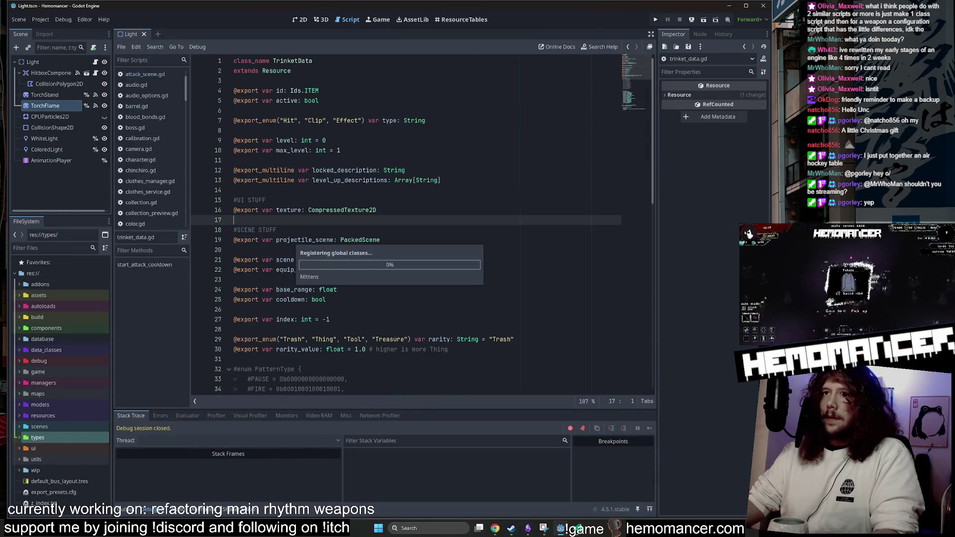
text(32)
key(Return)
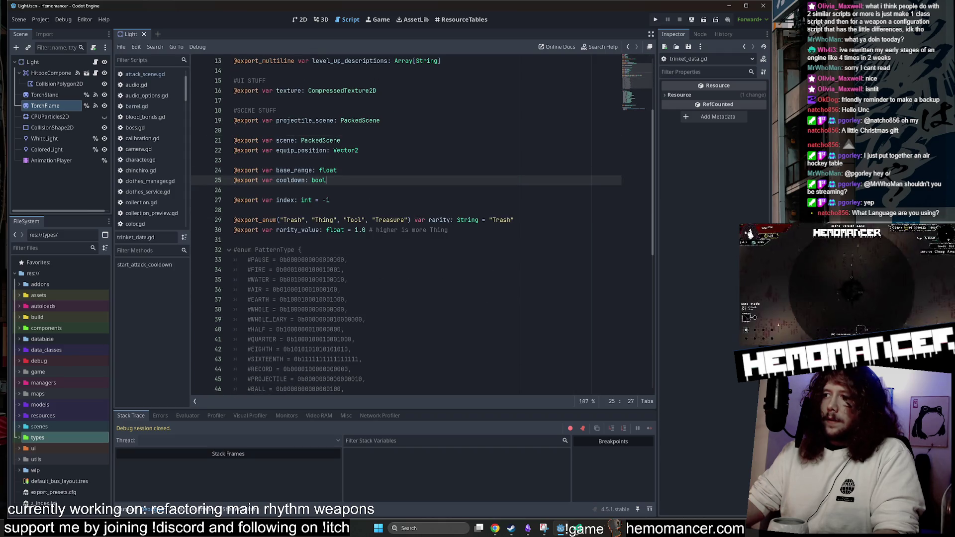
click(405, 220)
scroll(405, 220, up, 1)
scroll(406, 223, up, 2)
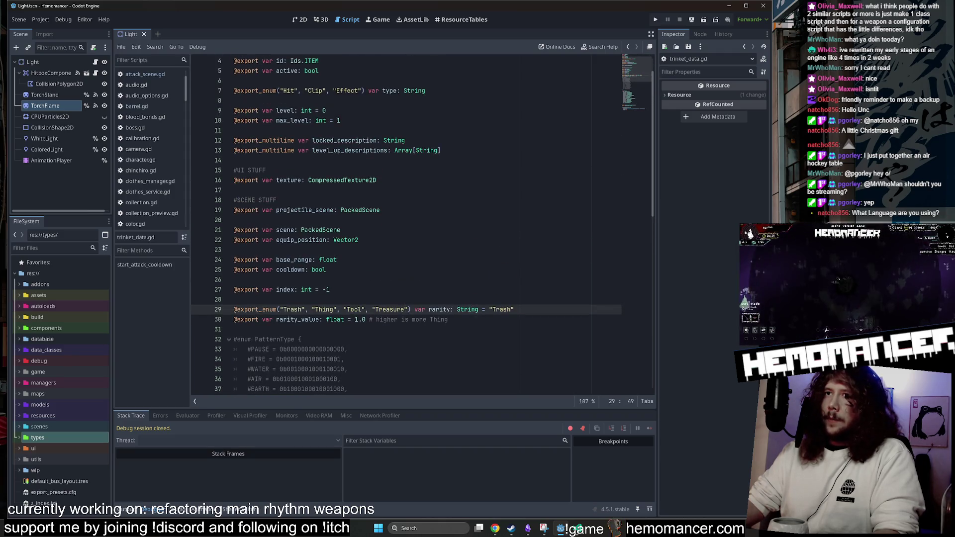
drag(365, 319, 299, 180)
click(277, 200)
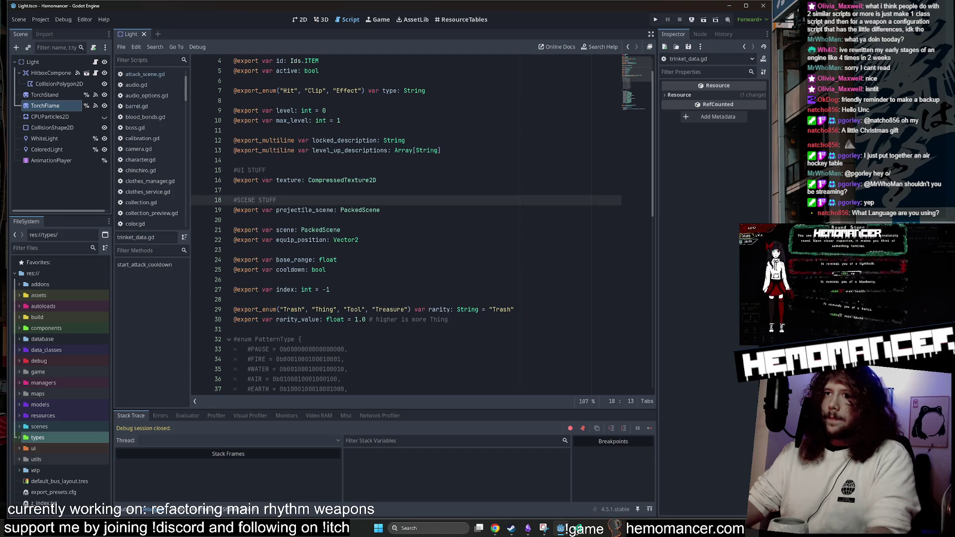
scroll(406, 224, down, 6)
scroll(642, 104, down, 8)
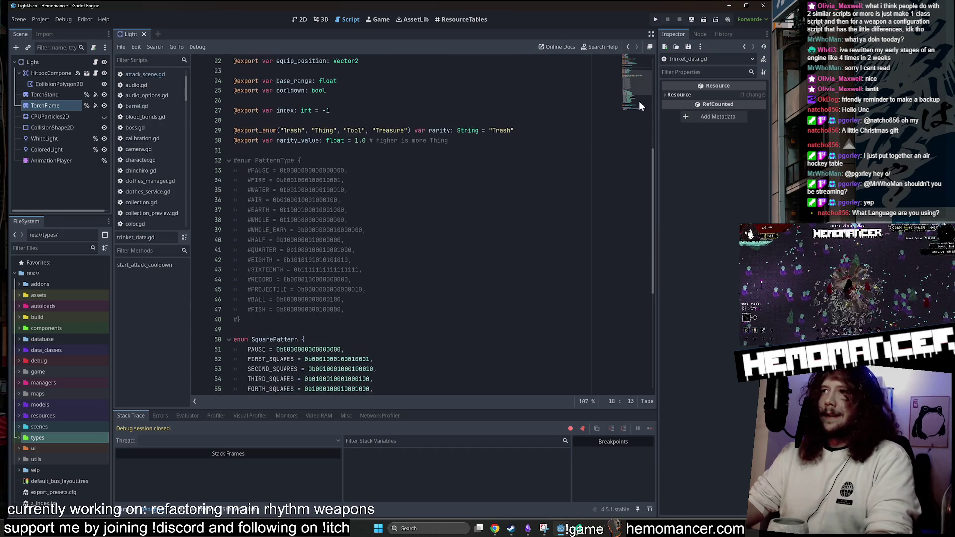
click(378, 200)
click(381, 319)
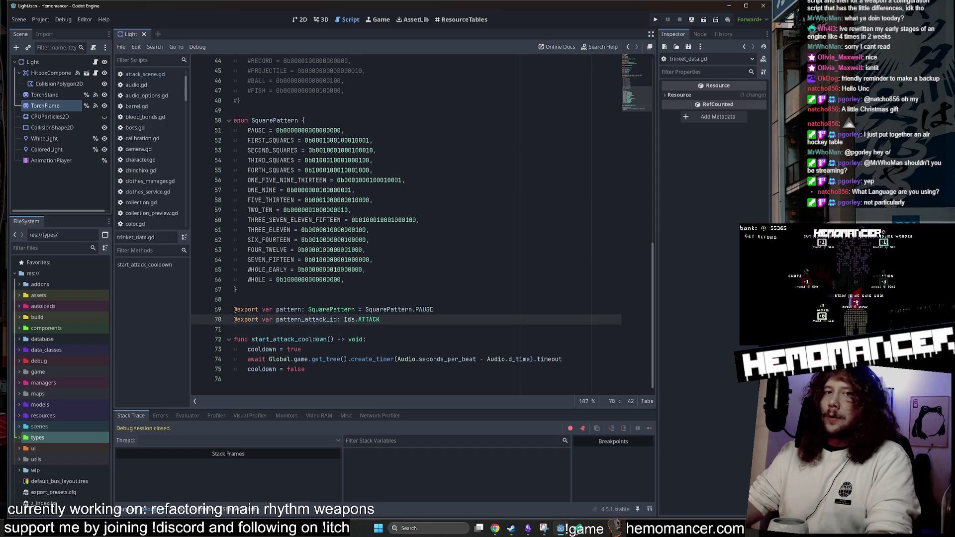
click(457, 291)
key(F5)
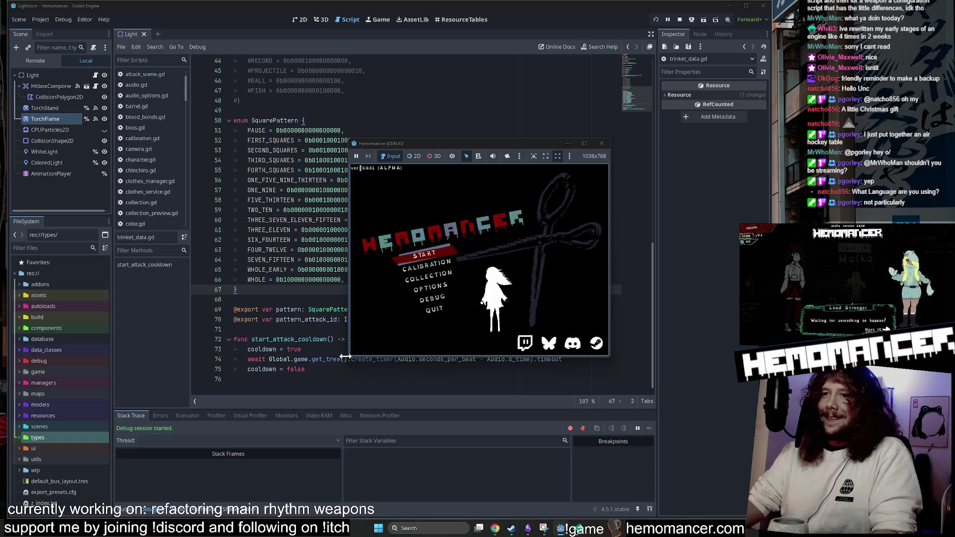
drag(346, 359, 196, 478)
mouse_move(510, 143)
mouse_down()
mouse_move(539, 59)
mouse_move(493, 81)
mouse_up()
drag(592, 410, 638, 461)
click(317, 279)
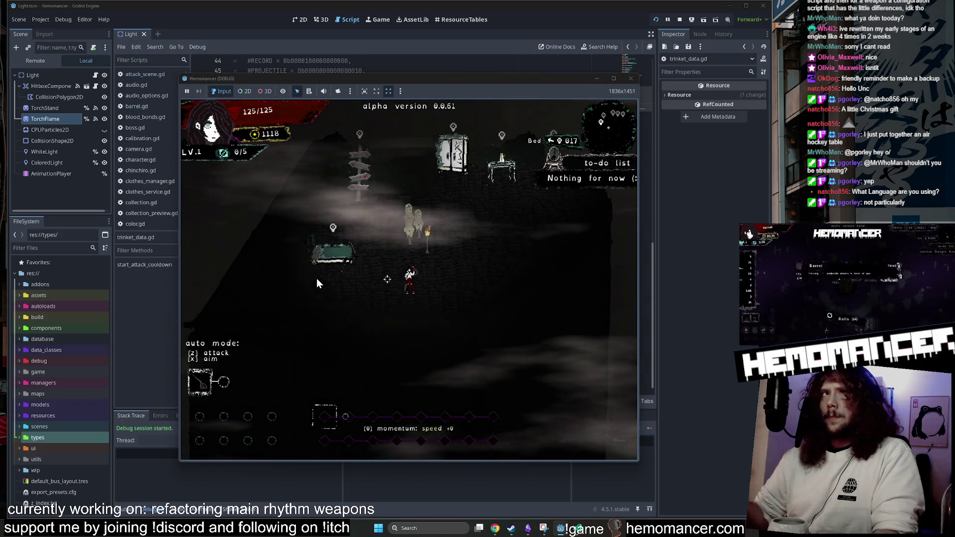
key(w)
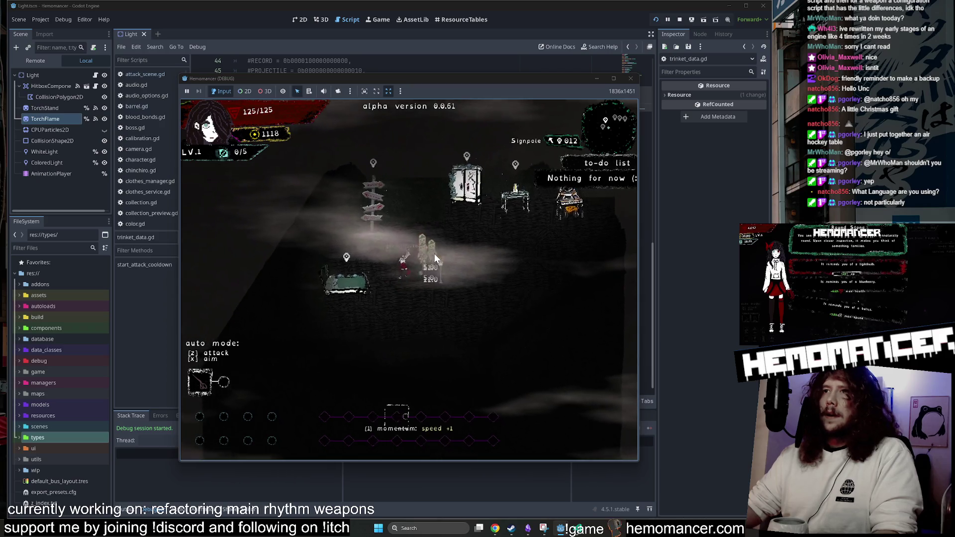
key(w)
key(d)
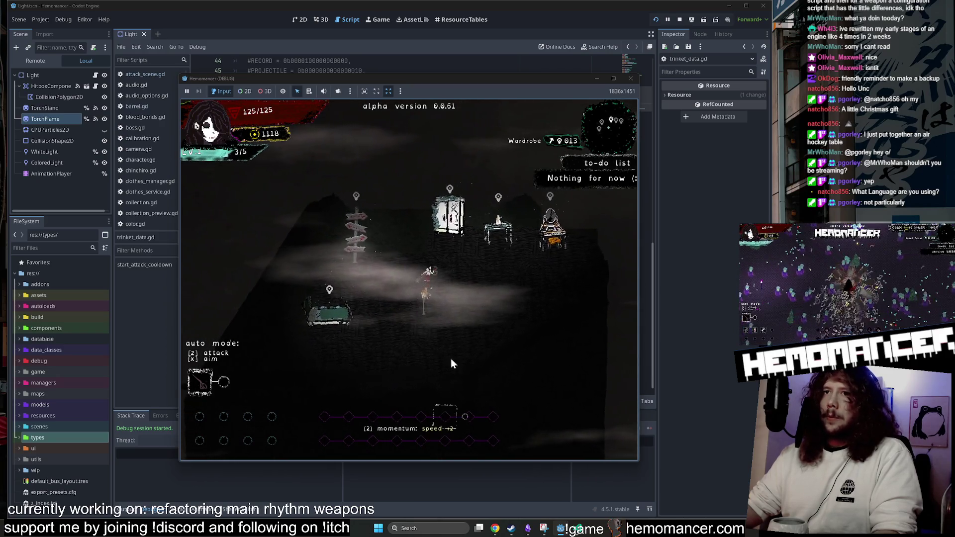
key(a)
key(s)
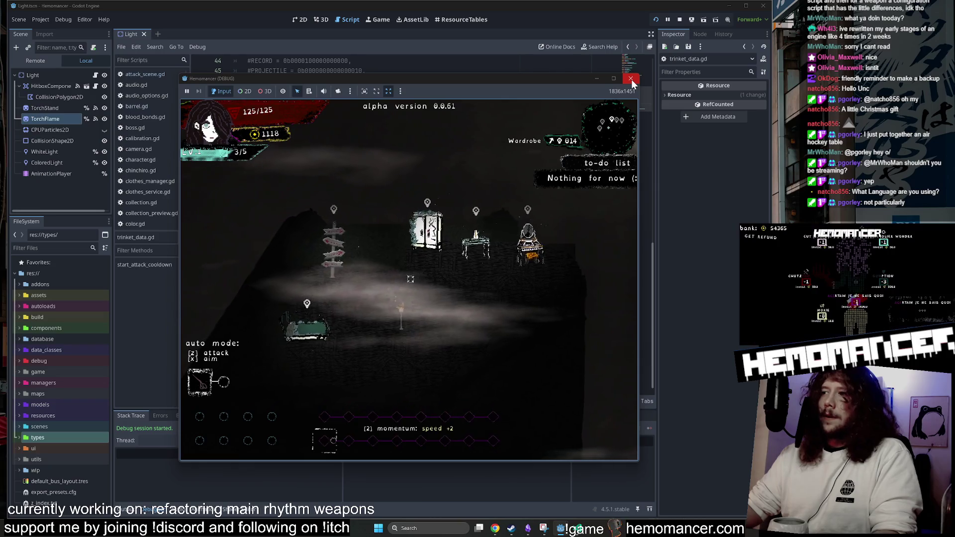
key(w)
key(a)
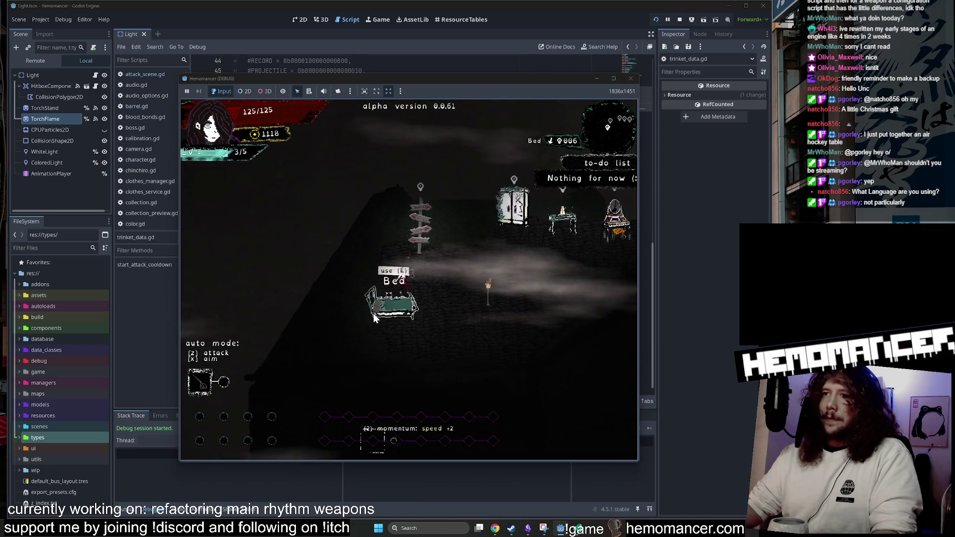
key(e)
key(e)
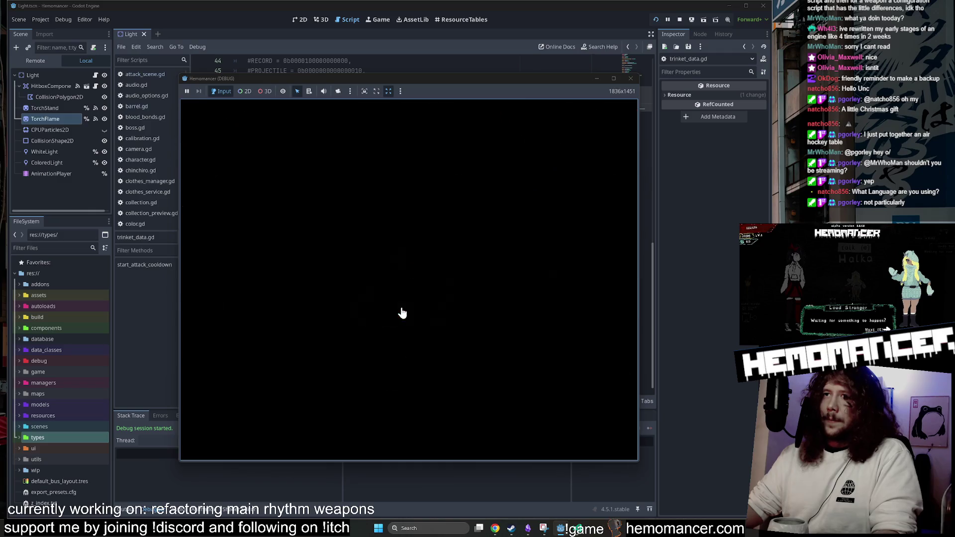
key(w)
key(d)
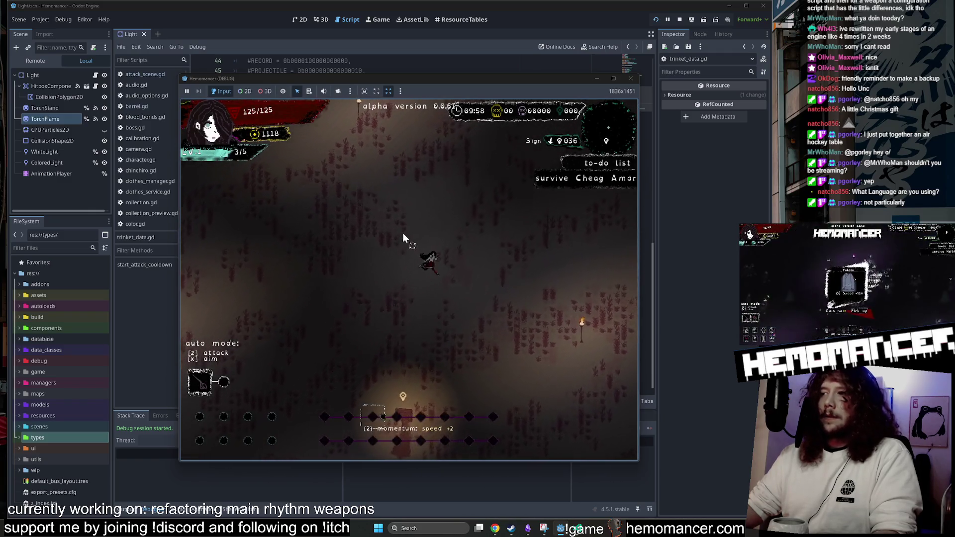
click(631, 78)
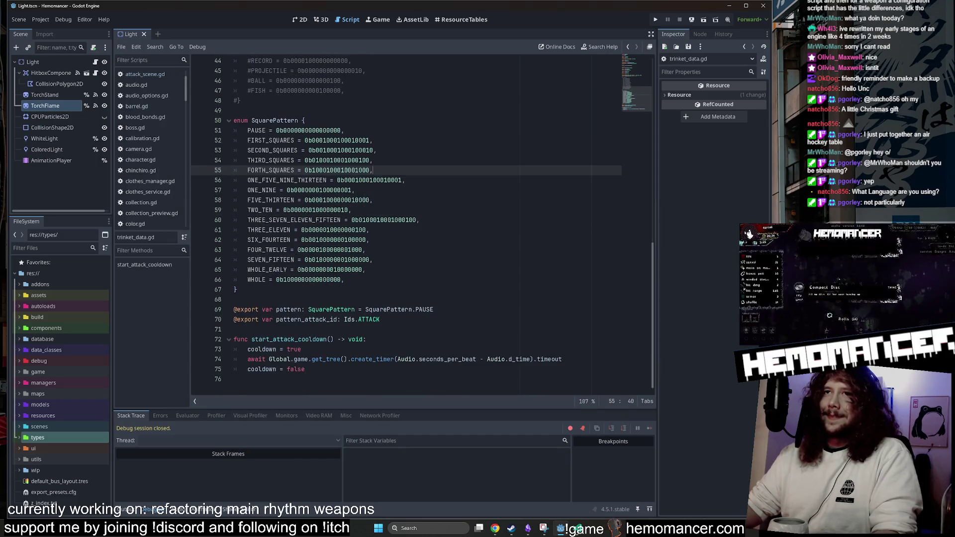
Open attack_scene.gd, then use Quick Open with 'level_up' to open level_up.gd.
click(578, 529)
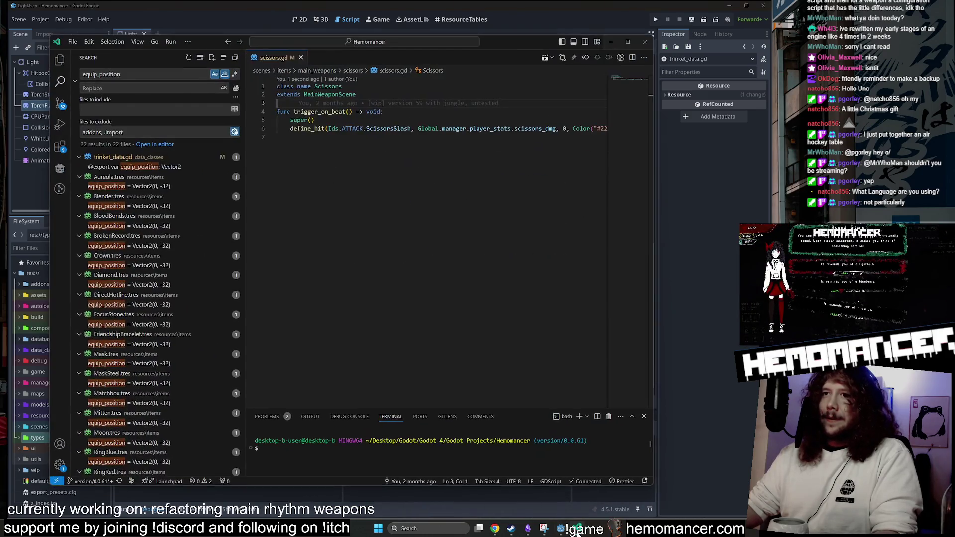
click(578, 532)
click(151, 76)
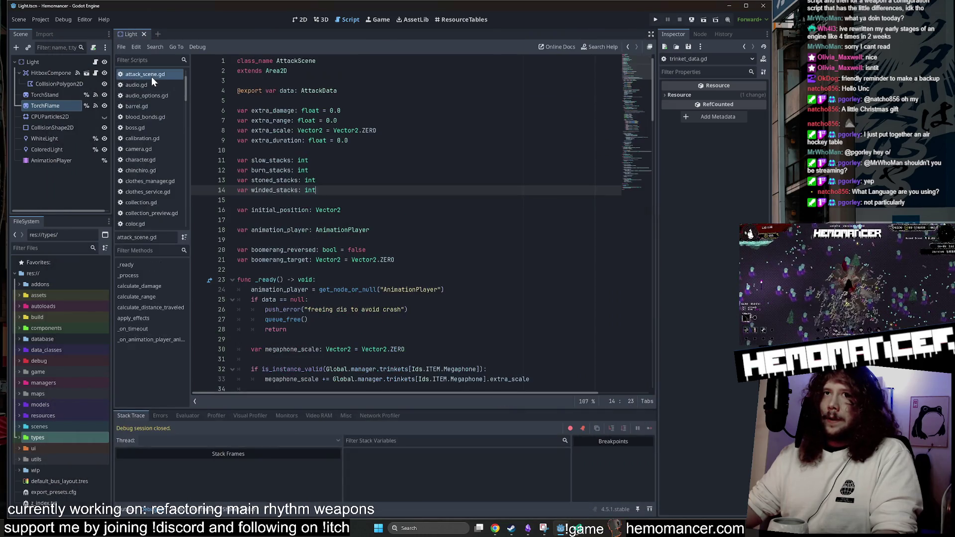
click(319, 160)
key(shift+alt+o)
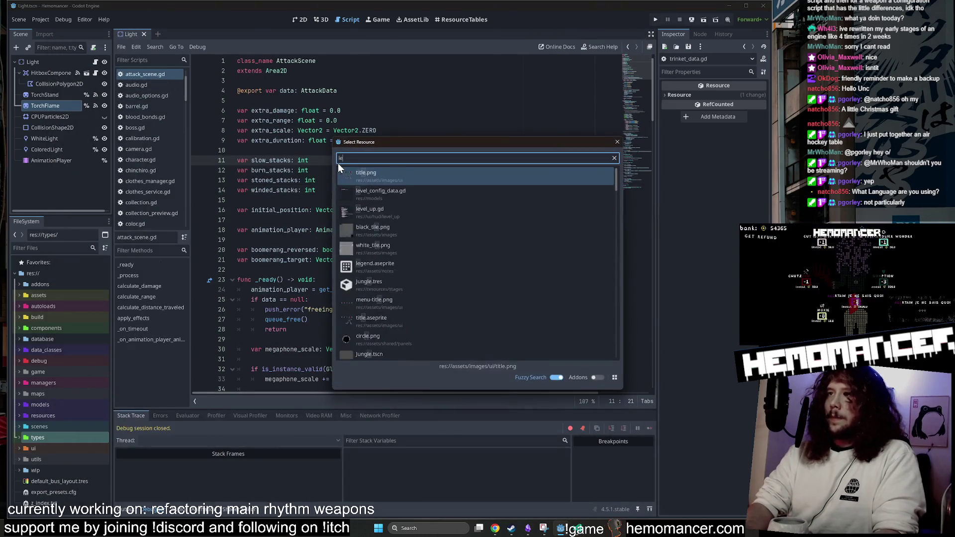
text(level_up)
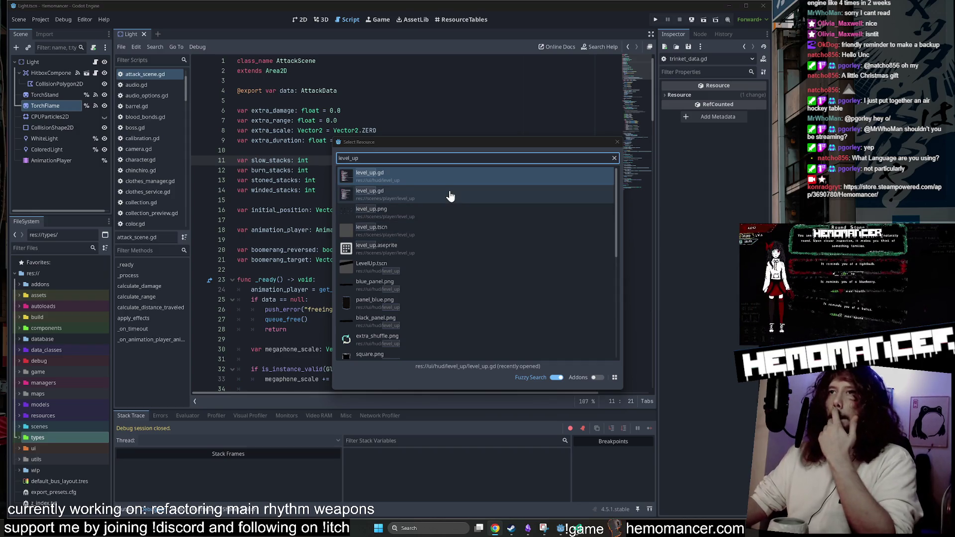
double_click(421, 177)
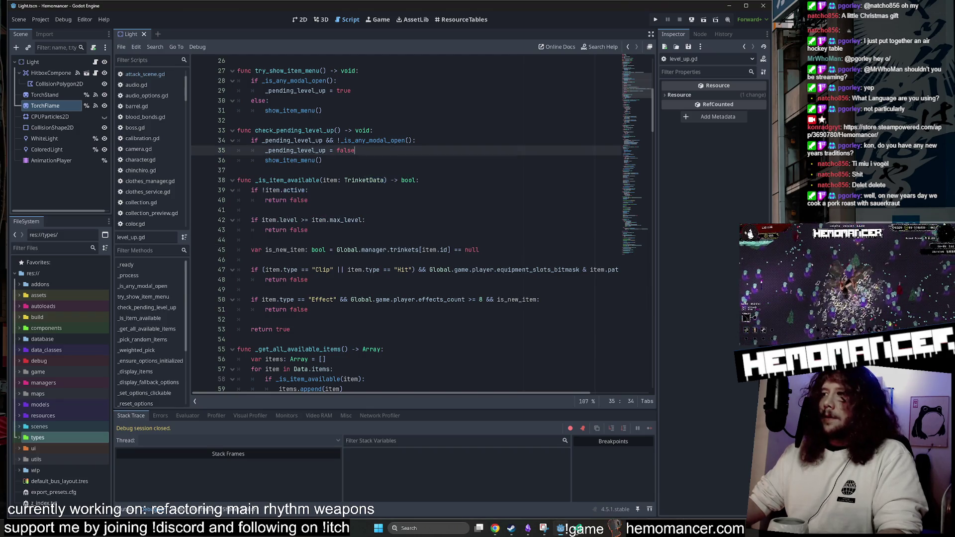
click(310, 190)
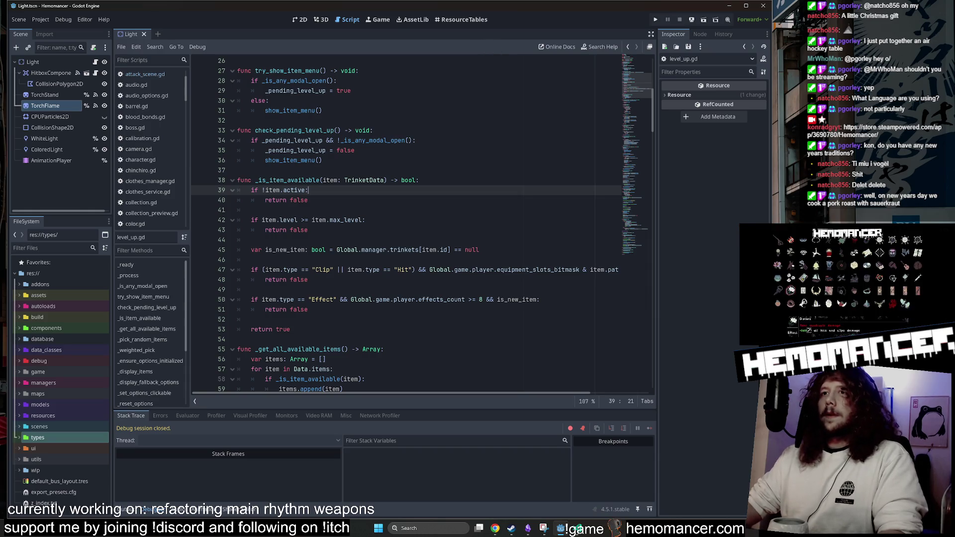
scroll(408, 299, down, 4)
click(408, 300)
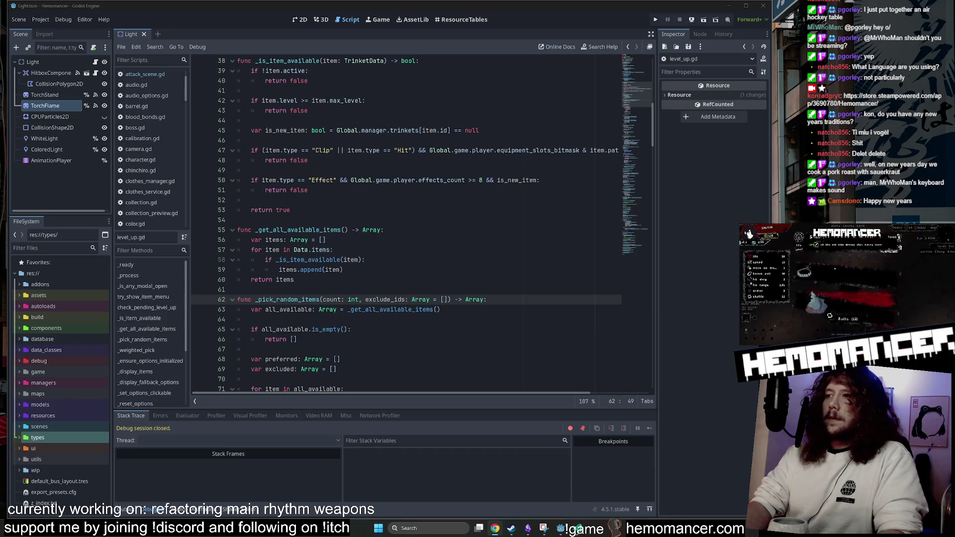
click(308, 190)
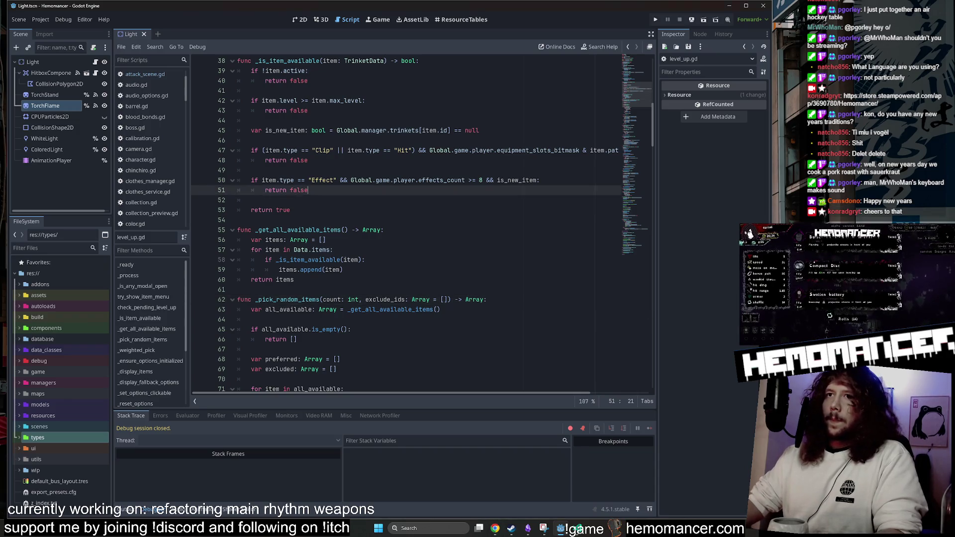
scroll(408, 224, up, 7)
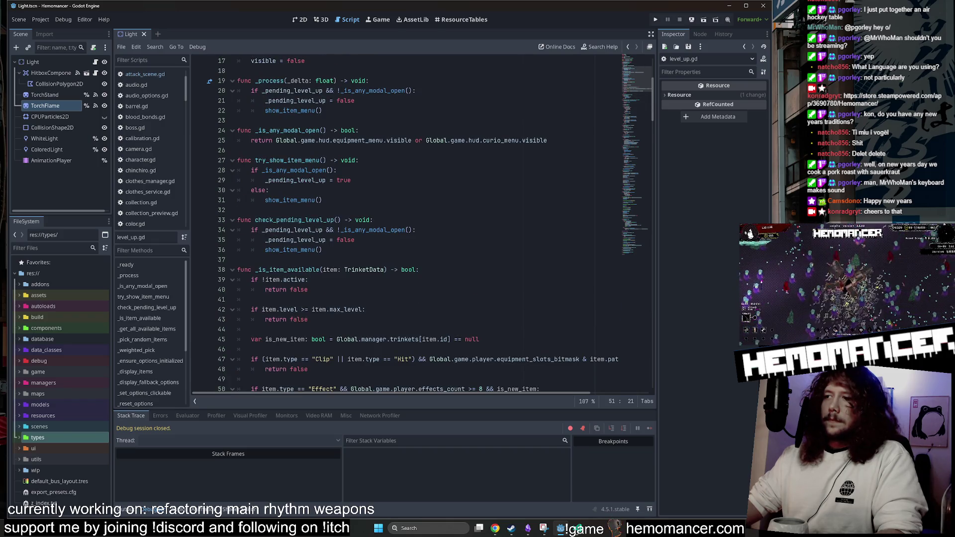
scroll(408, 224, up, 2)
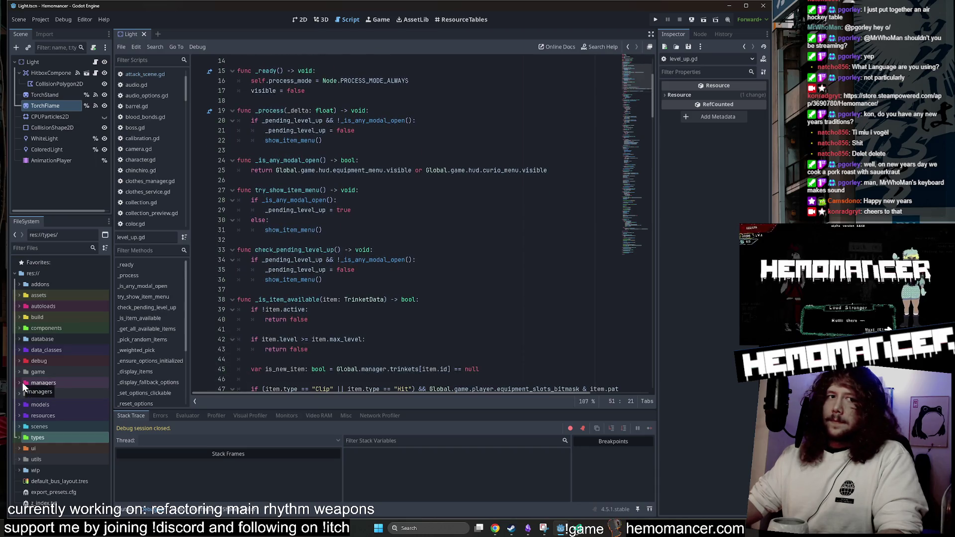
scroll(408, 223, down, 2)
scroll(408, 224, down, 18)
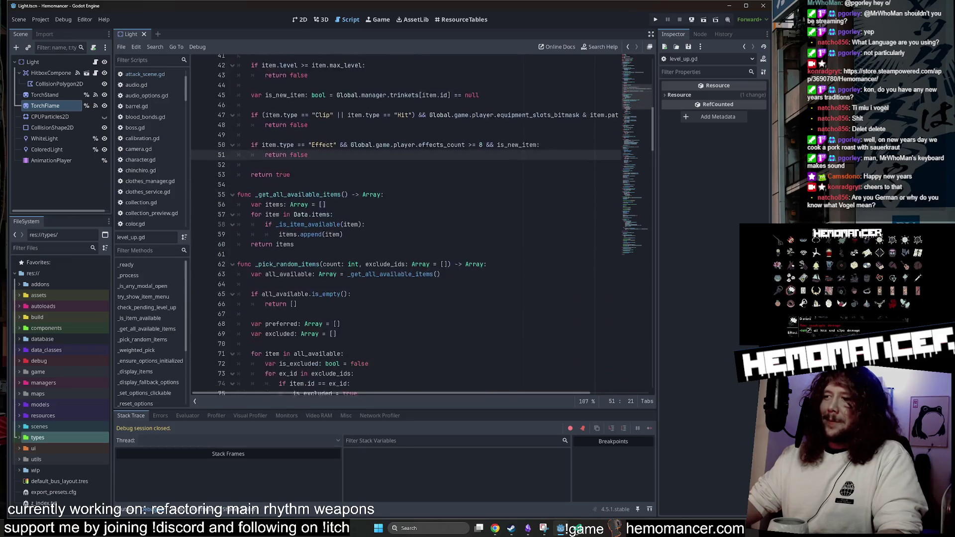
scroll(407, 224, down, 8)
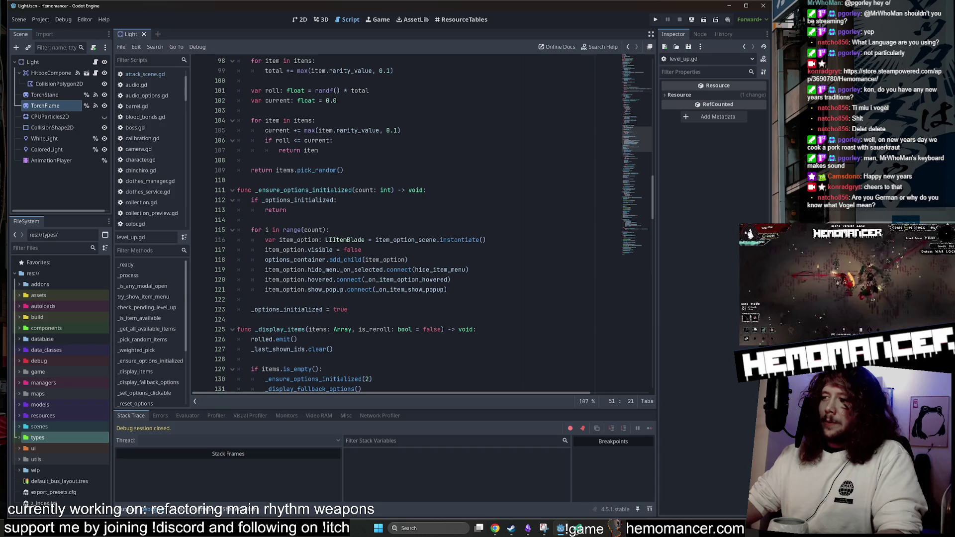
drag(634, 142, 628, 239)
click(455, 250)
scroll(634, 226, up, 20)
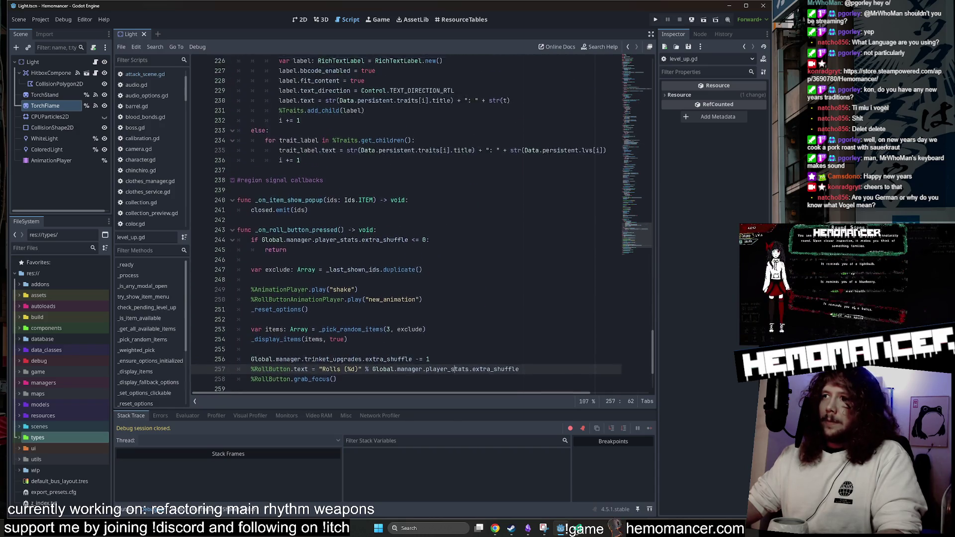
scroll(616, 168, up, 20)
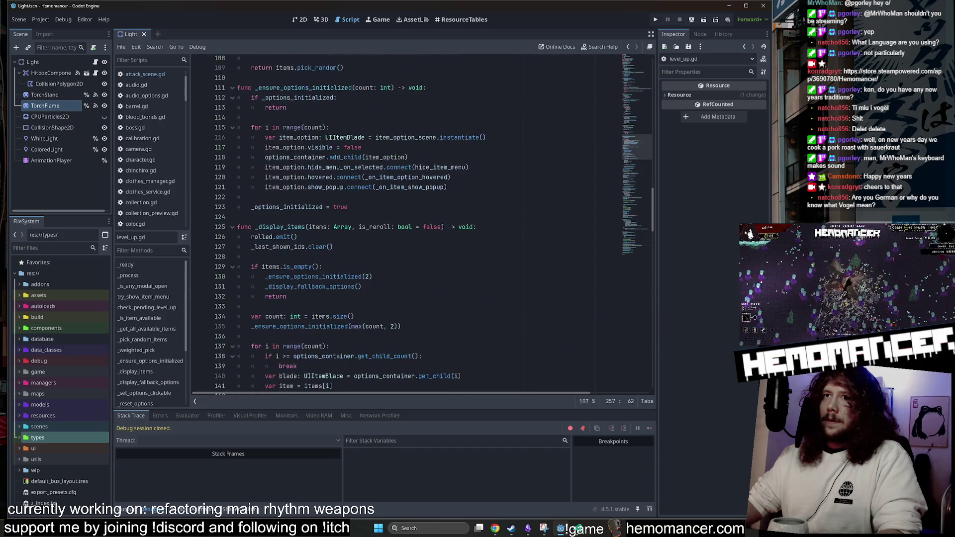
scroll(631, 69, up, 7)
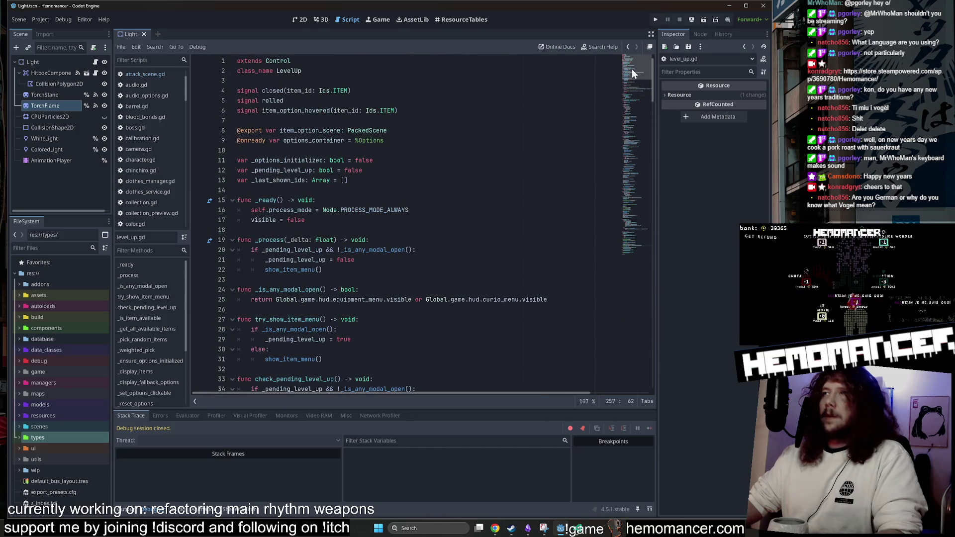
click(597, 111)
scroll(630, 201, down, 20)
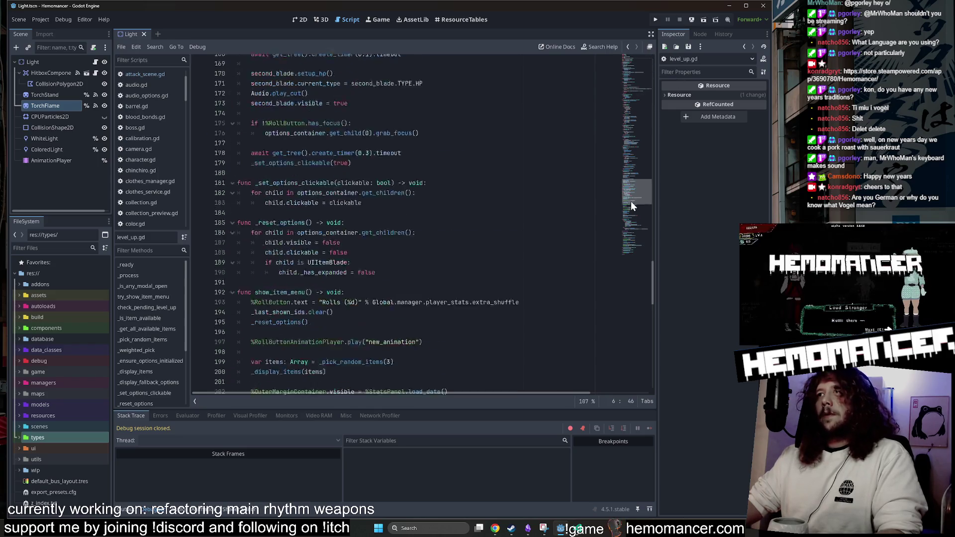
click(468, 239)
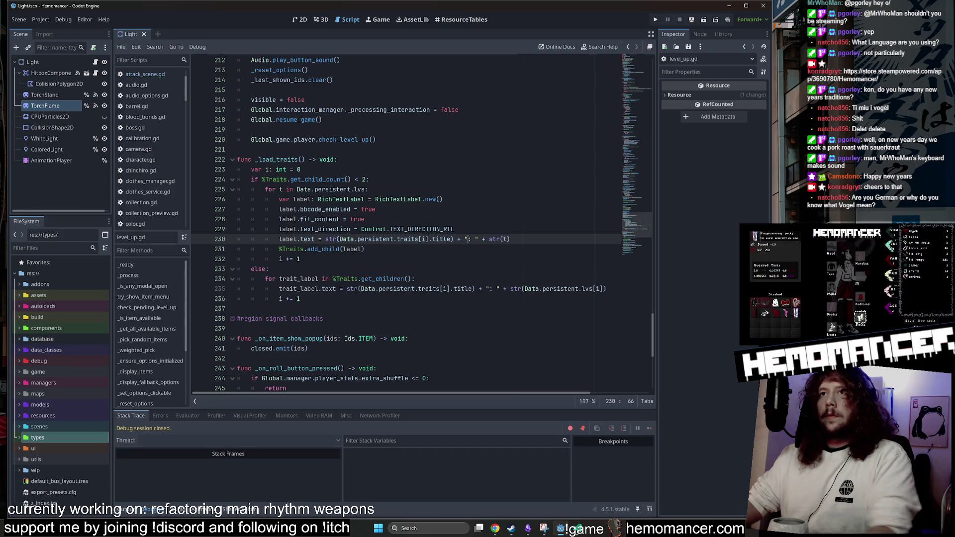
scroll(637, 238, down, 5)
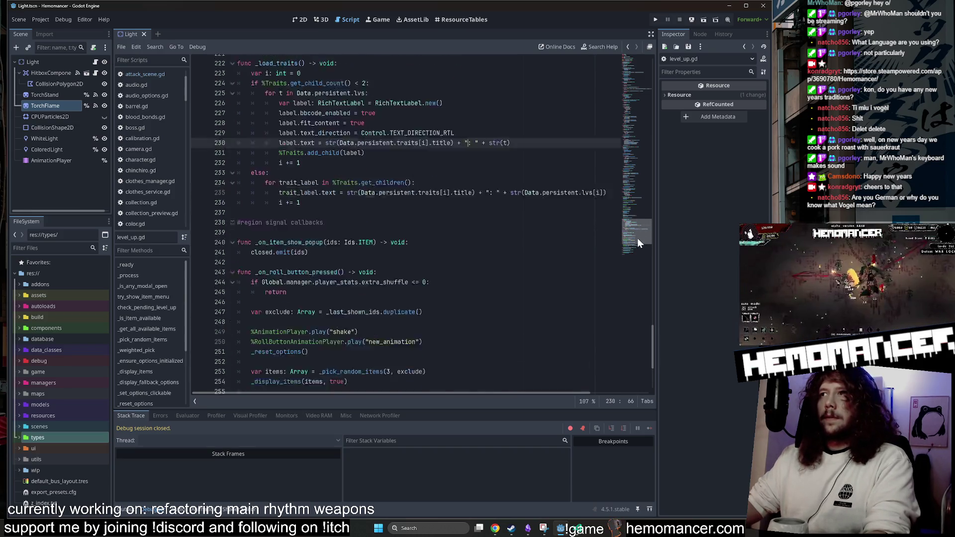
click(298, 299)
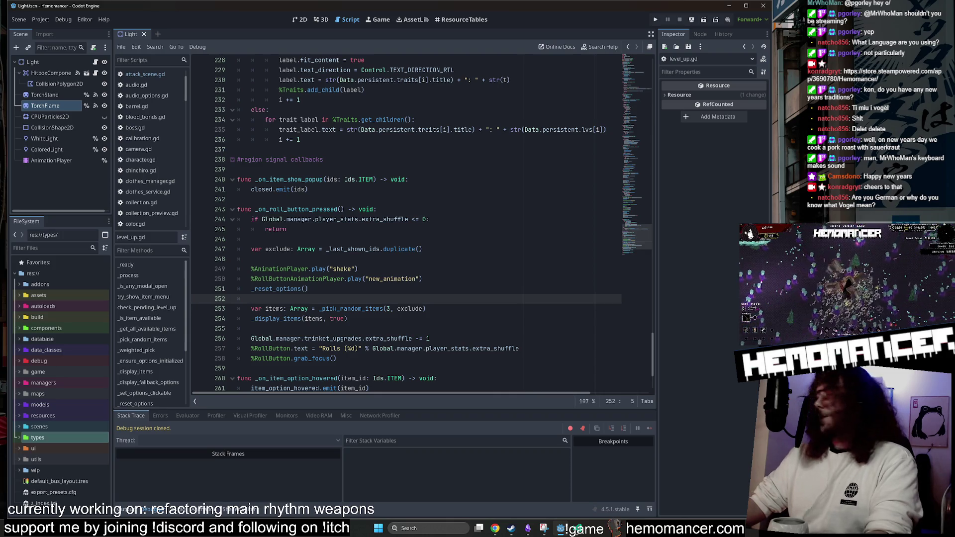
scroll(406, 224, up, 3)
scroll(640, 209, up, 10)
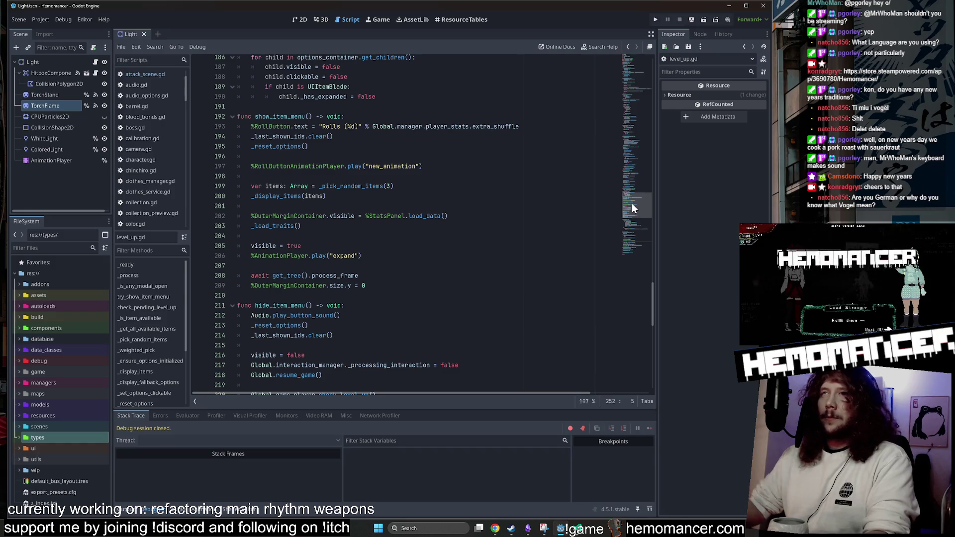
scroll(641, 195, up, 6)
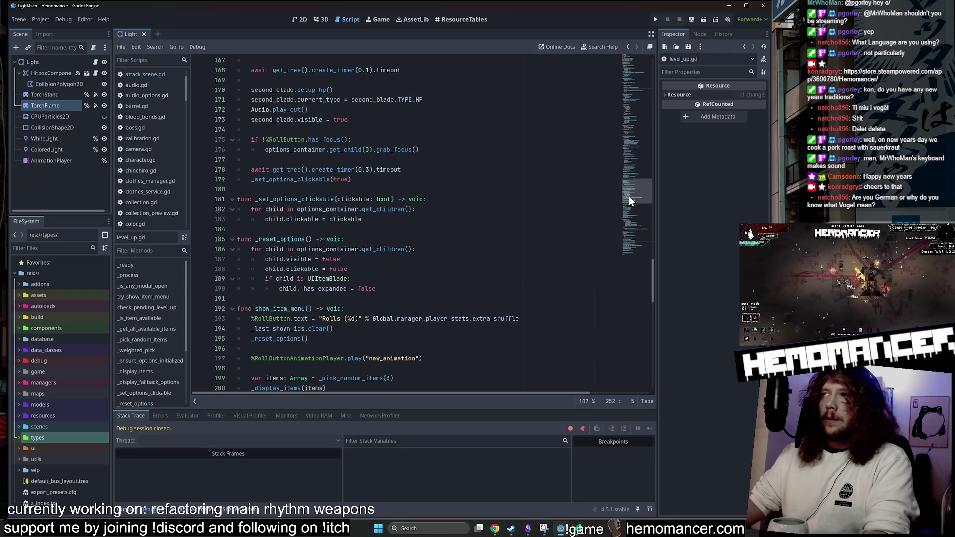
scroll(641, 168, up, 10)
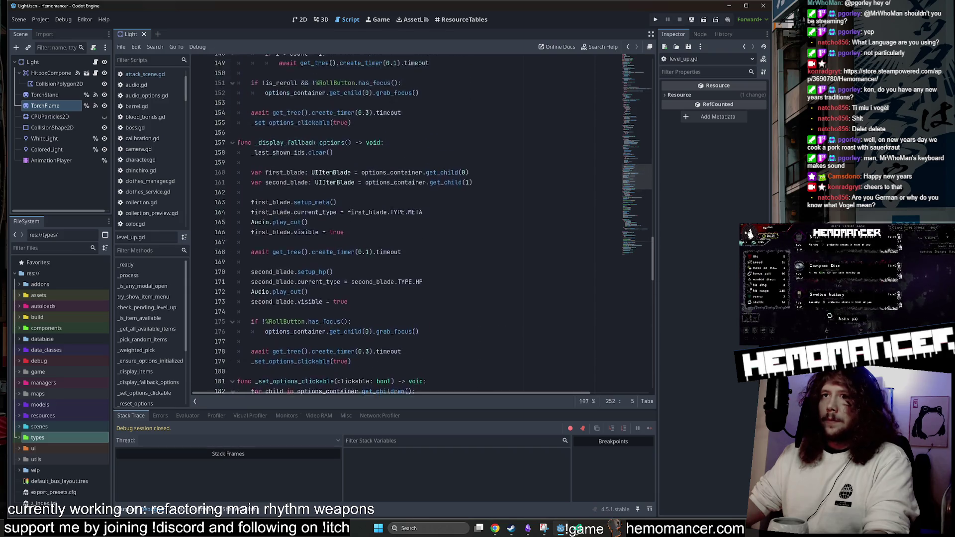
scroll(639, 166, up, 7)
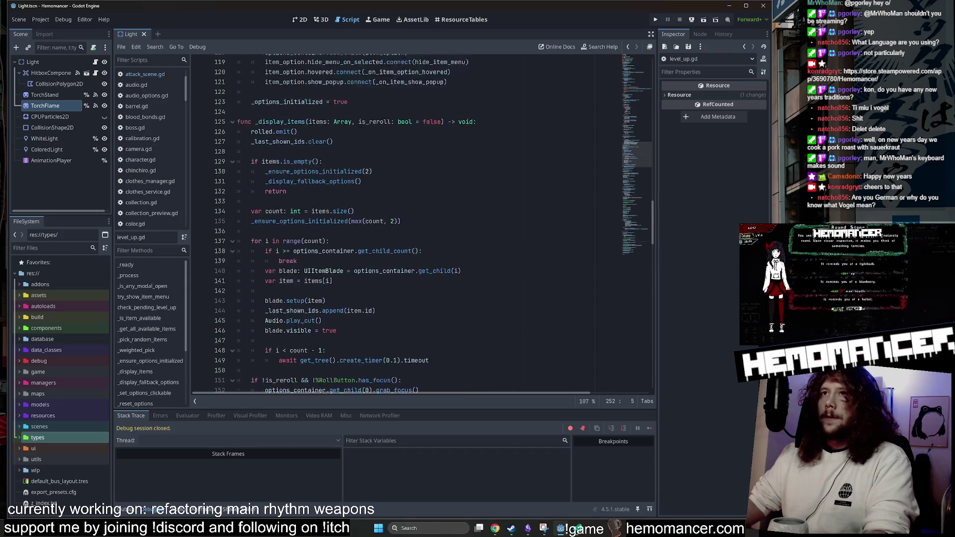
scroll(629, 198, down, 20)
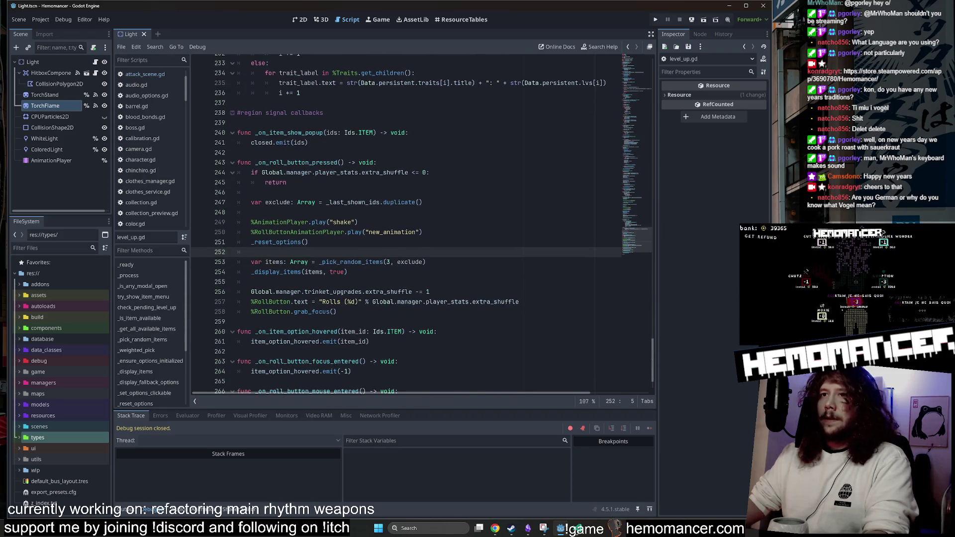
scroll(422, 223, up, 2)
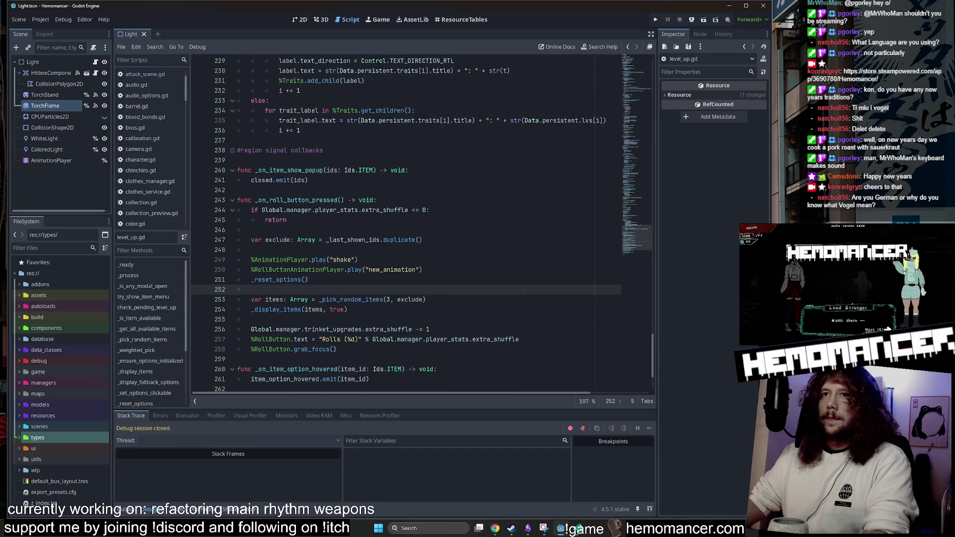
scroll(422, 224, up, 1)
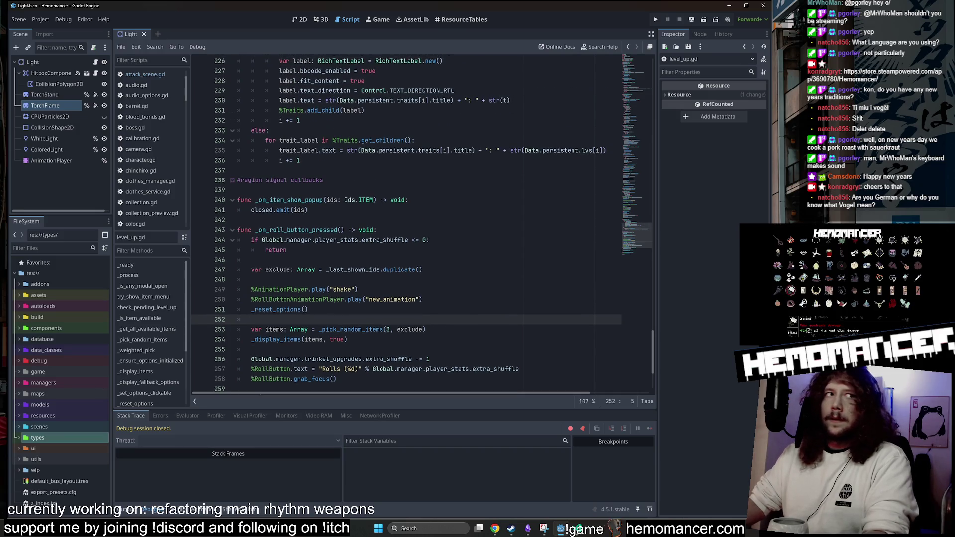
scroll(633, 216, up, 15)
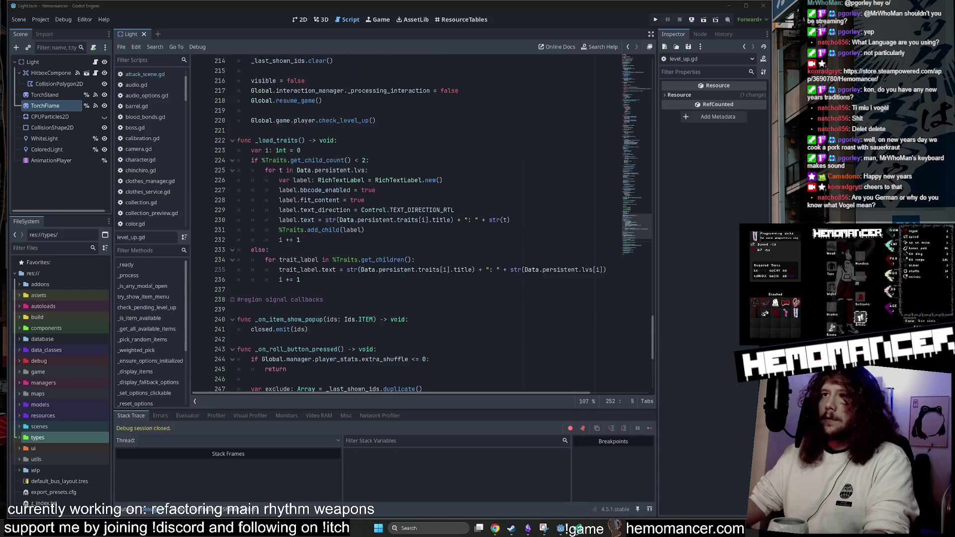
scroll(643, 192, up, 10)
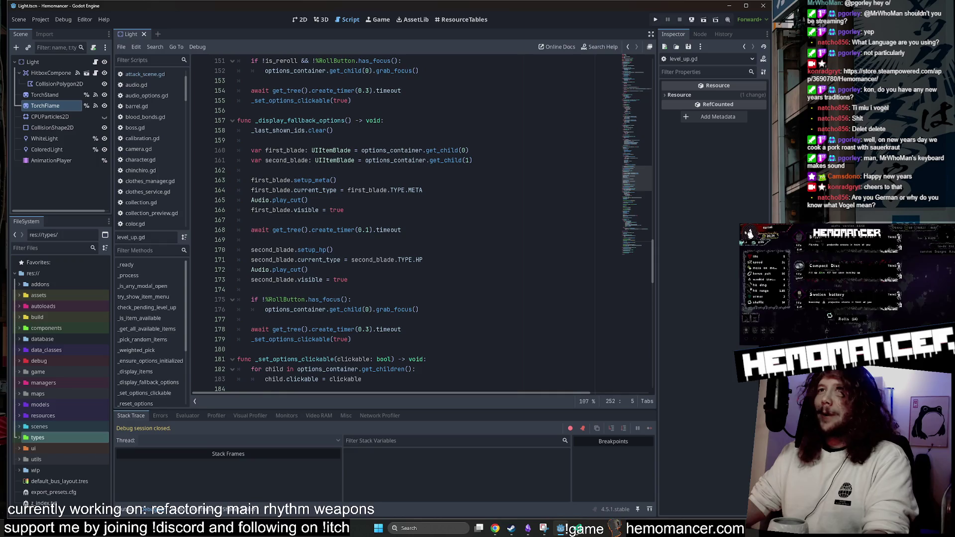
click(578, 528)
click(578, 528)
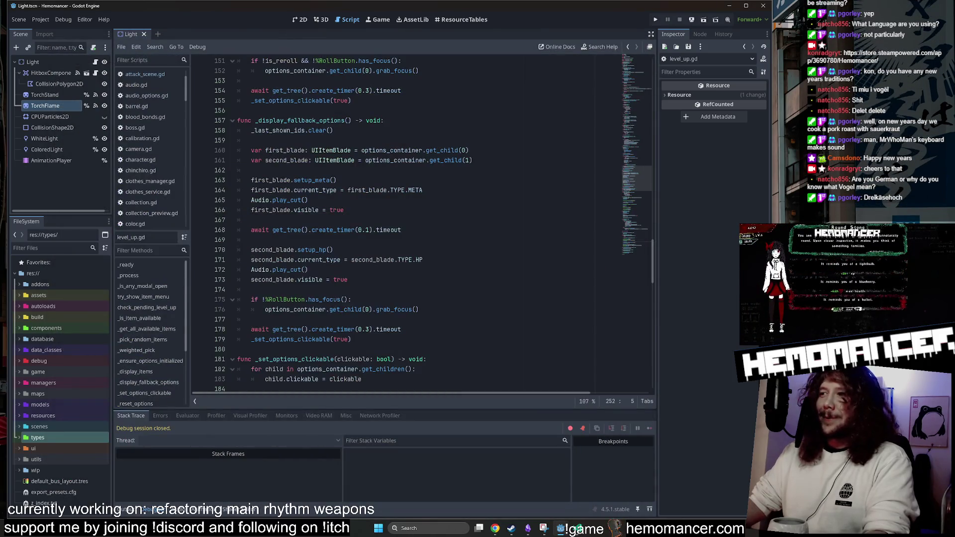
scroll(433, 224, up, 10)
scroll(309, 173, up, 9)
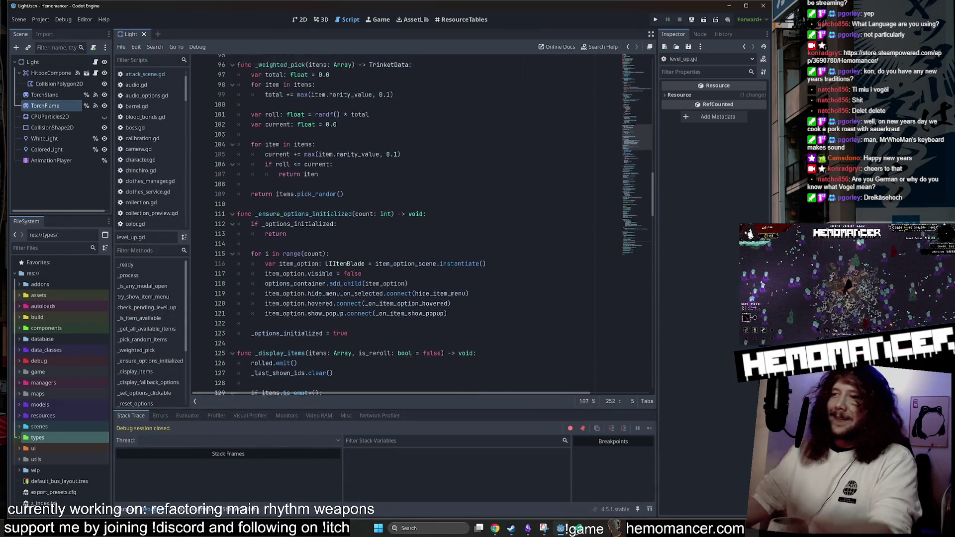
click(394, 170)
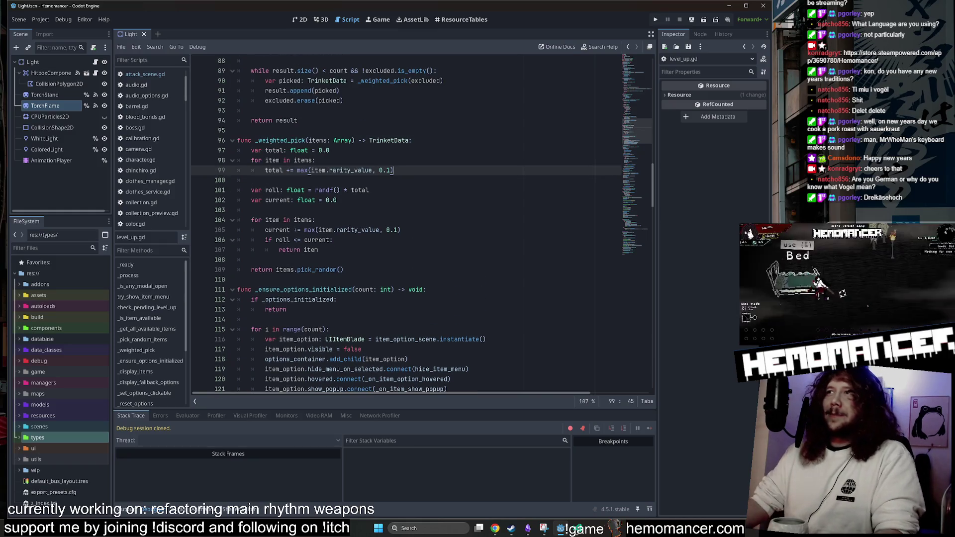
scroll(637, 116, up, 10)
scroll(631, 97, up, 10)
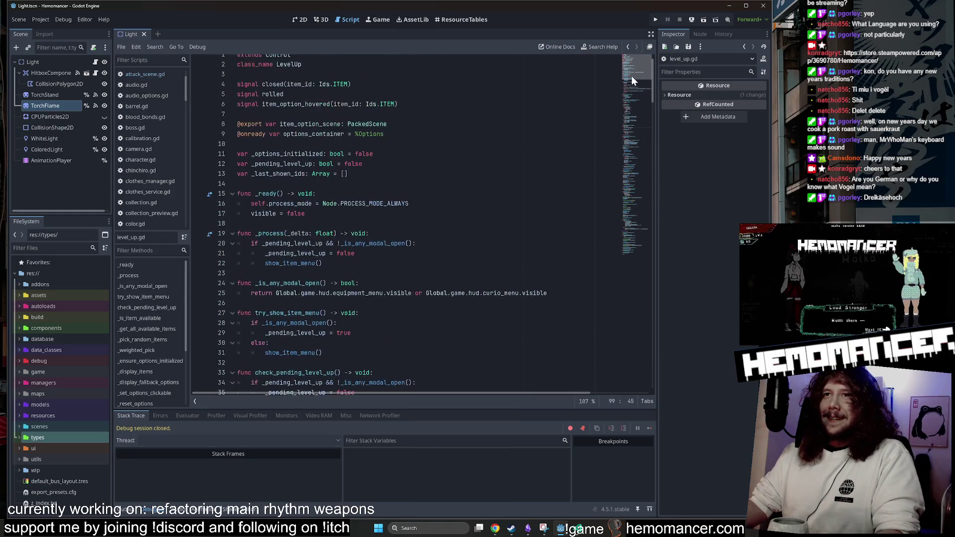
scroll(423, 224, down, 11)
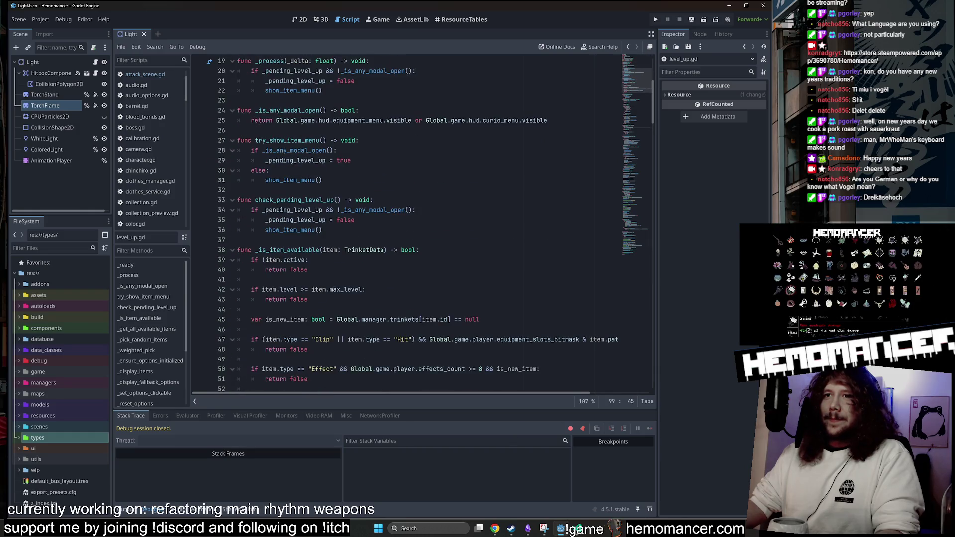
scroll(422, 224, up, 2)
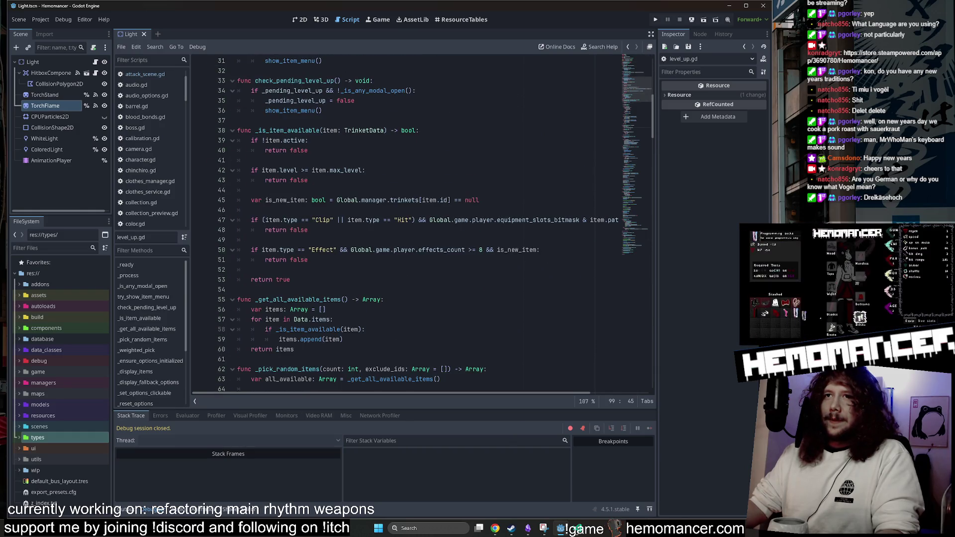
click(239, 121)
double_click(288, 131)
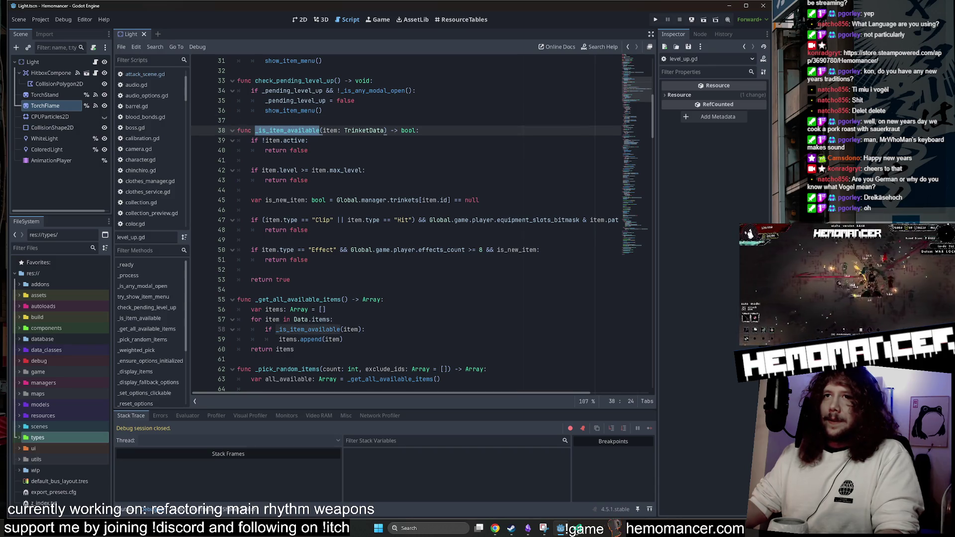
After the max-level return false, add a 'return' line with an unfinished 'if' line above it.
click(308, 180)
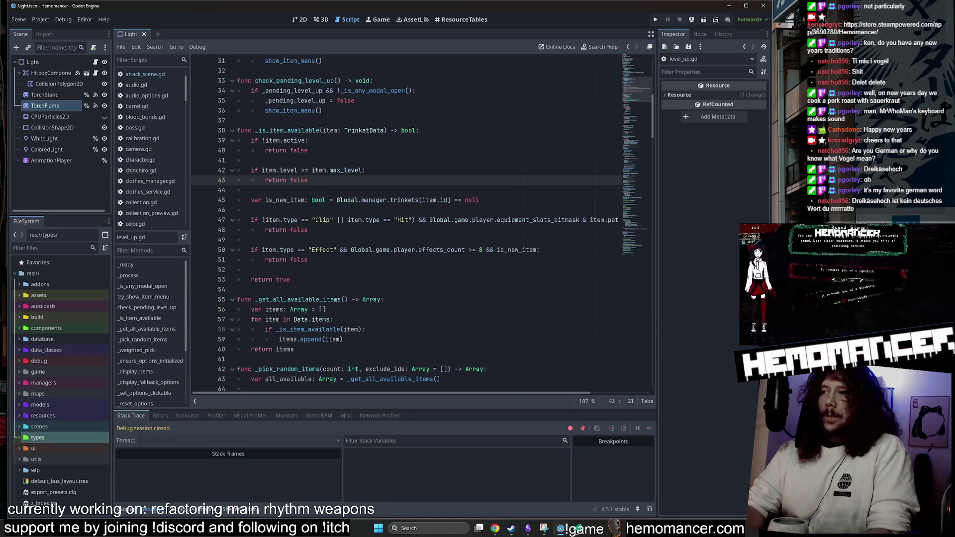
key(Return)
key(Return)
text(i)
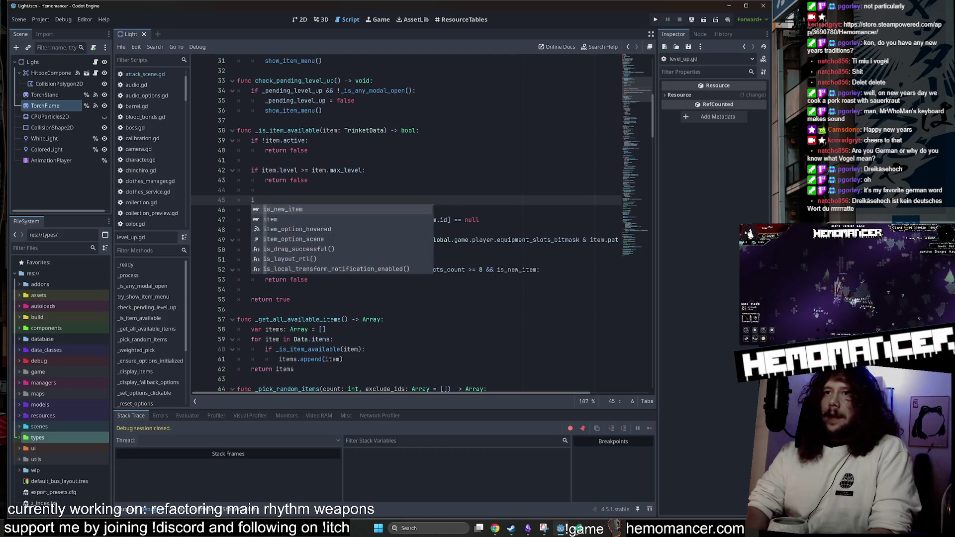
key(BackSpace)
key(Return)
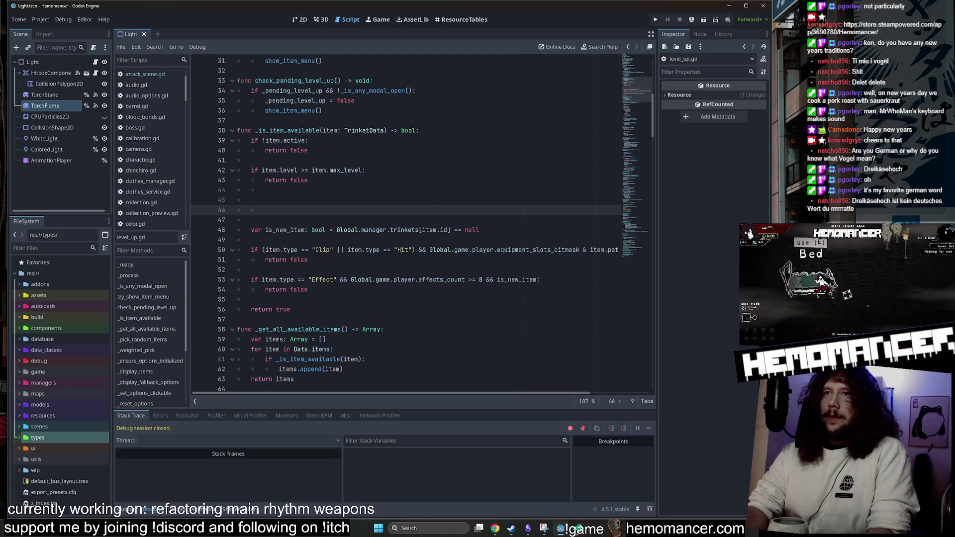
text(return)
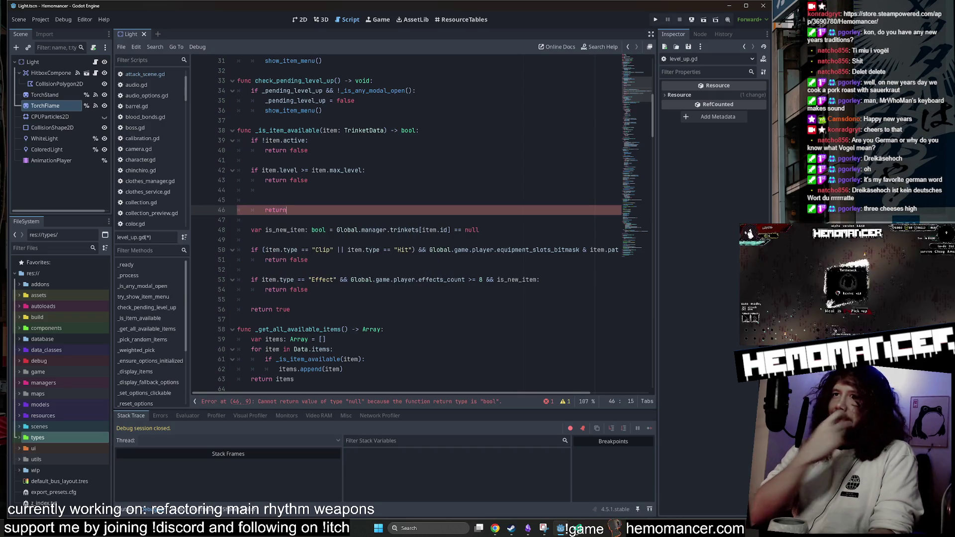
click(251, 200)
text(f)
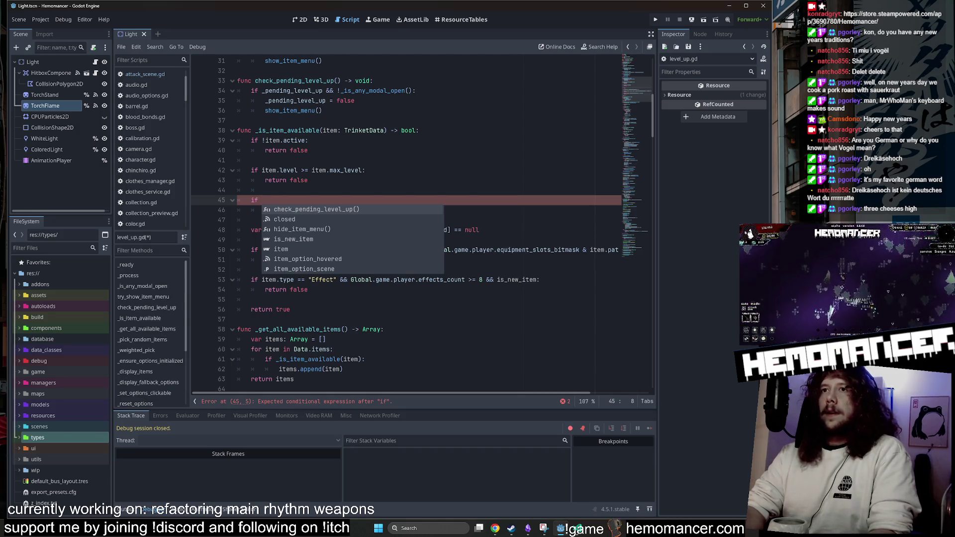
text( it)
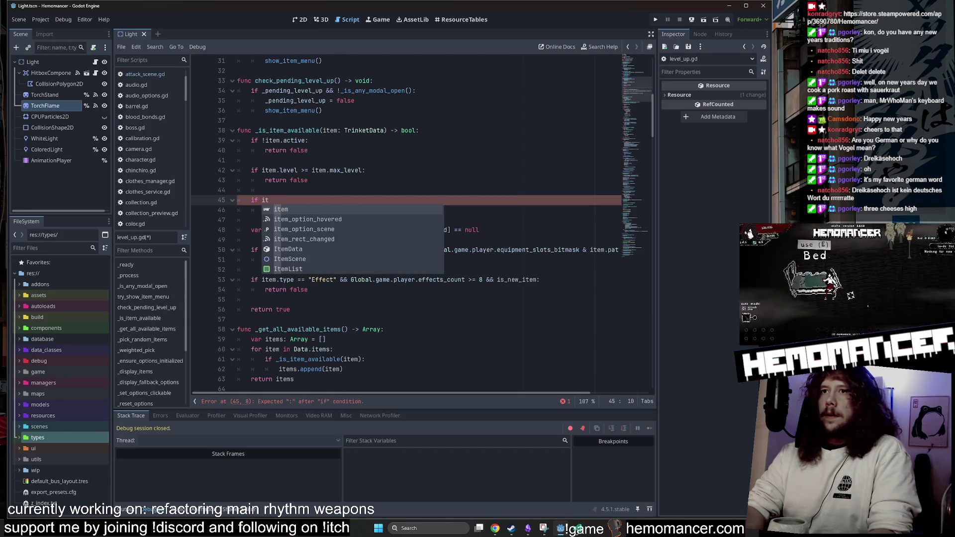
key(BackSpace)
key(BackSpace)
key(BackSpace)
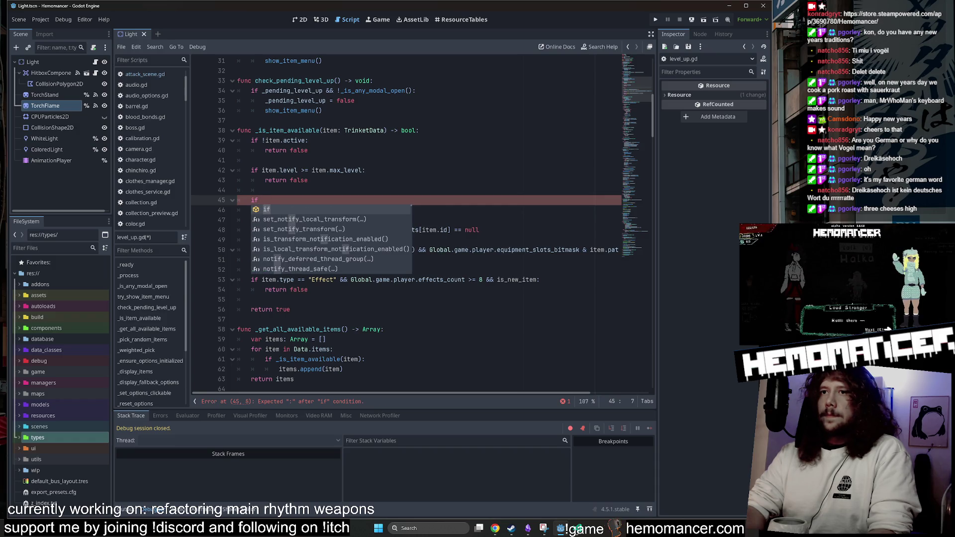
key(Escape)
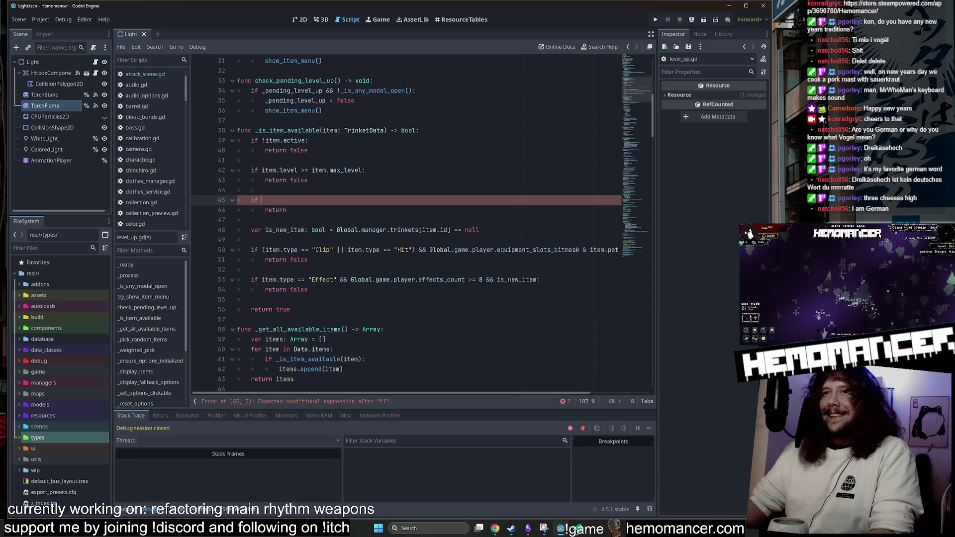
Start the 'if item.id ==' comparison, trying bare Scissors and item.id.Scissors before clearing them.
text(item.)
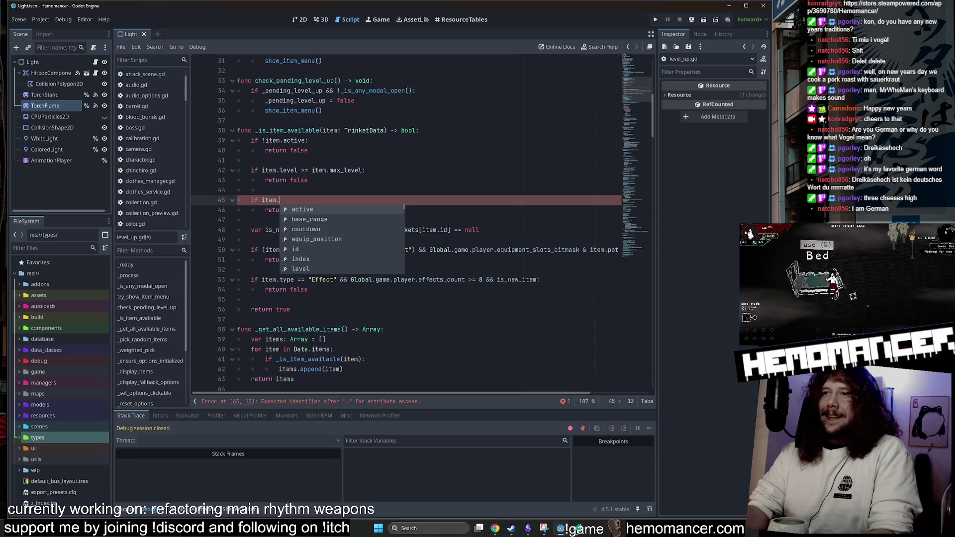
click(372, 81)
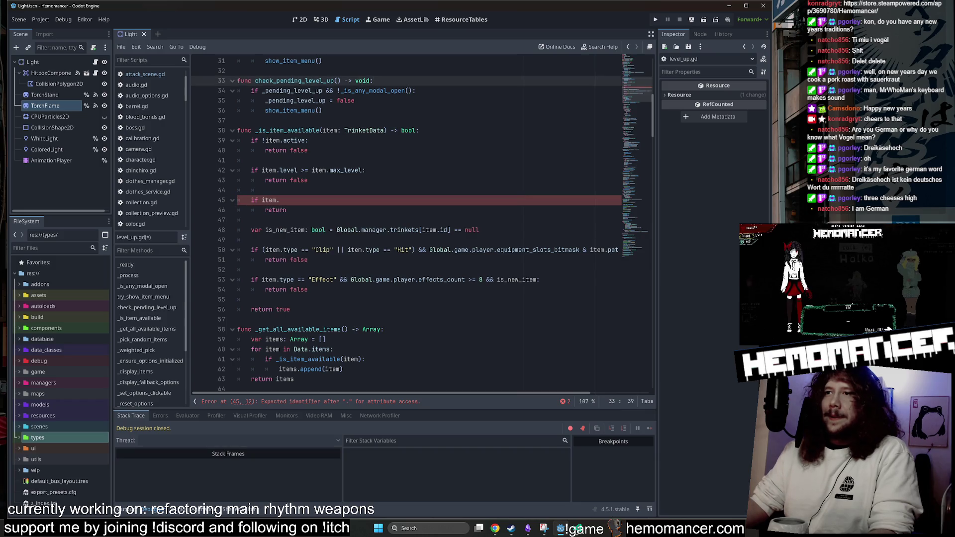
click(280, 200)
text(id)
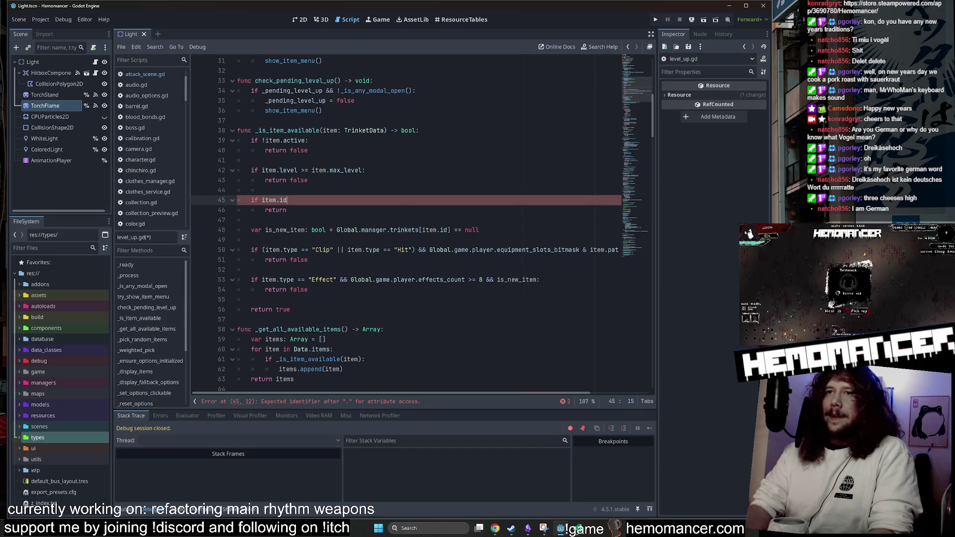
text( =)
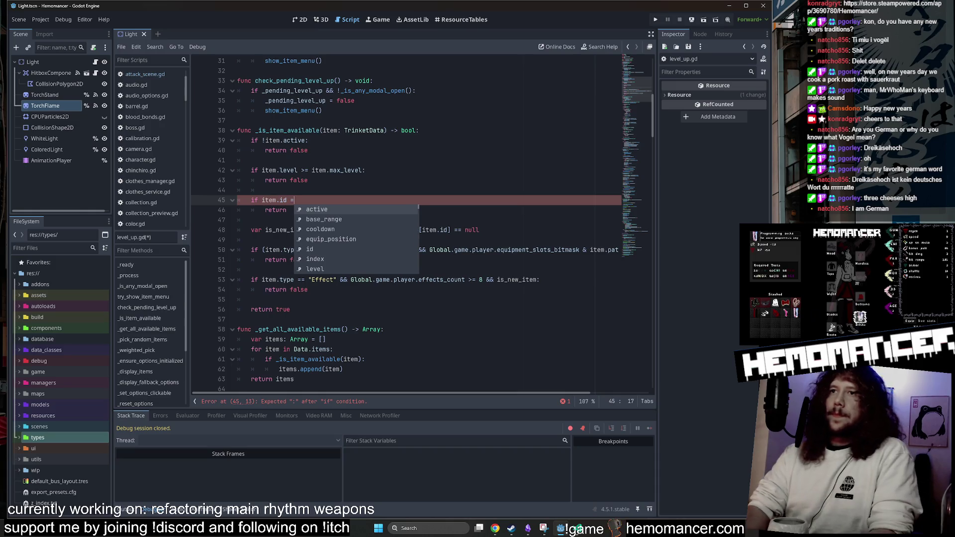
text(= Scissors)
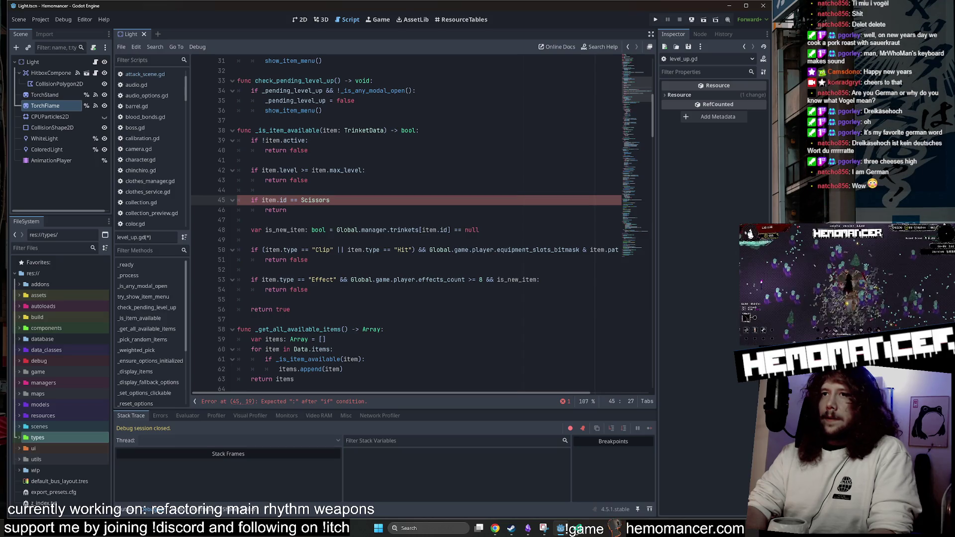
key(BackSpace)
key(BackSpace)
key(BackSpace)
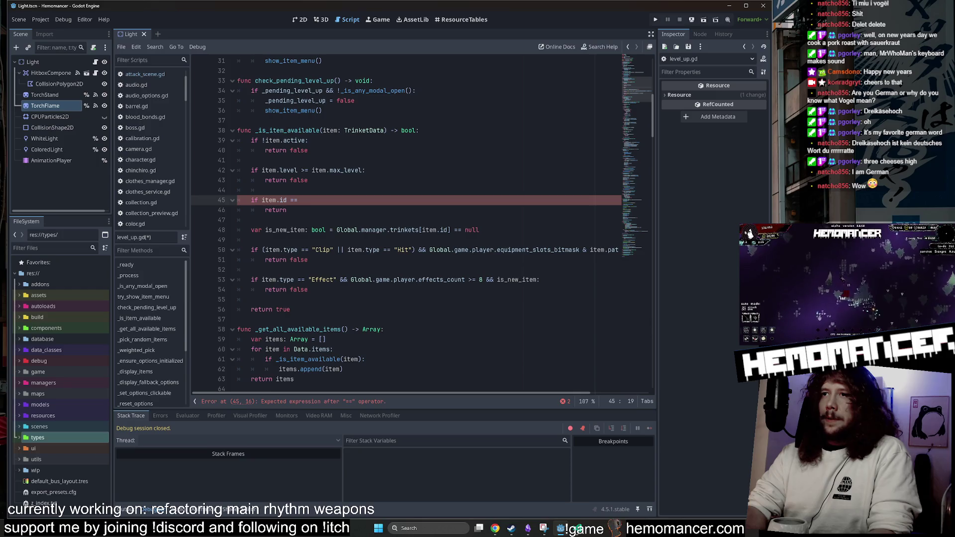
text(item.)
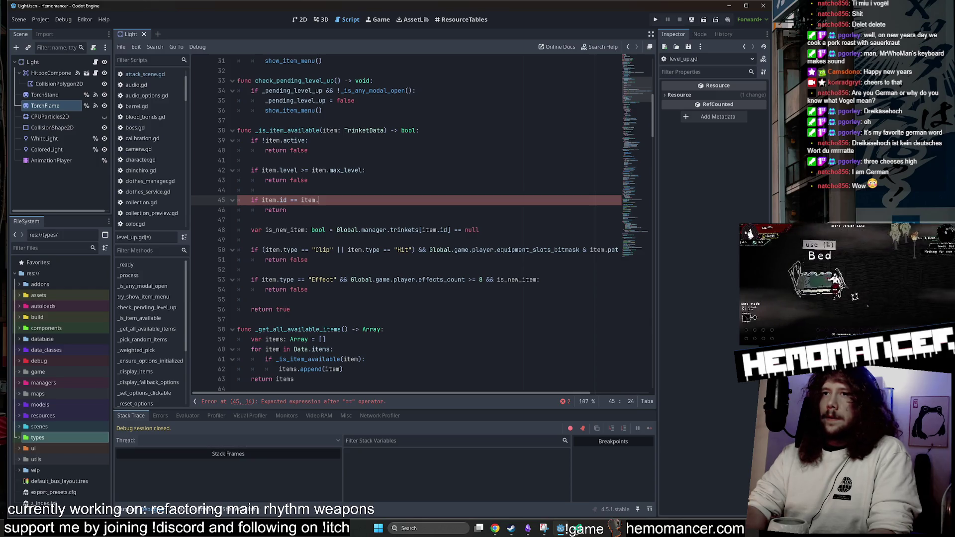
text(id.Sci)
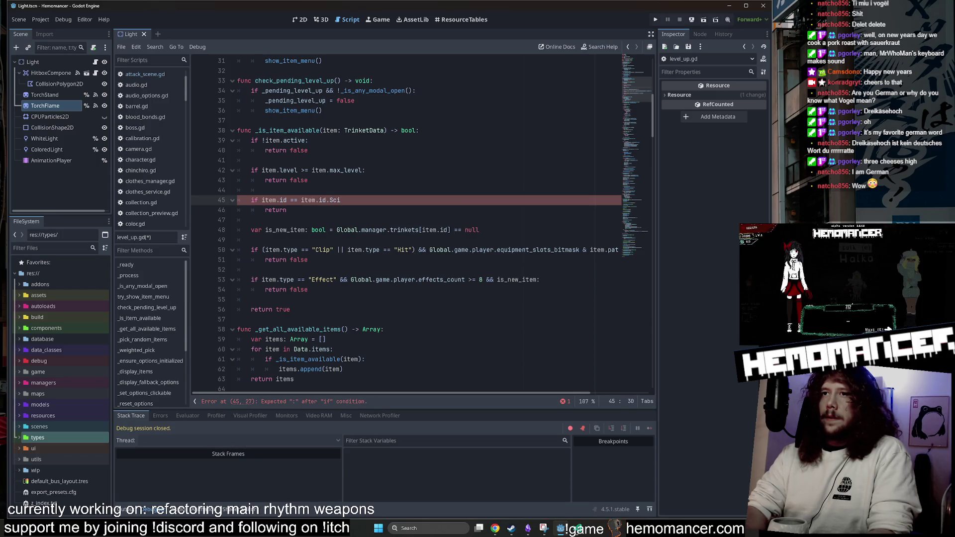
key(BackSpace)
text(c)
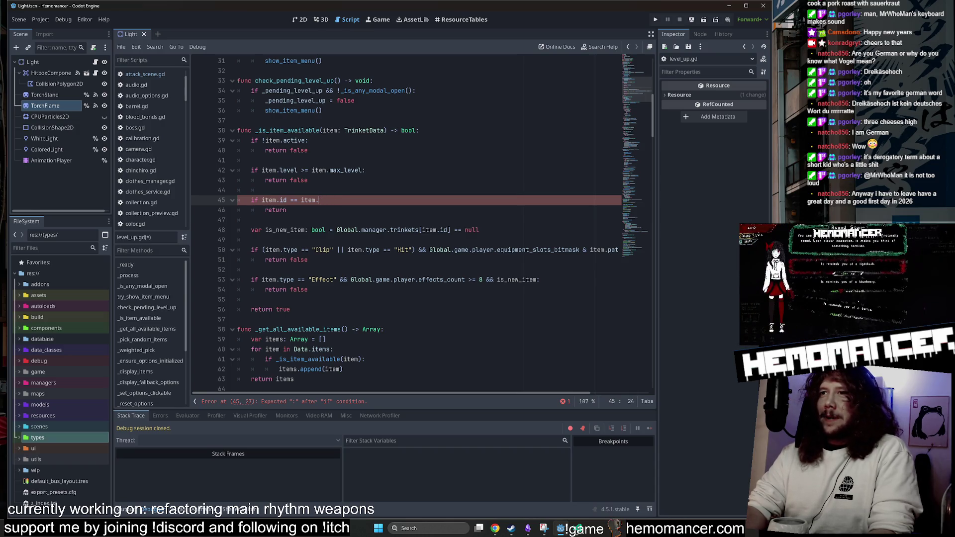
text(S)
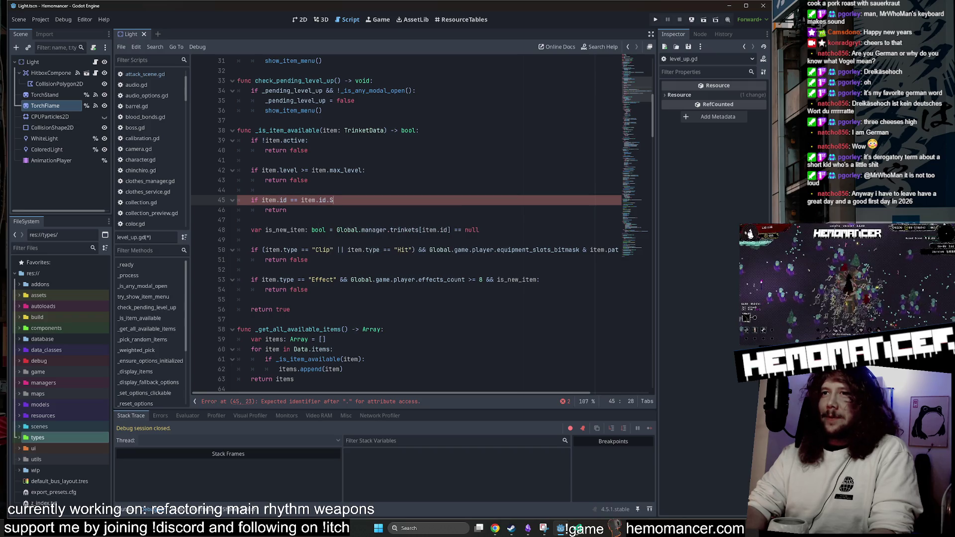
key(BackSpace)
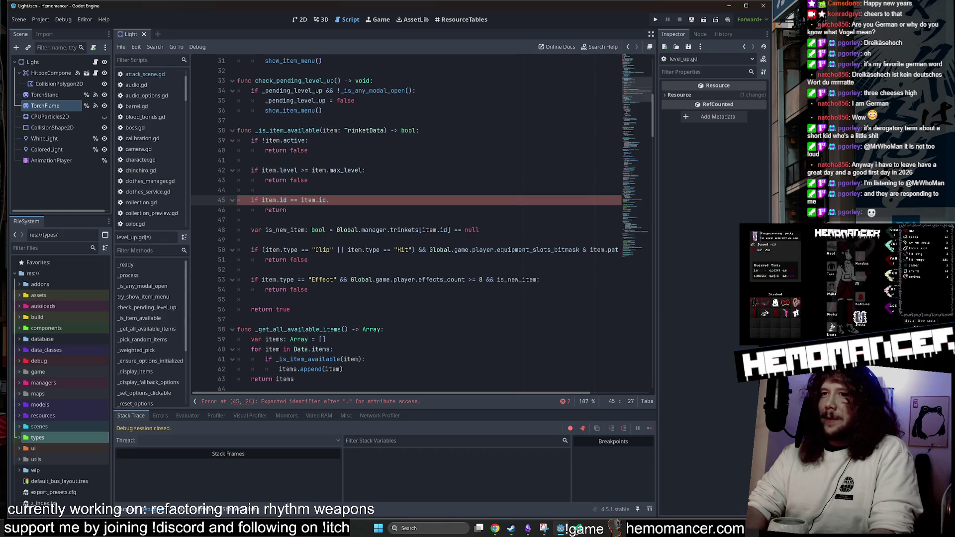
key(BackSpace)
key(BackSpace)
key(BackSpace)
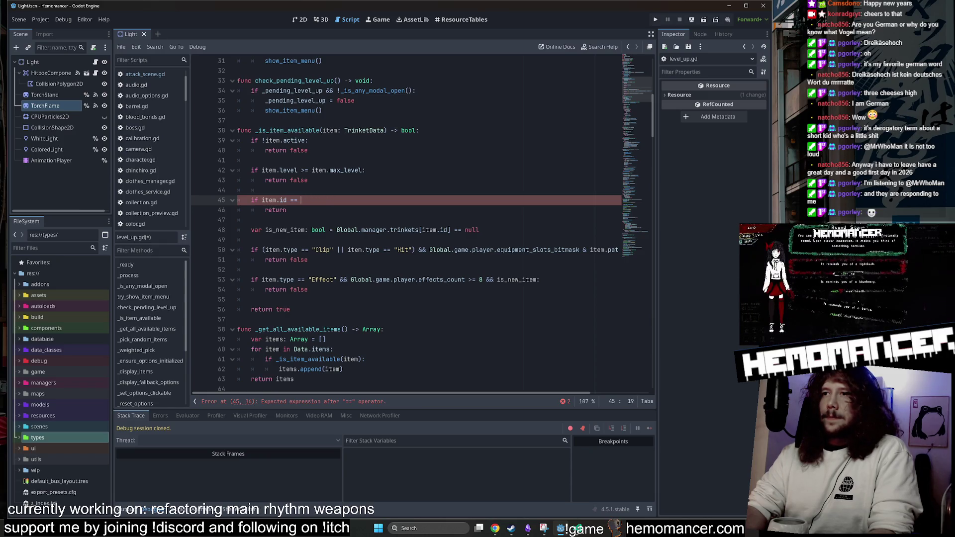
text(i)
key(BackSpace)
Complete line 45 as 'if item.id == Ids.ITEM.Scissors:' with 'return false' below.
text(I)
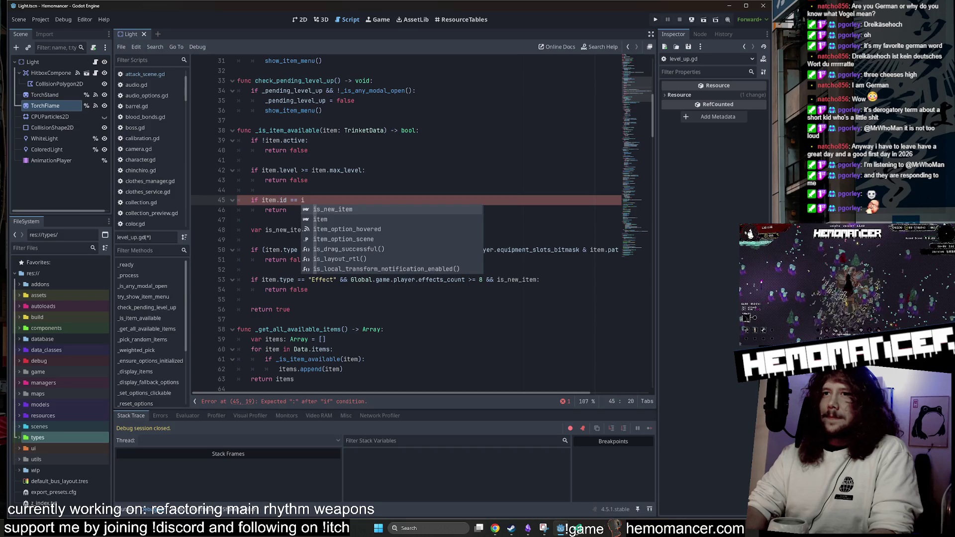
text(ds.)
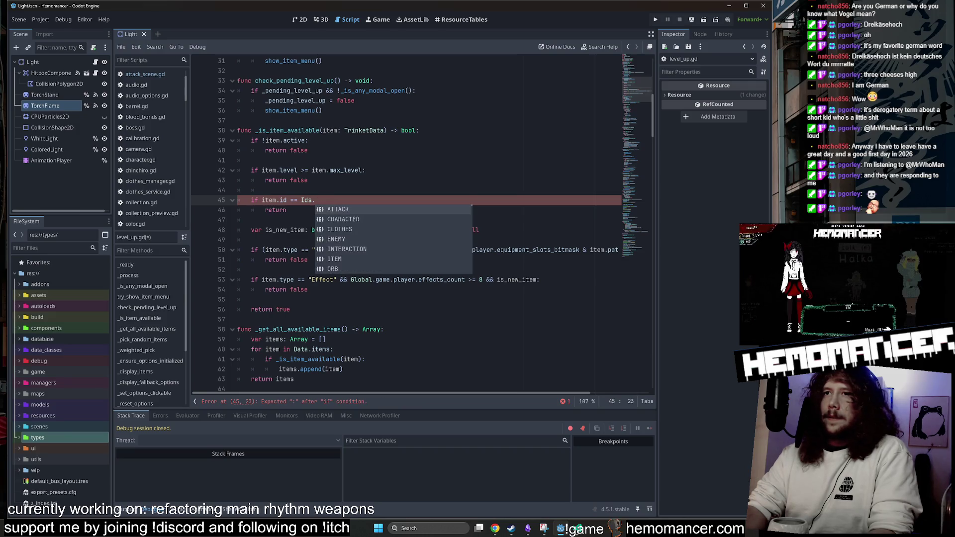
text(I)
key(Down)
key(Return)
text(.S)
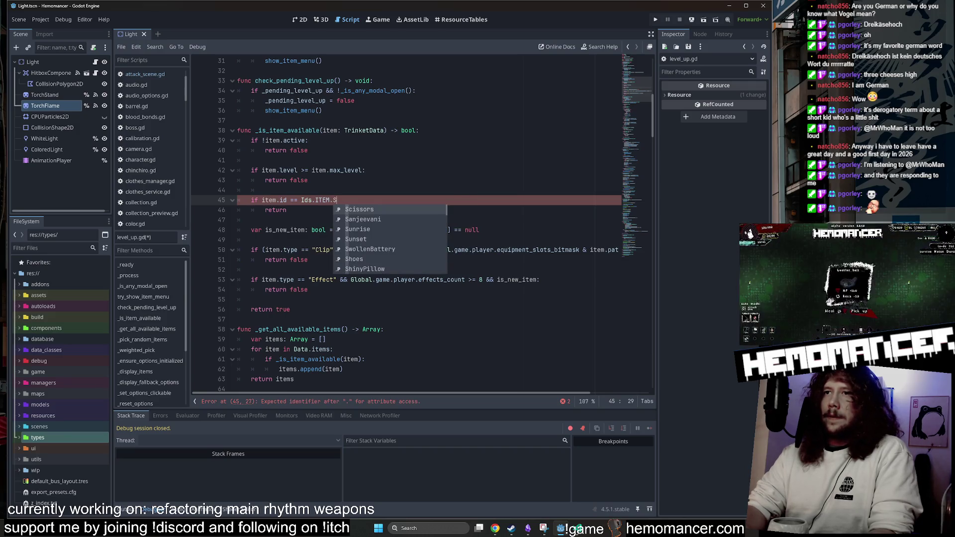
key(Return)
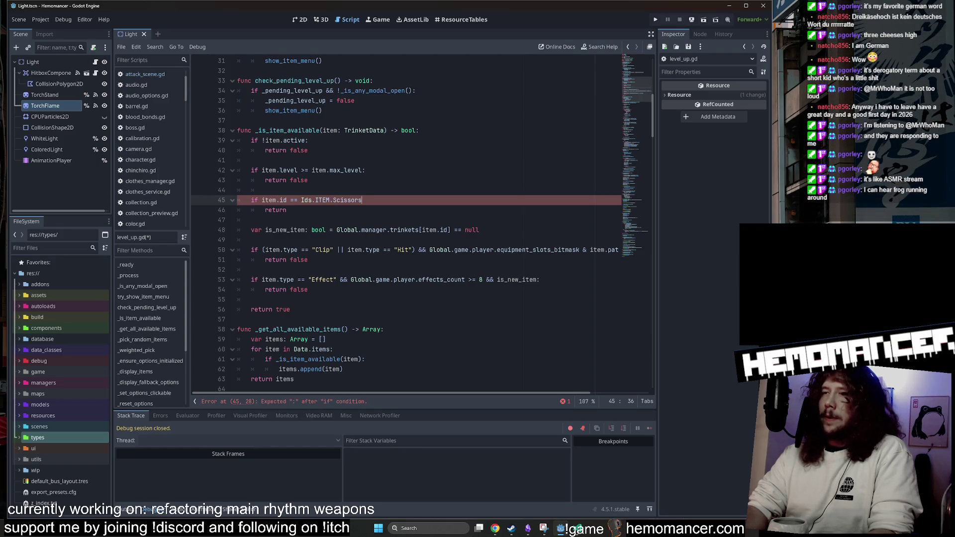
text(:)
key(Down)
text(false)
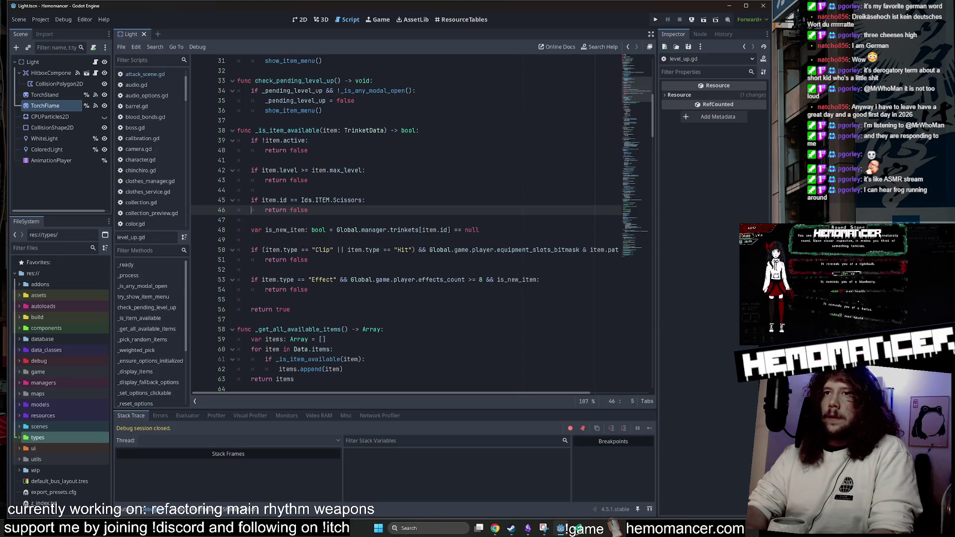
Remove the space before the colon, check the trinkets lookup, and begin an '||' clause.
click(366, 200)
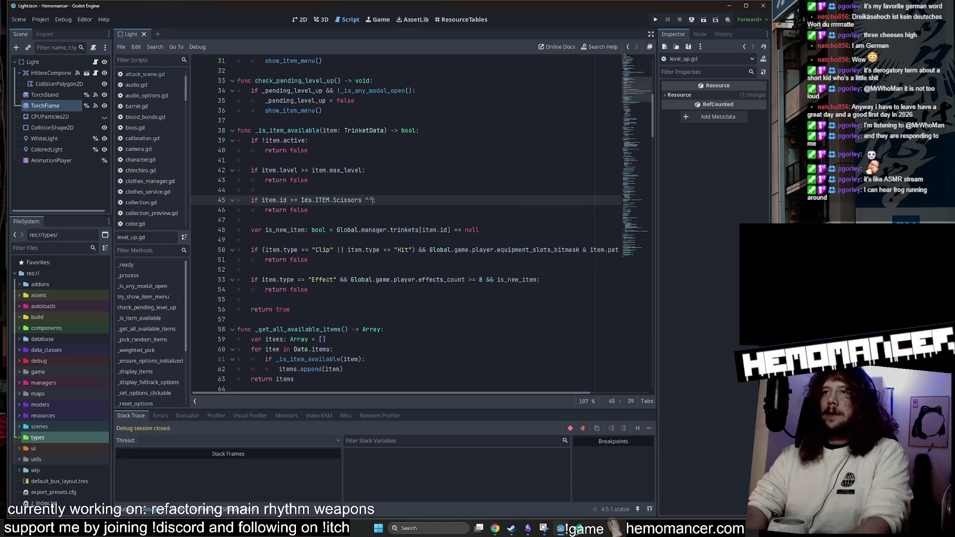
key(BackSpace)
key(Left)
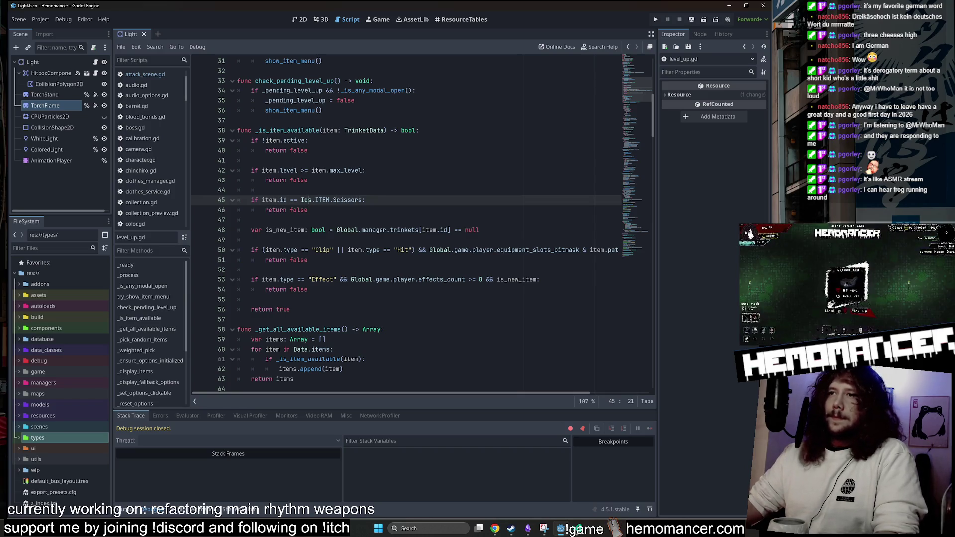
click(450, 230)
drag(450, 230, 337, 231)
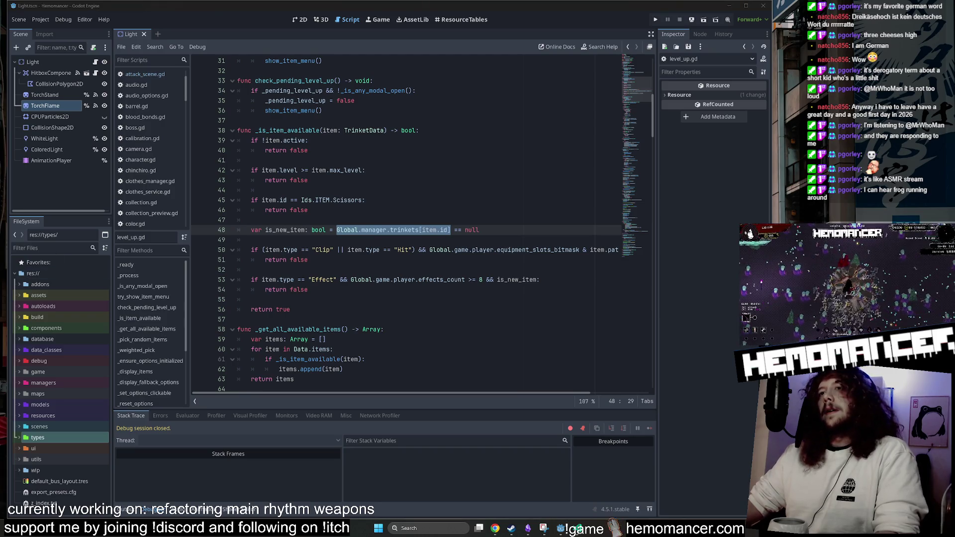
click(308, 210)
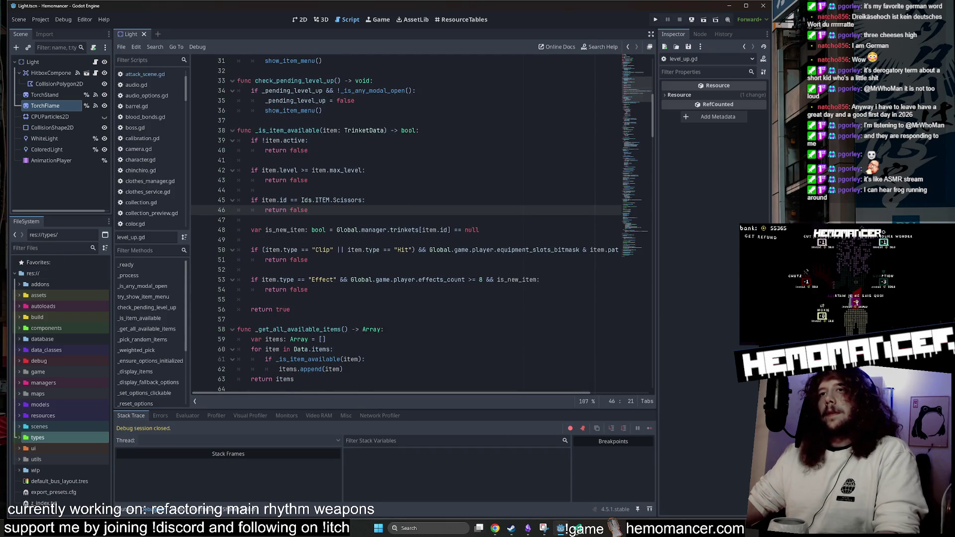
click(363, 200)
text(||)
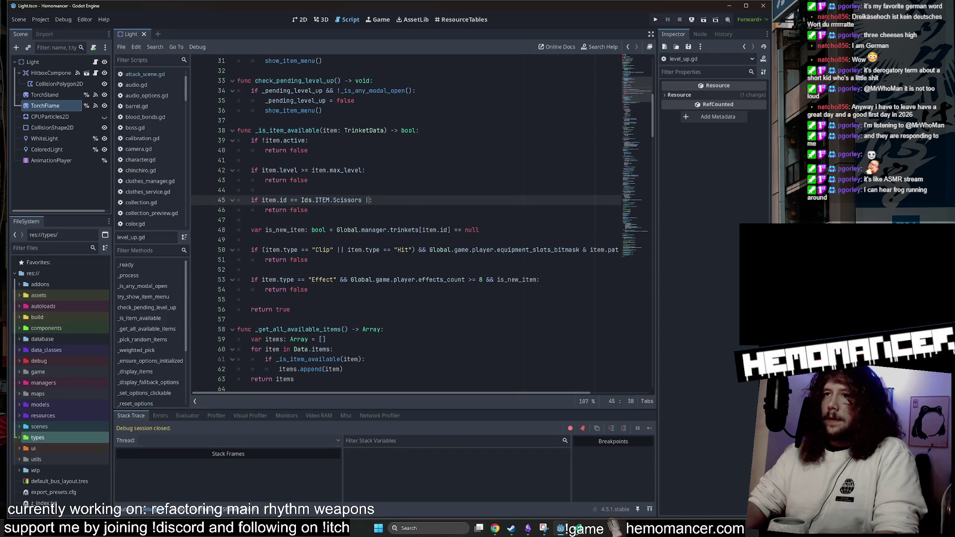
Extend the line 45 Scissors check with '|| item.id == Ids.ITEM.Mittens' and BloodBonds comparisons.
click(314, 200)
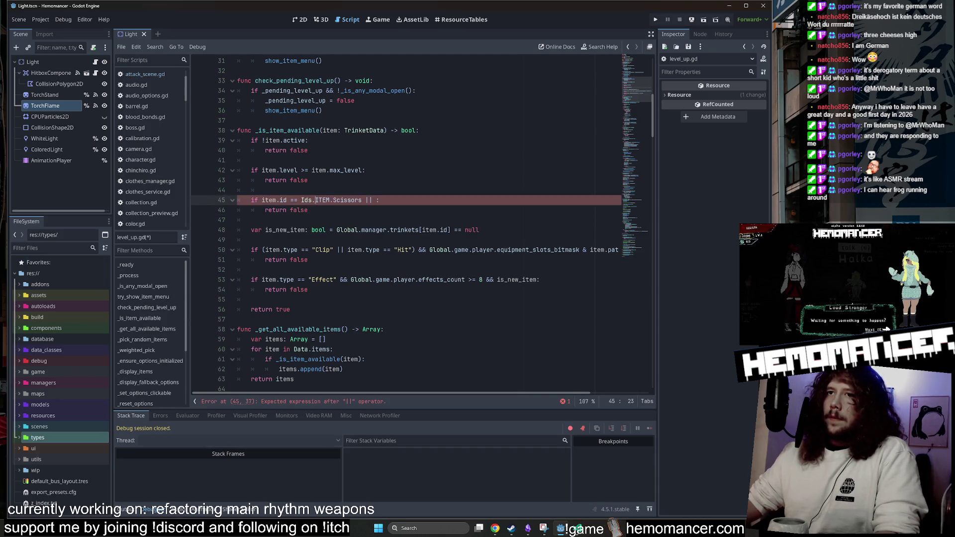
drag(261, 200, 362, 200)
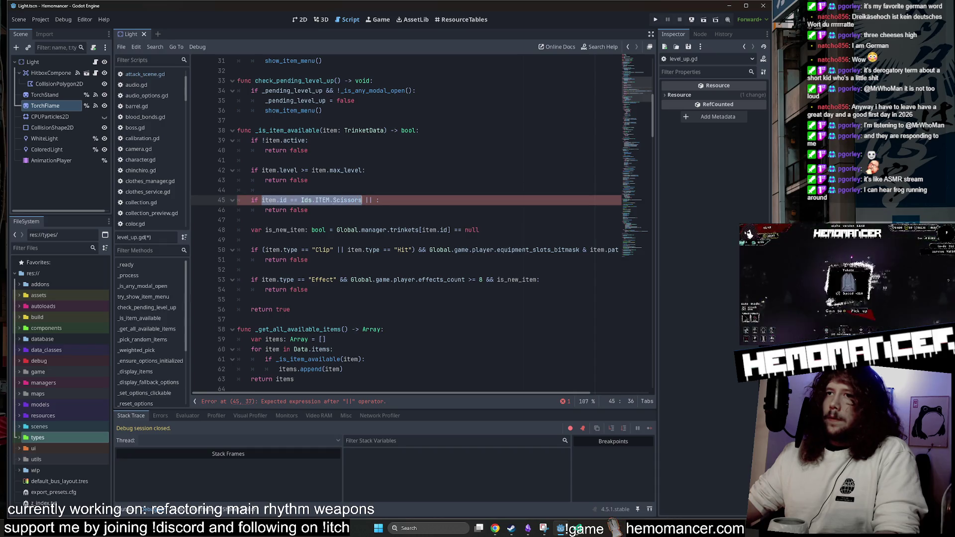
key(ctrl+c)
click(376, 200)
key(ctrl+v)
double_click(461, 200)
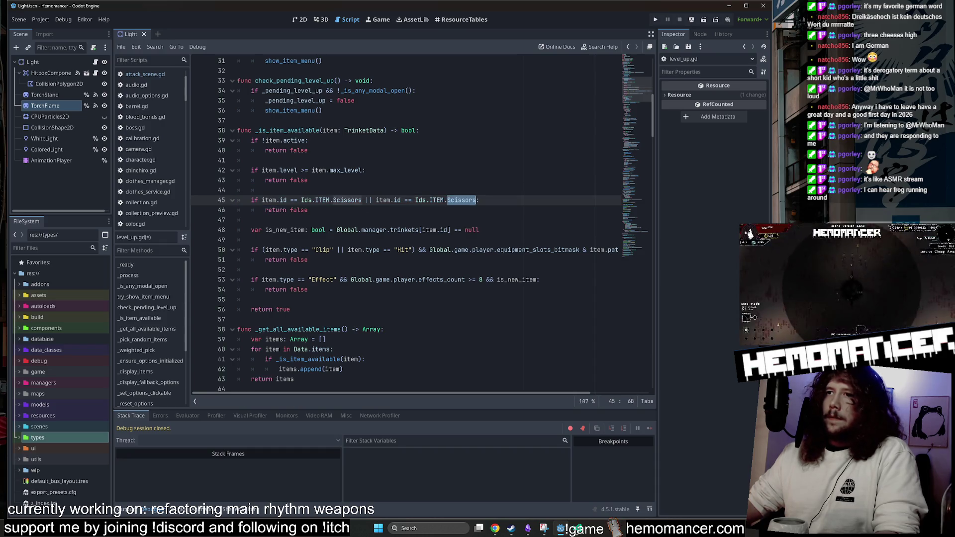
text(Mi)
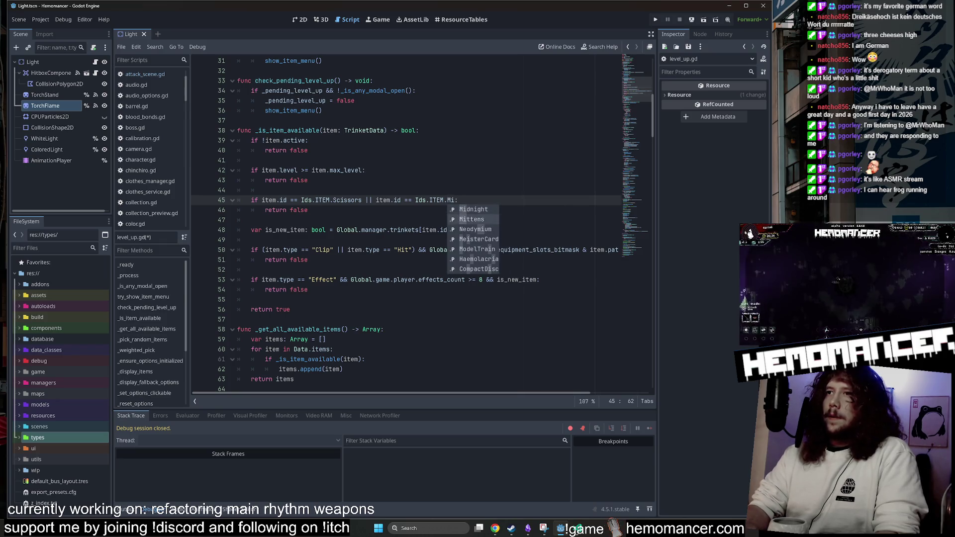
key(Return)
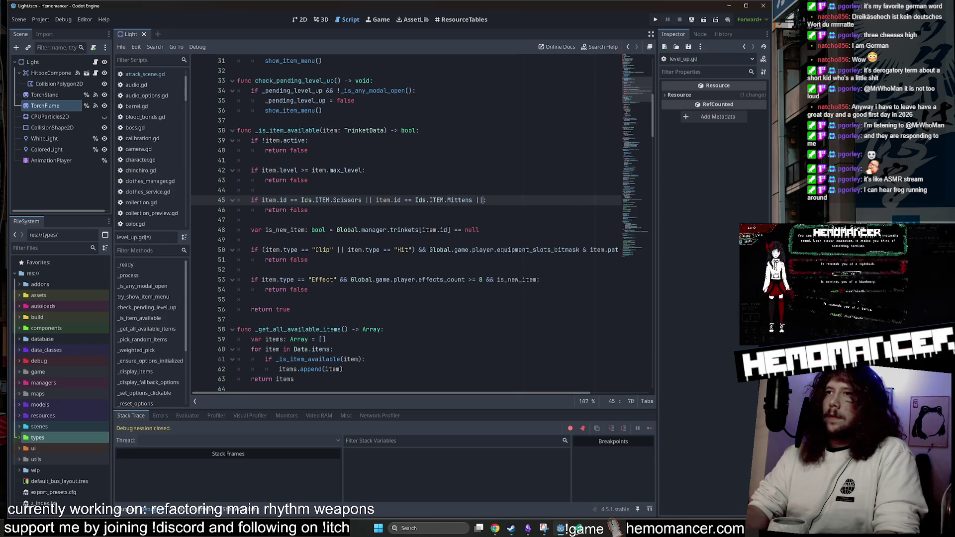
key(ctrl+v)
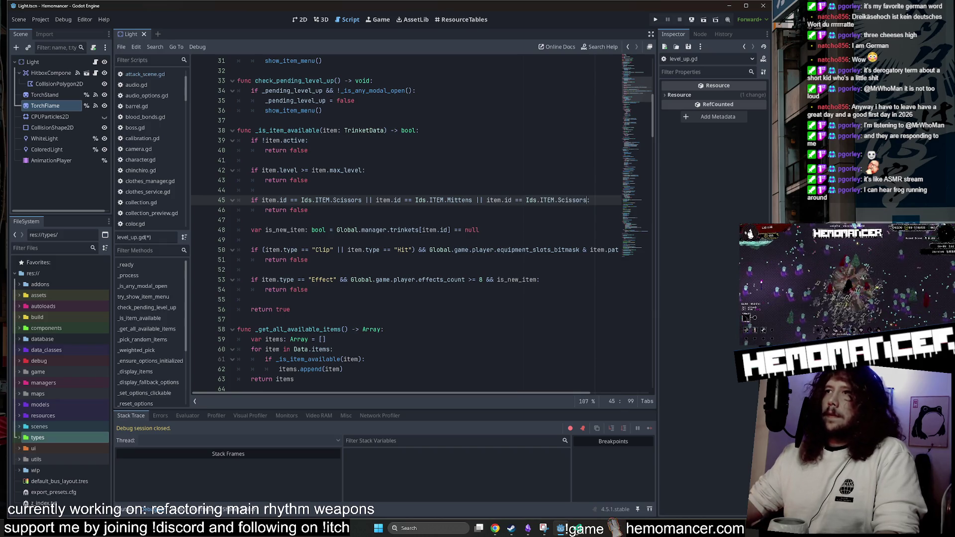
key(ctrl+shift+Left)
text(Blo)
key(Return)
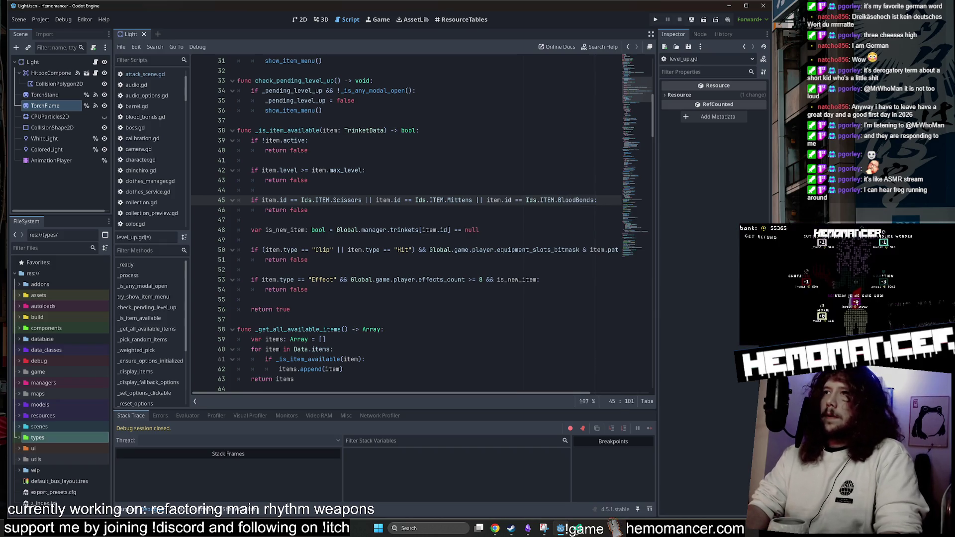
Wrap the item comparisons in parentheses and append '&& Global.manager.trinkets[item.id]'.
click(255, 229)
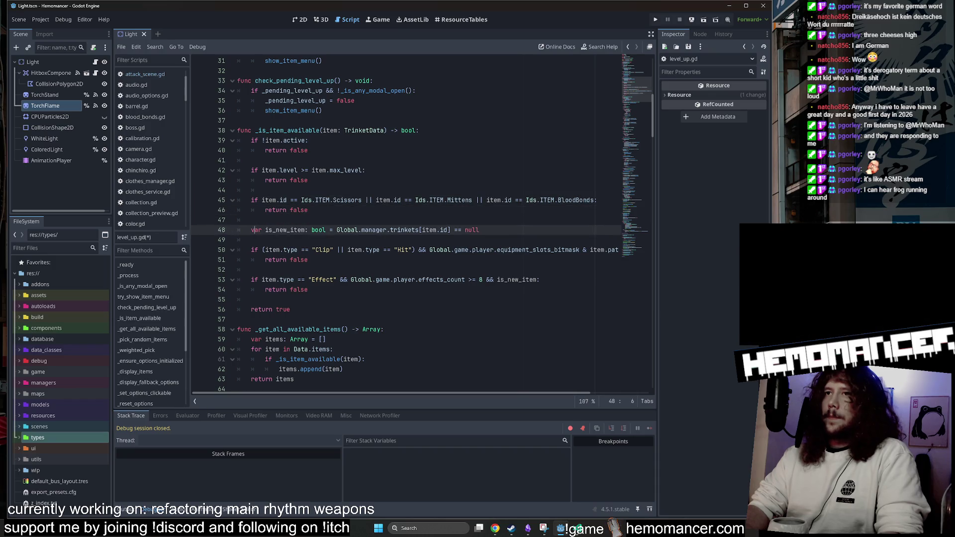
key(Up)
key(Up)
key(Up)
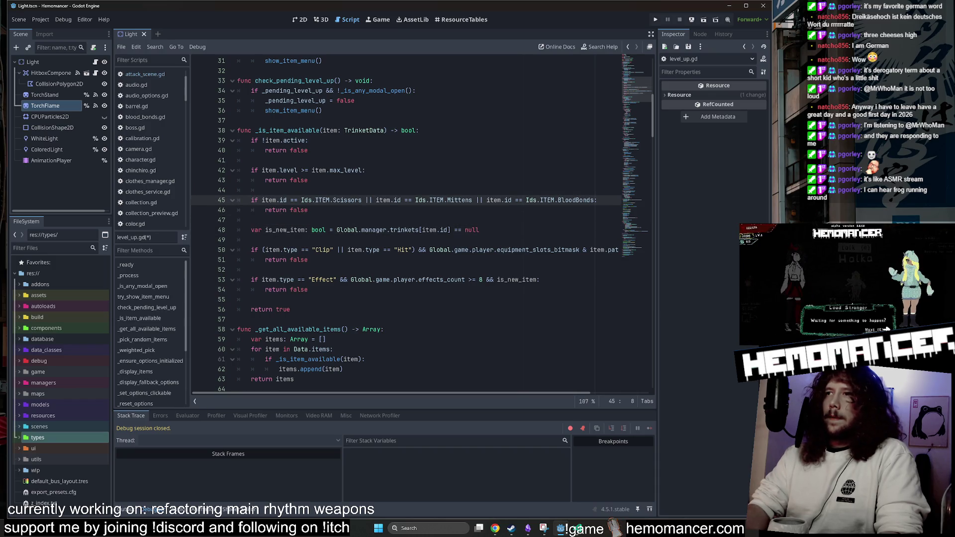
text(()
key(End)
text() &&)
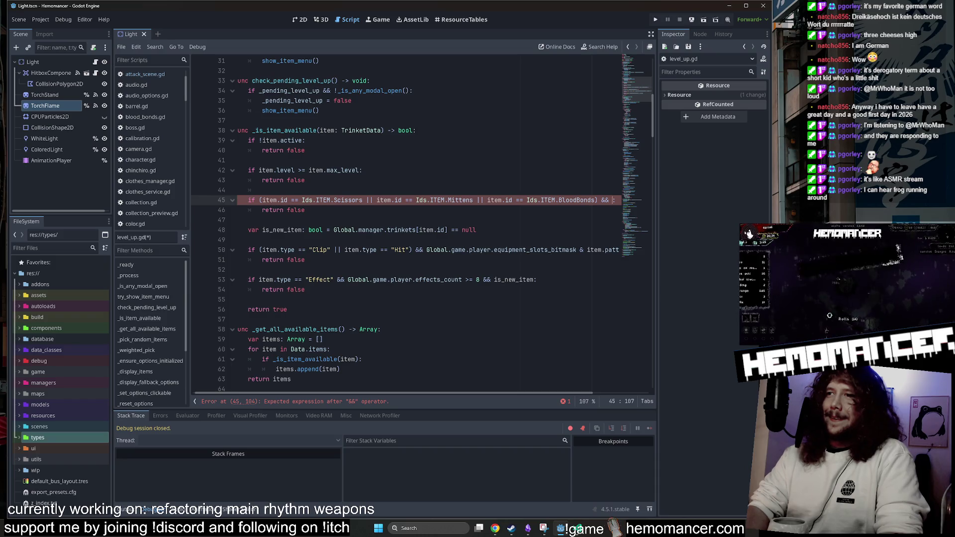
drag(333, 230, 447, 230)
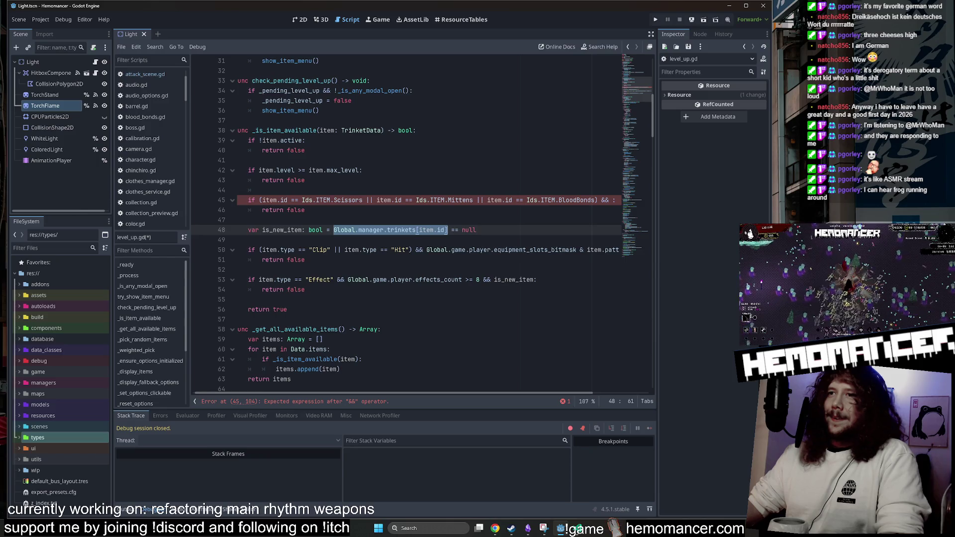
key(ctrl+c)
click(611, 200)
key(ctrl+v)
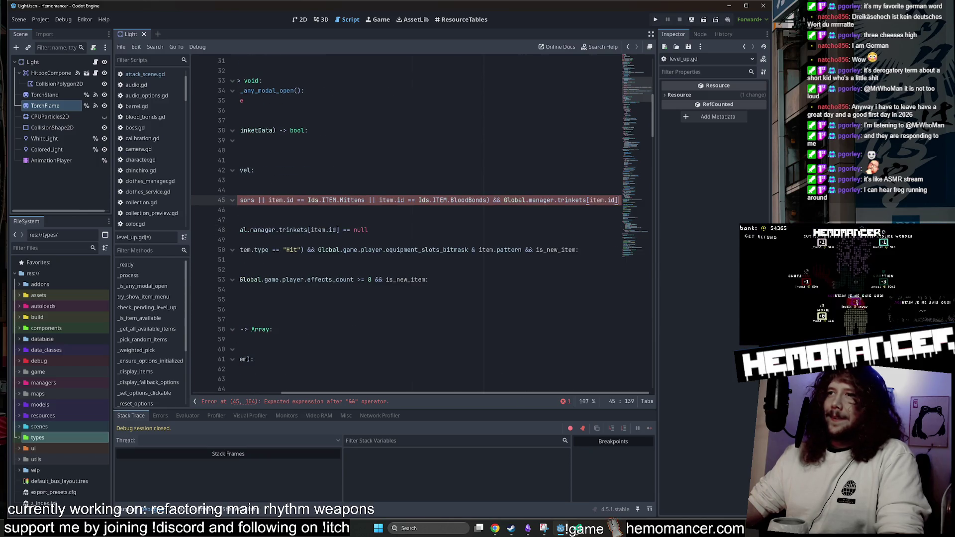
scroll(405, 223, left, 5)
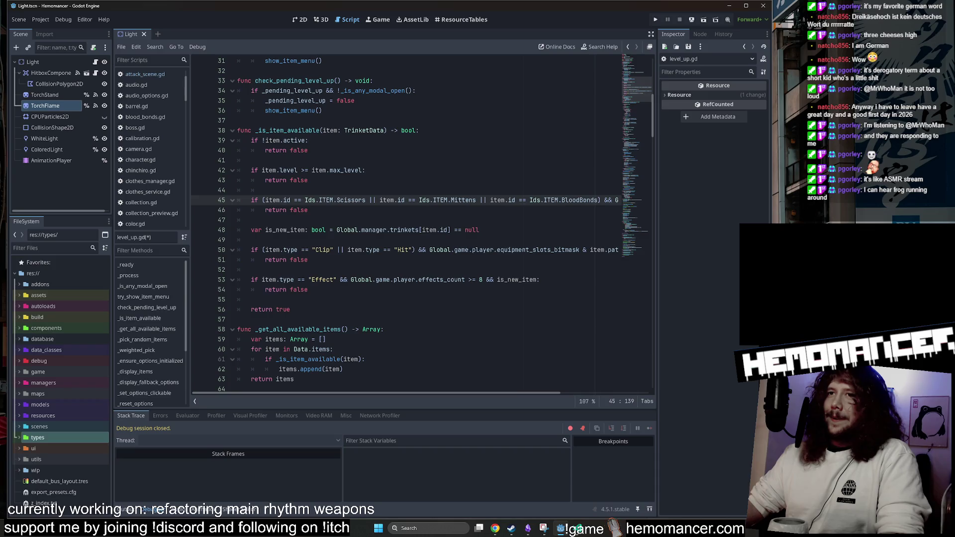
scroll(272, 200, right, 3)
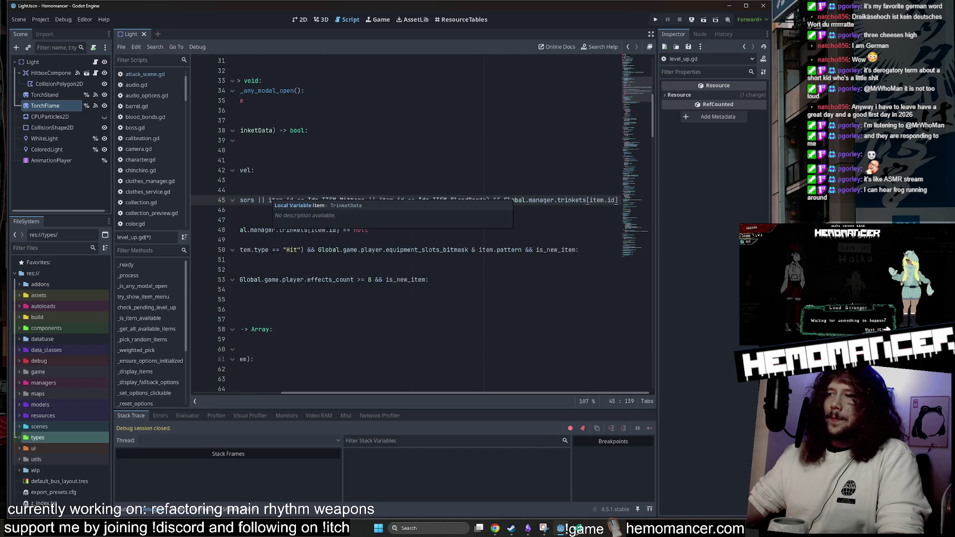
scroll(272, 200, left, 3)
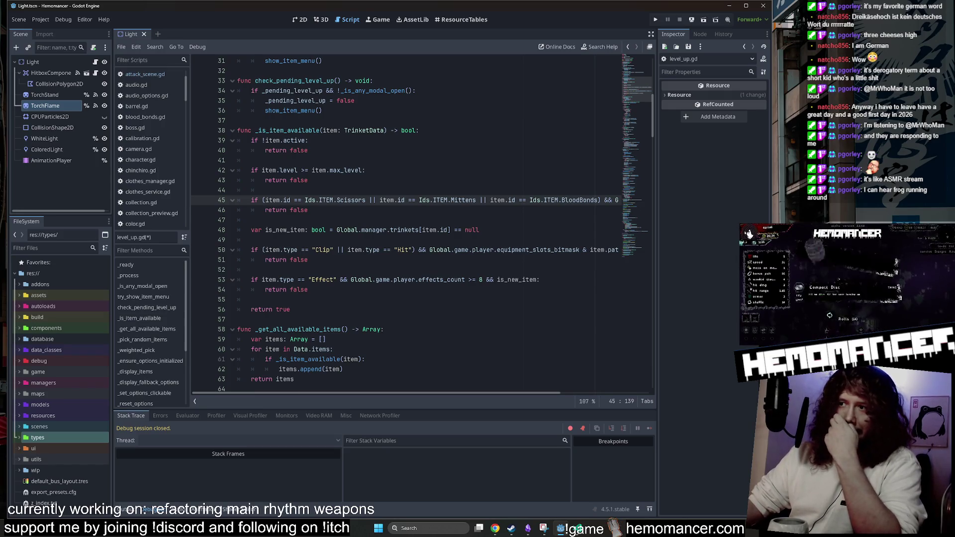
key(Up)
Add the comment '# if scissors, mittes or bloodbonds eg' above the item check.
key(Return)
key(Return)
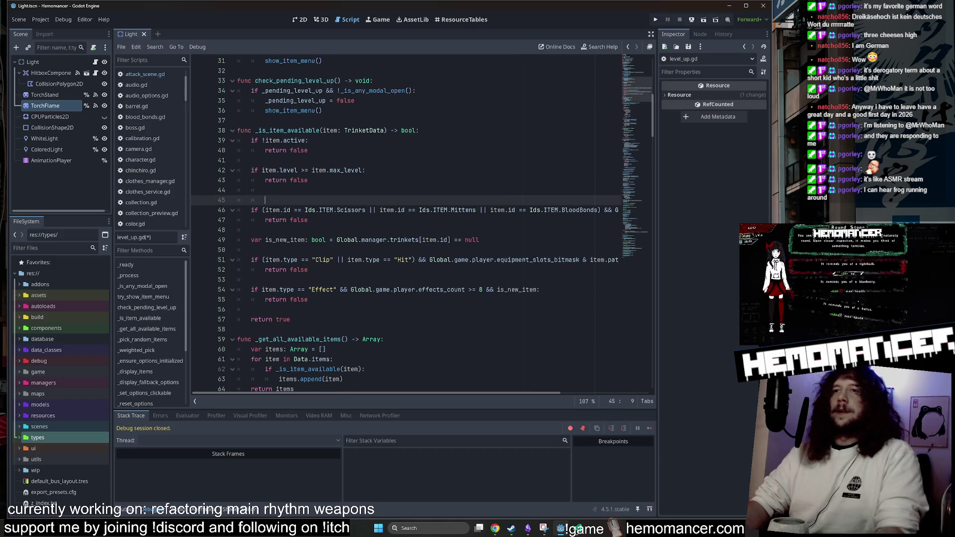
text(# if scissors, )
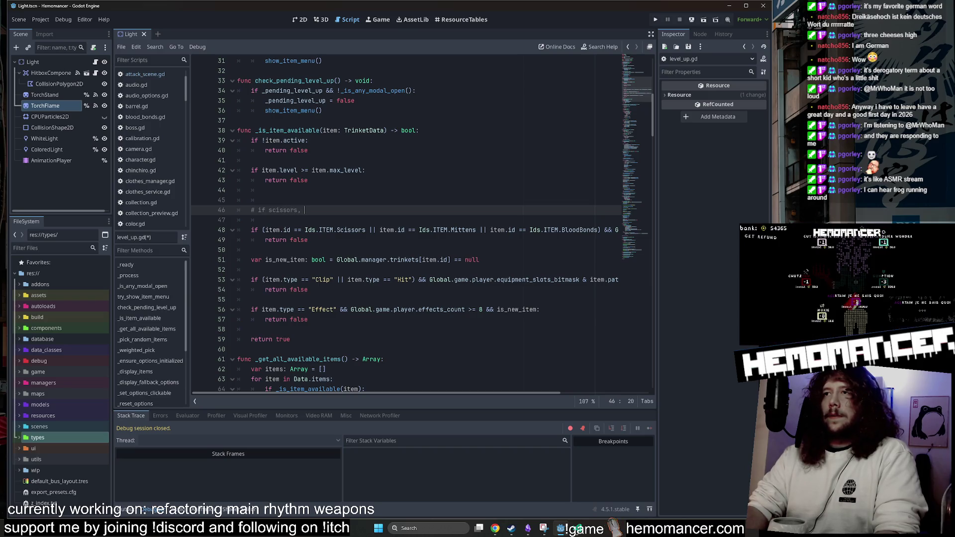
text(mittes or)
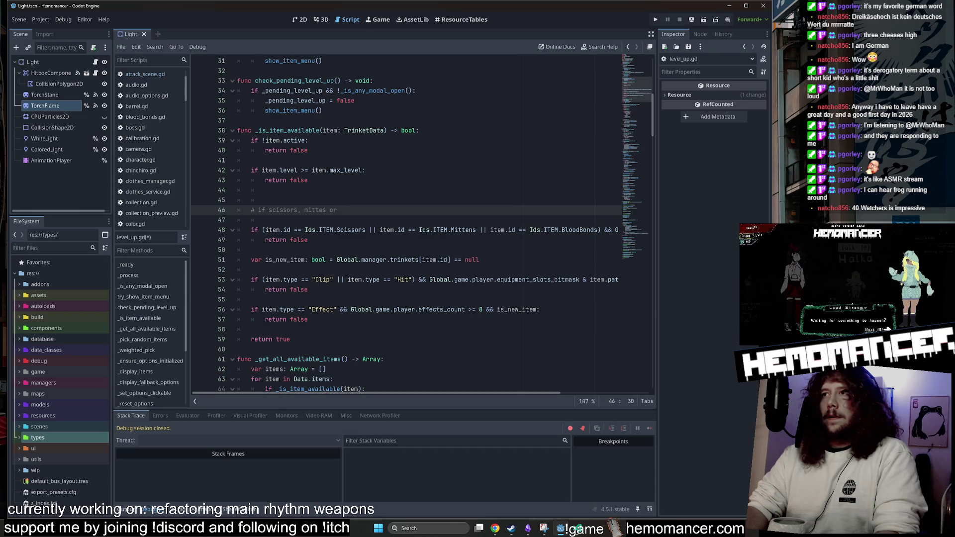
text( bloodbonds)
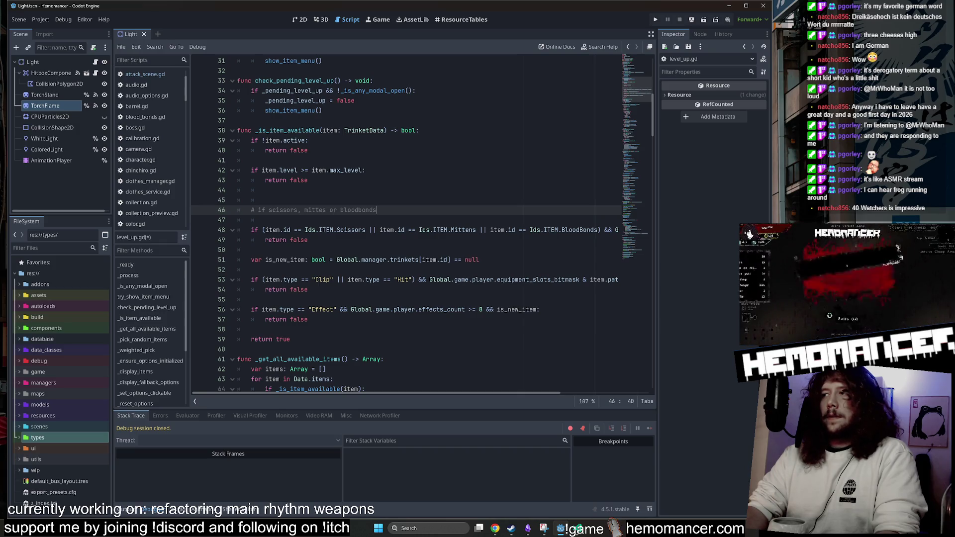
text( eg)
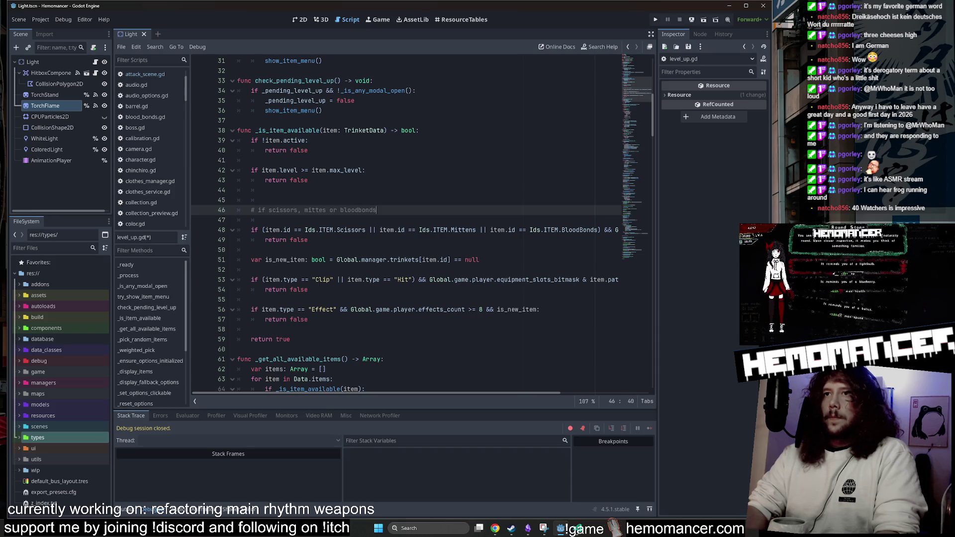
key(Down)
key(Down)
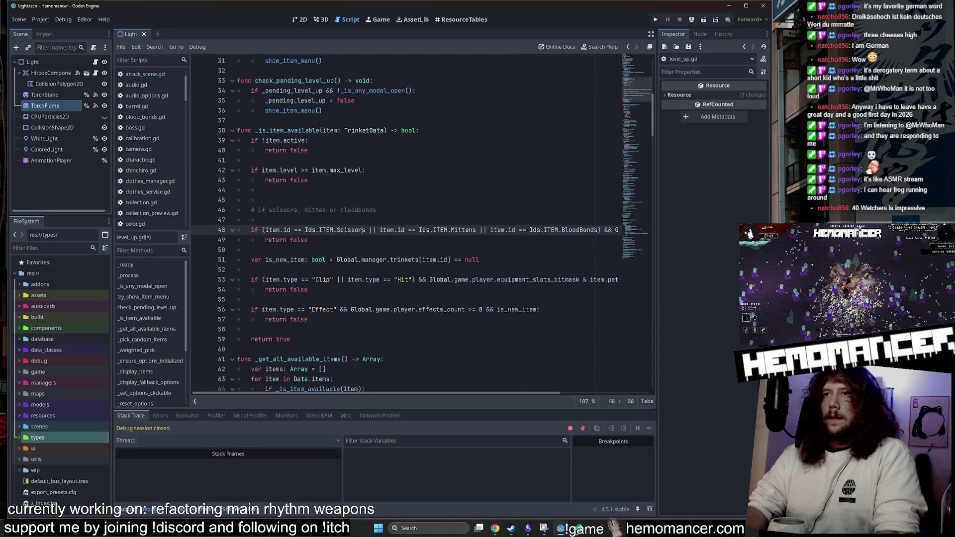
Fix 'mittes' to 'mittens' and remove the stray 'eg' after bloodbonds.
click(375, 210)
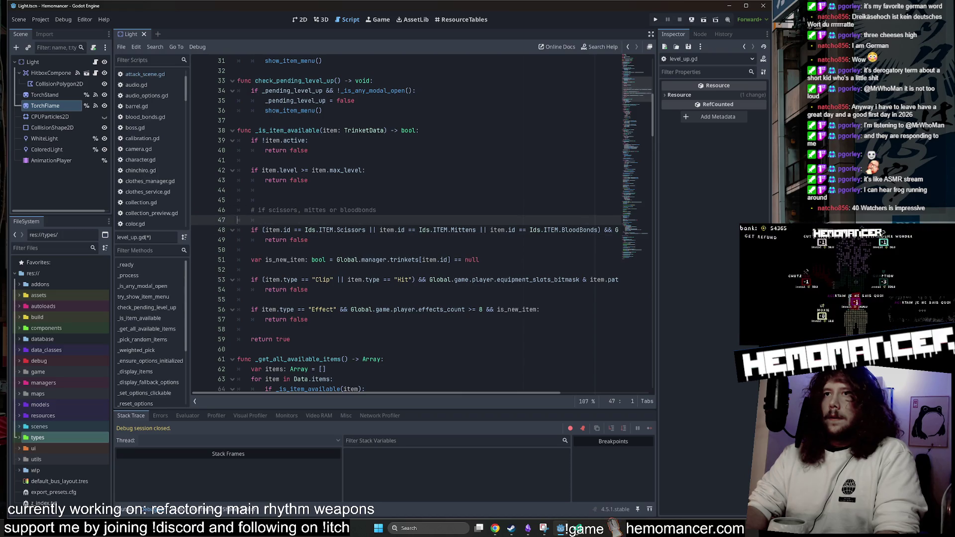
text(n)
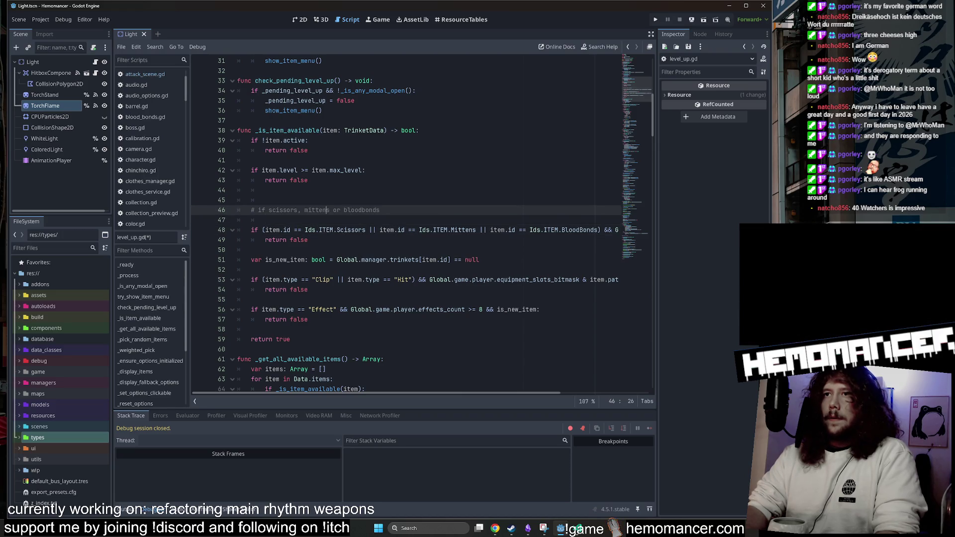
click(365, 210)
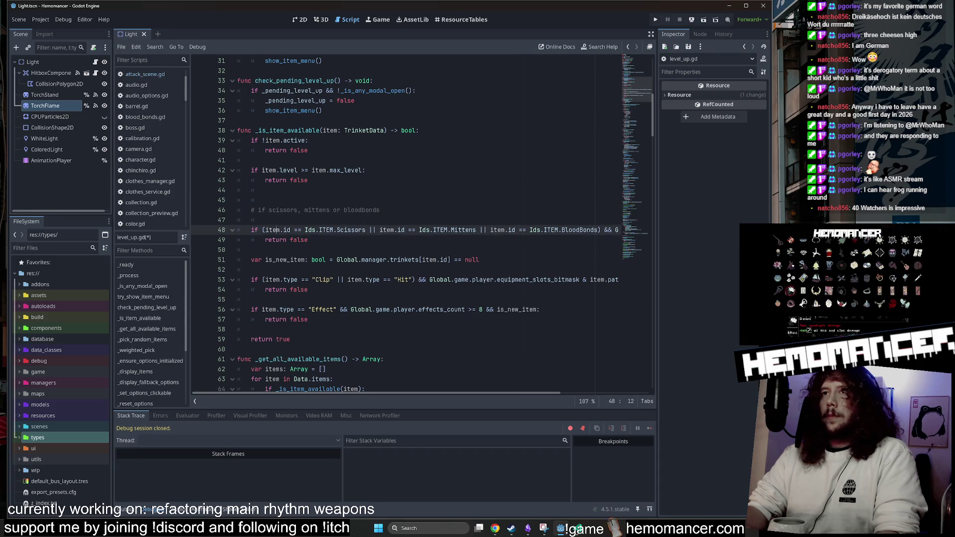
click(354, 210)
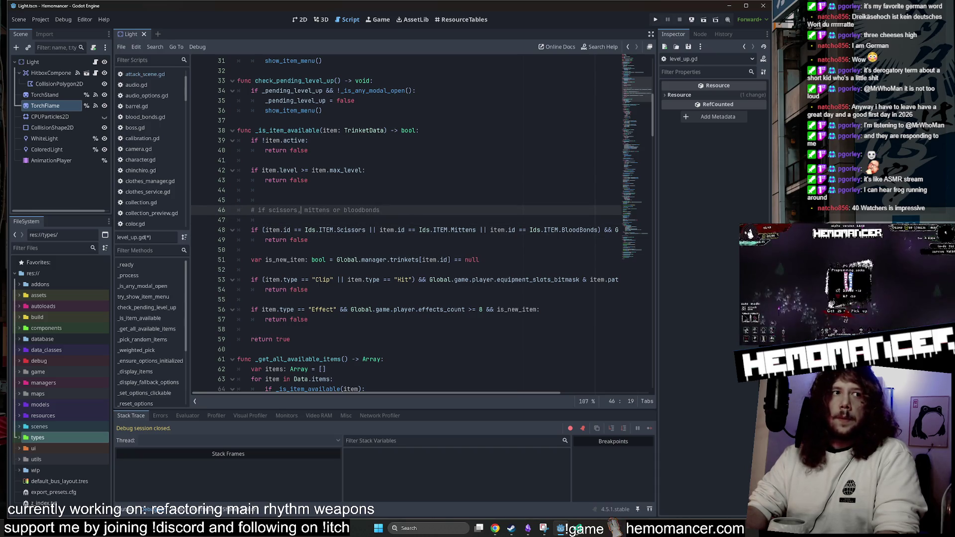
click(252, 220)
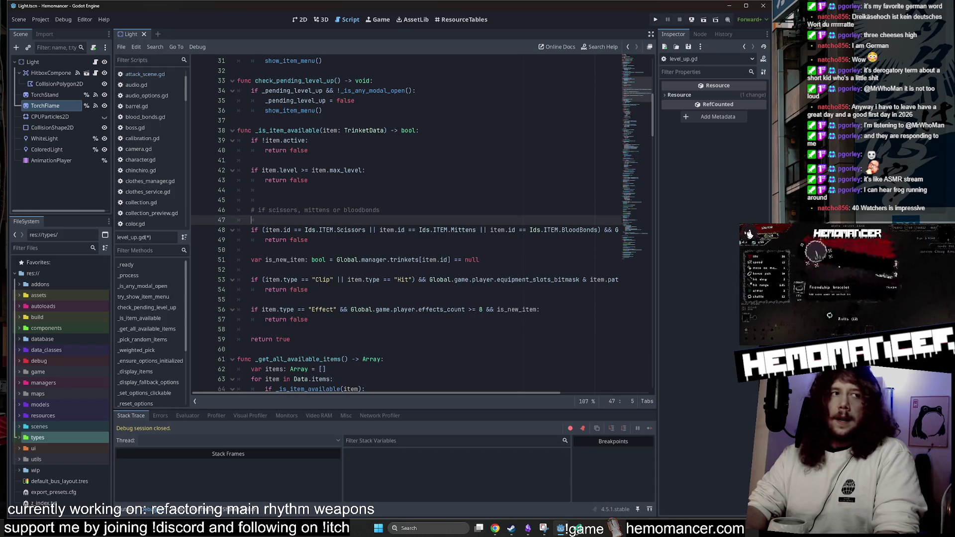
click(380, 210)
click(381, 210)
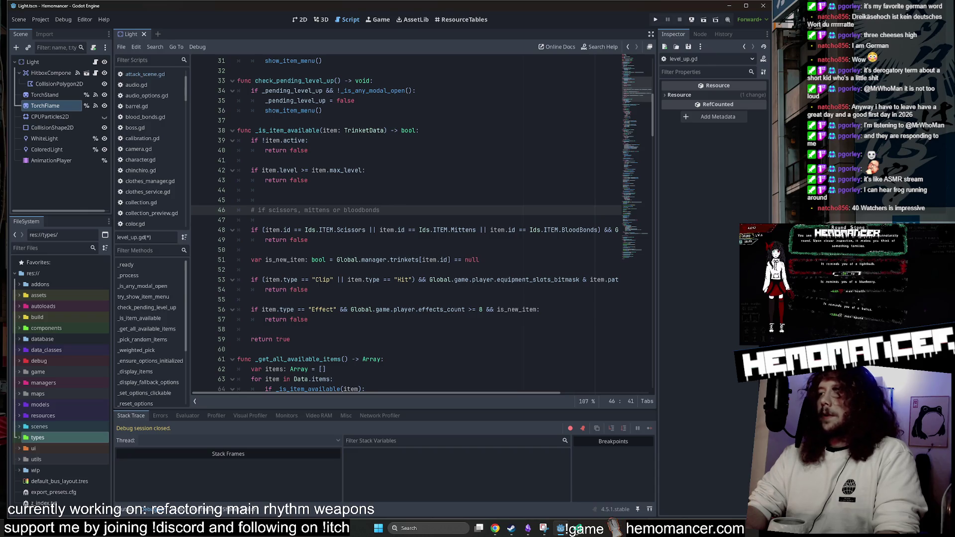
text(eg)
key(BackSpace)
key(BackSpace)
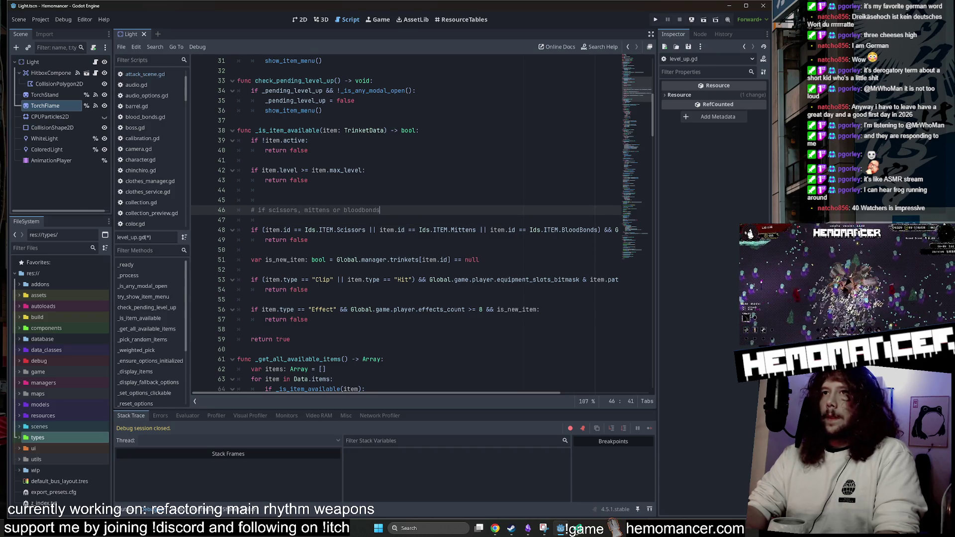
key(Return)
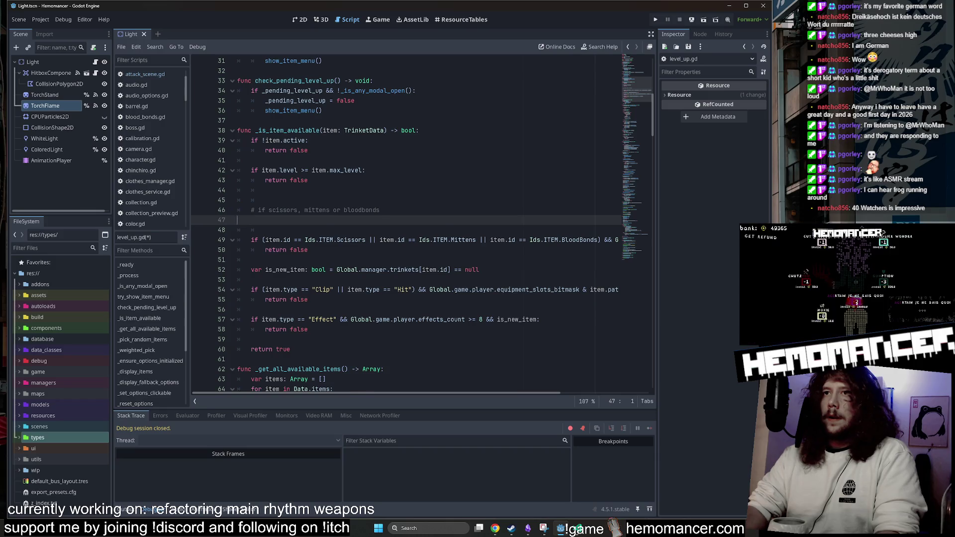
key(BackSpace)
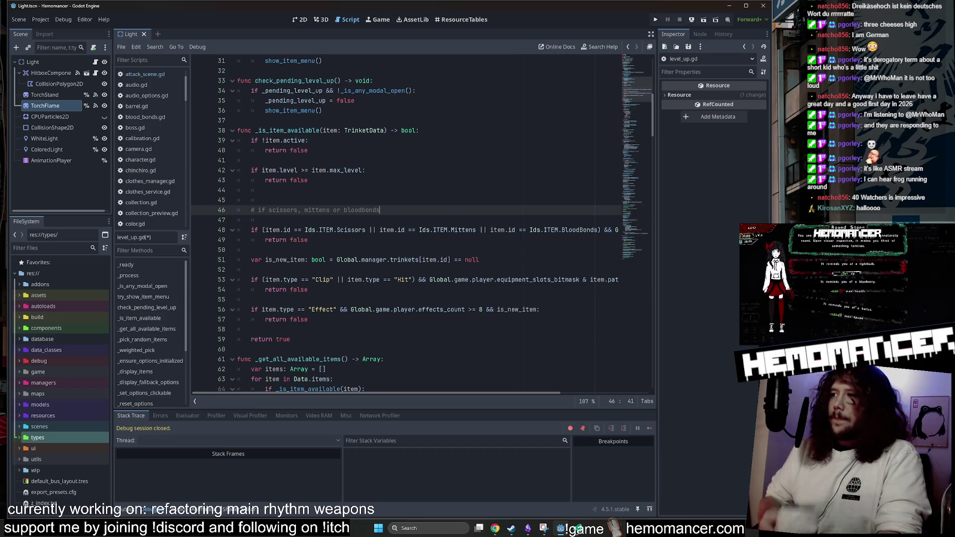
Start a second comment line with '#' below the first comment.
click(265, 220)
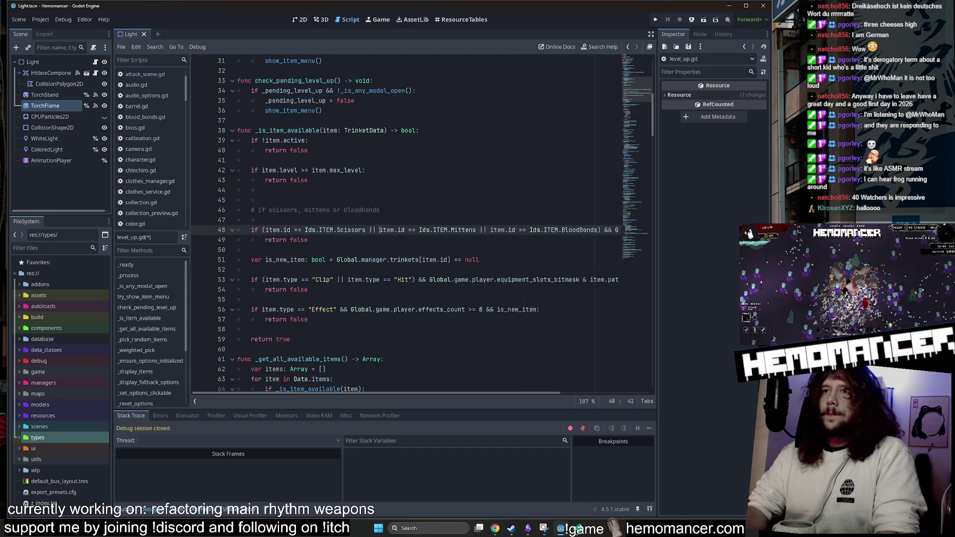
click(380, 210)
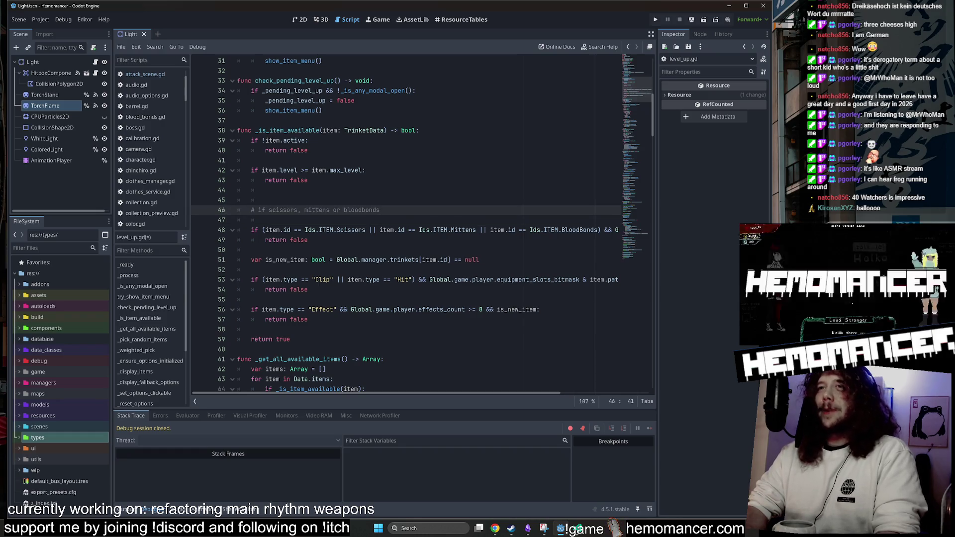
key(Return)
text(#)
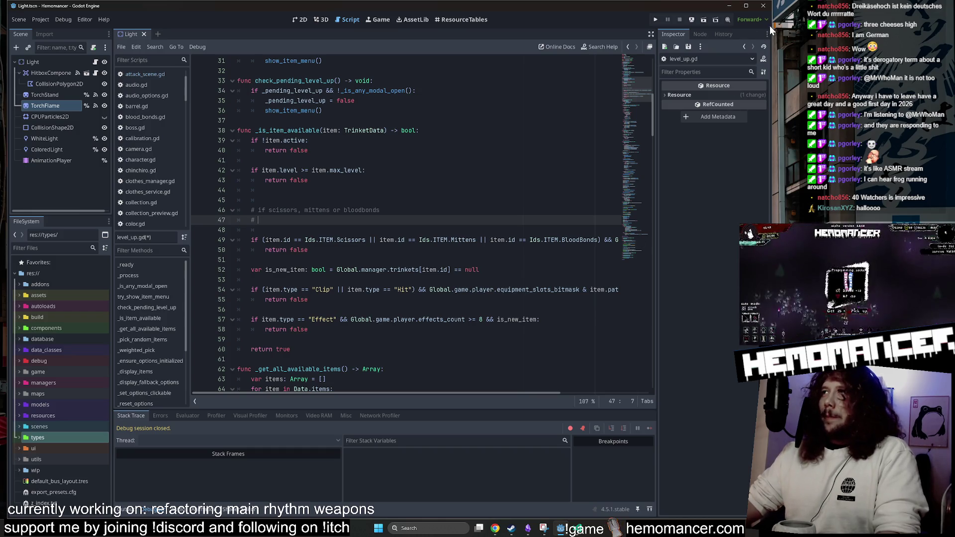
Widen the script editor by shrinking the Inspector and left dock panels.
drag(656, 131, 716, 135)
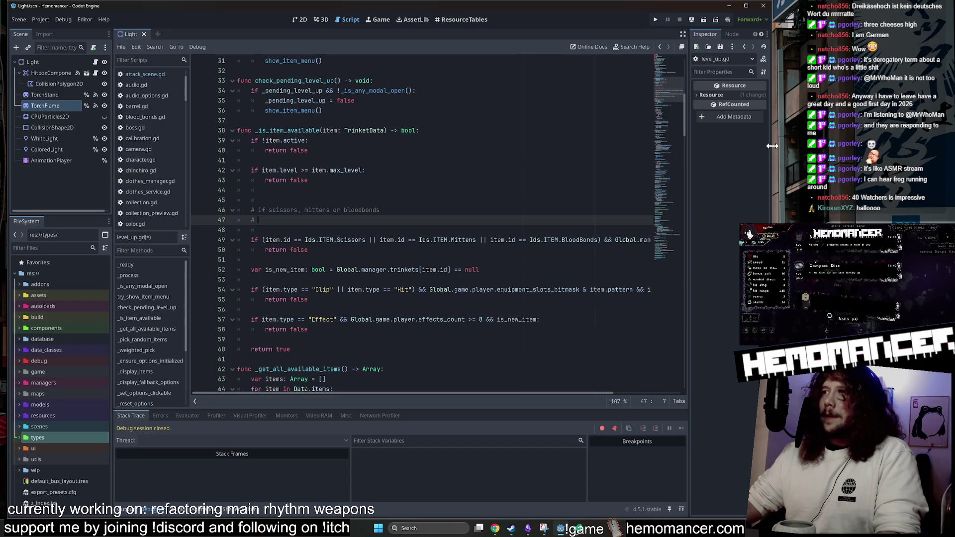
mouse_move(770, 149)
mouse_down()
mouse_move(760, 161)
mouse_move(777, 163)
mouse_up()
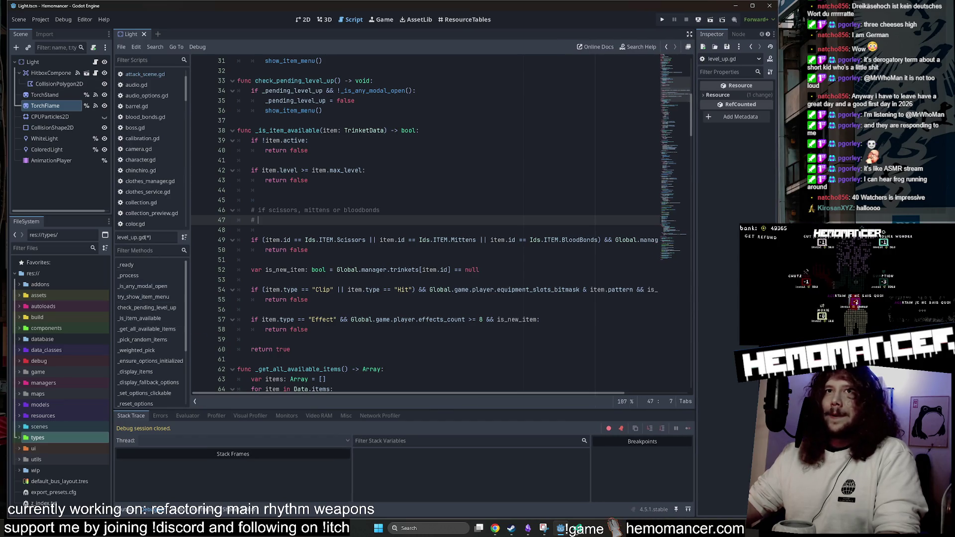
mouse_move(112, 58)
mouse_down()
mouse_move(54, 63)
mouse_move(94, 64)
mouse_up()
mouse_move(397, 393)
mouse_down()
mouse_move(522, 398)
mouse_move(375, 383)
mouse_up()
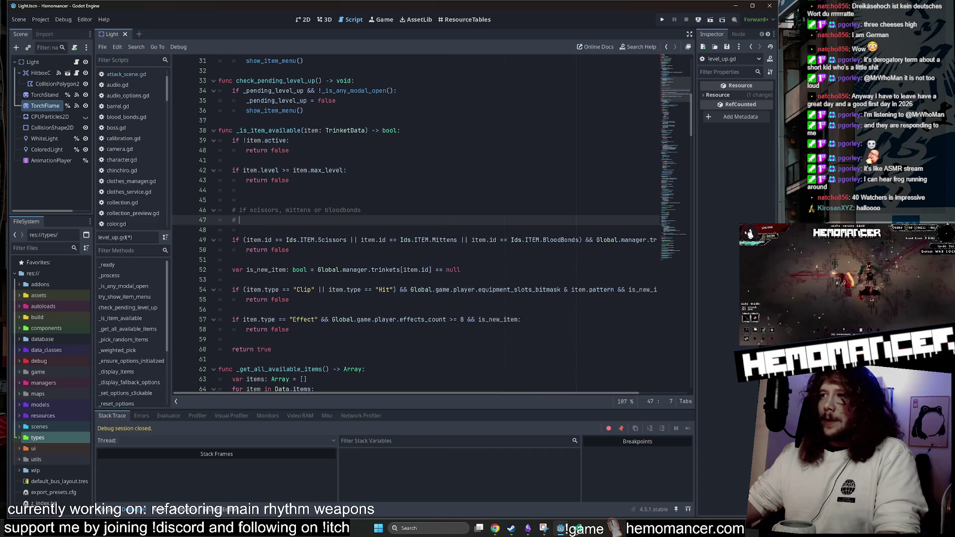
Revert the condition line split, drop the extra blank line, and save level_up.gd.
click(593, 240)
key(Return)
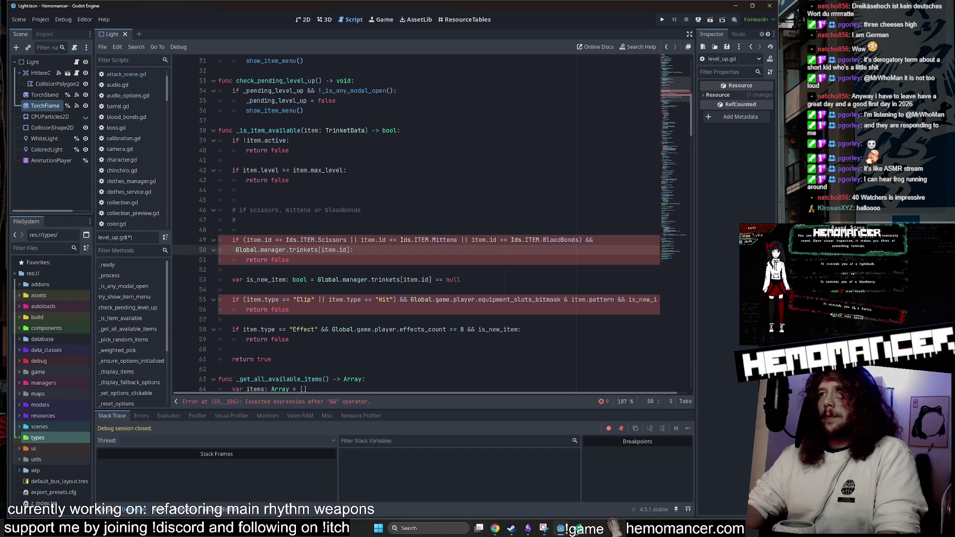
key(ctrl+z)
key(ctrl+z)
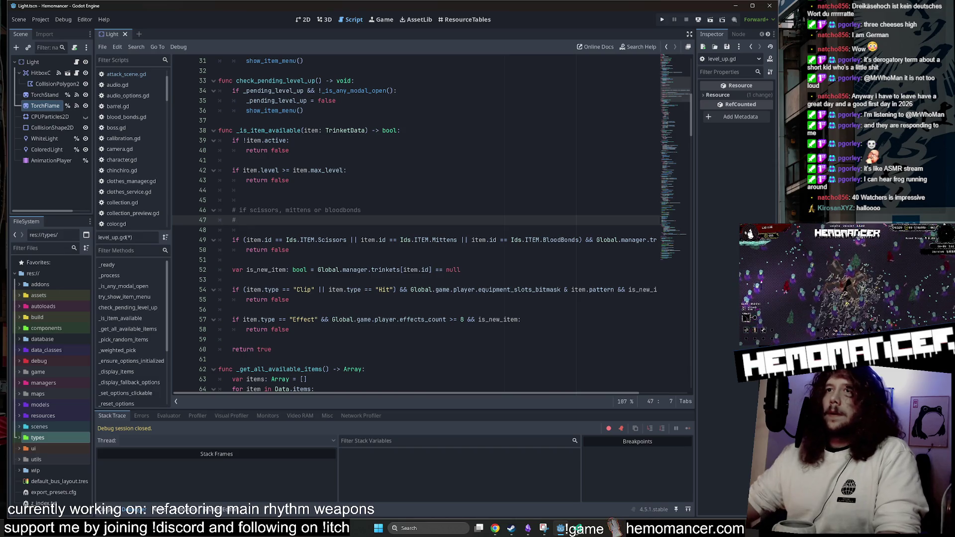
key(ctrl+z)
key(ctrl+s)
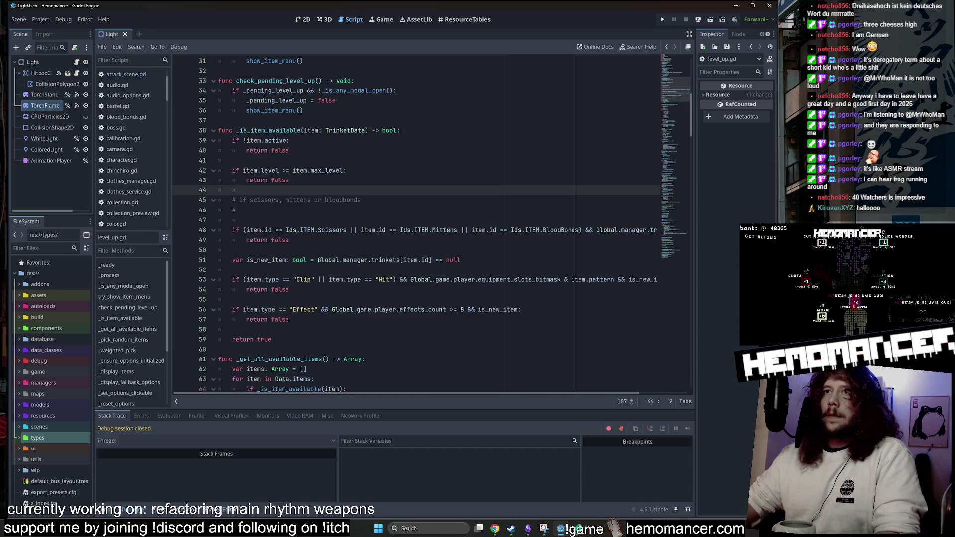
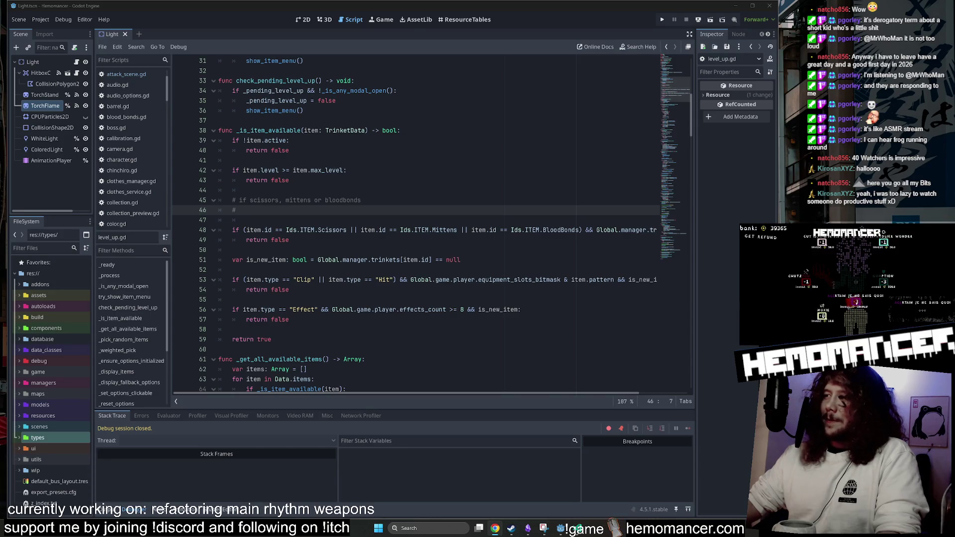
Delete the stray letter so comment line 46 reads '# if scissors, mittens or bloodbonds'.
click(348, 250)
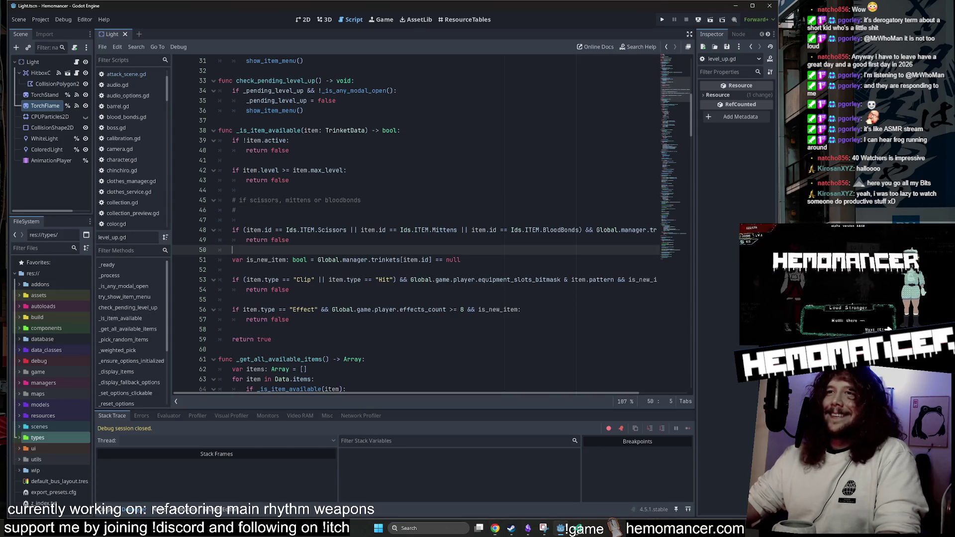
scroll(418, 224, down, 1)
mouse_move(422, 396)
mouse_down()
mouse_move(594, 400)
mouse_move(329, 398)
mouse_up()
scroll(418, 224, up, 1)
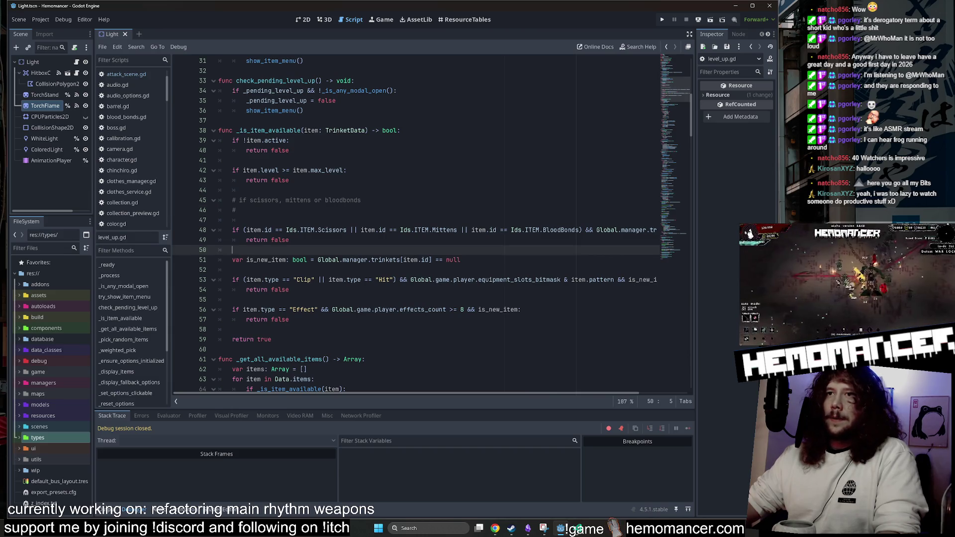
click(240, 210)
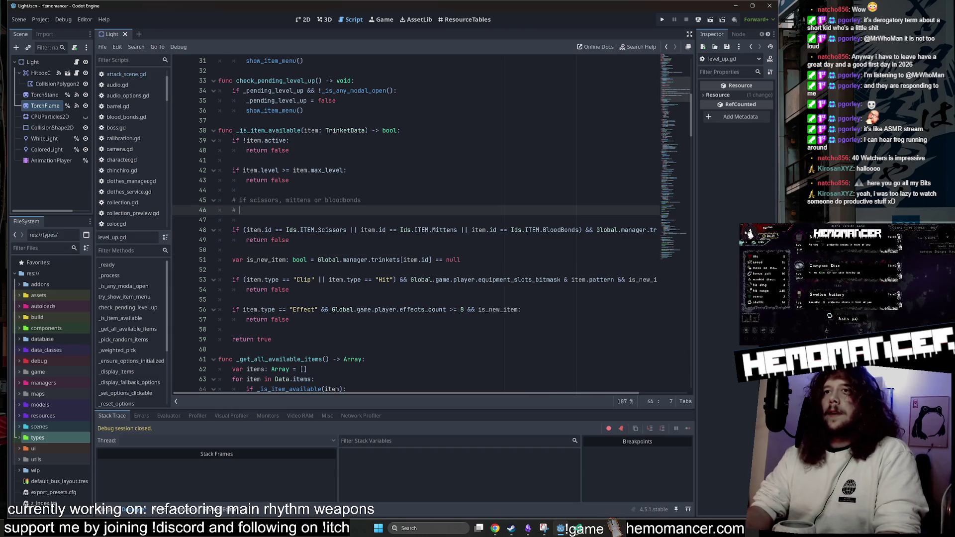
key(BackSpace)
key(Up)
key(Up)
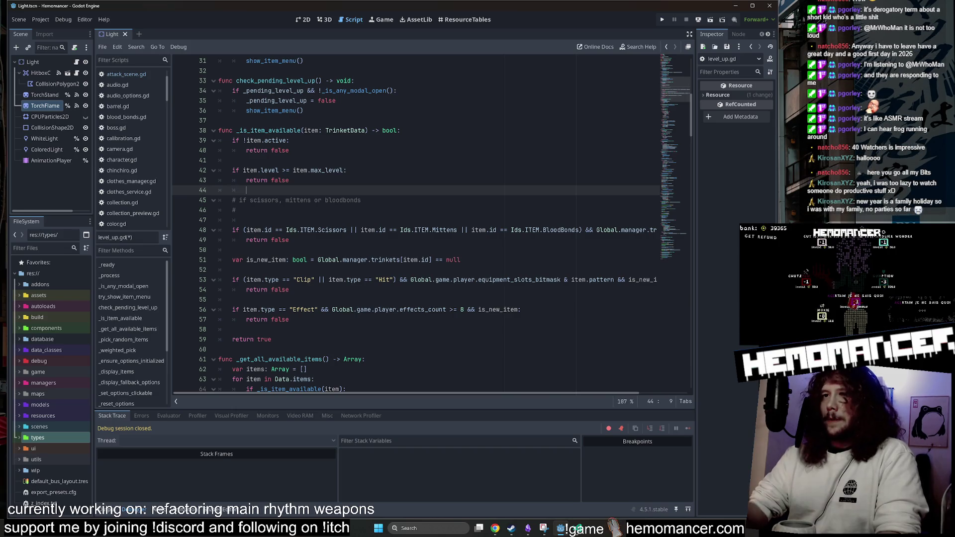
key(Down)
key(Down)
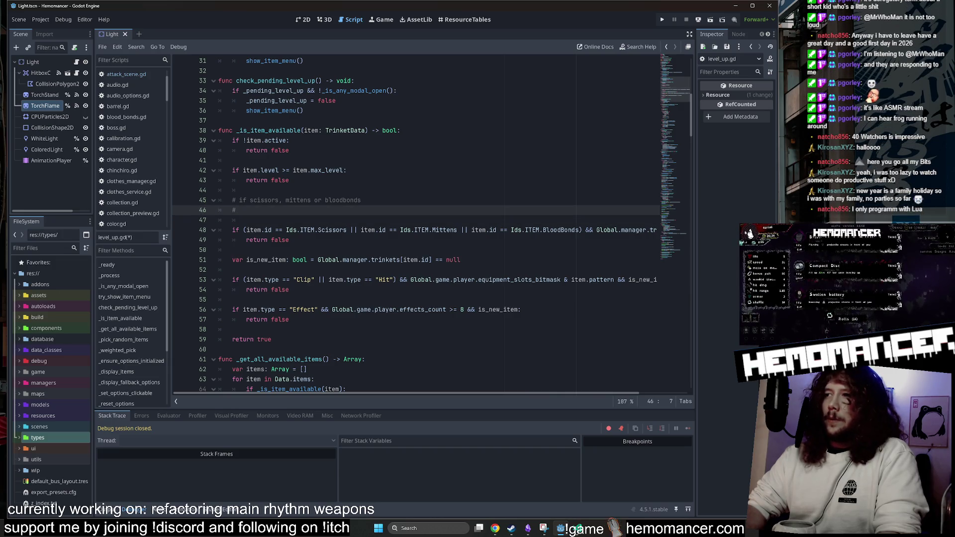
Insert a blank indented line between the comment and the item-id check.
key(Up)
key(Down)
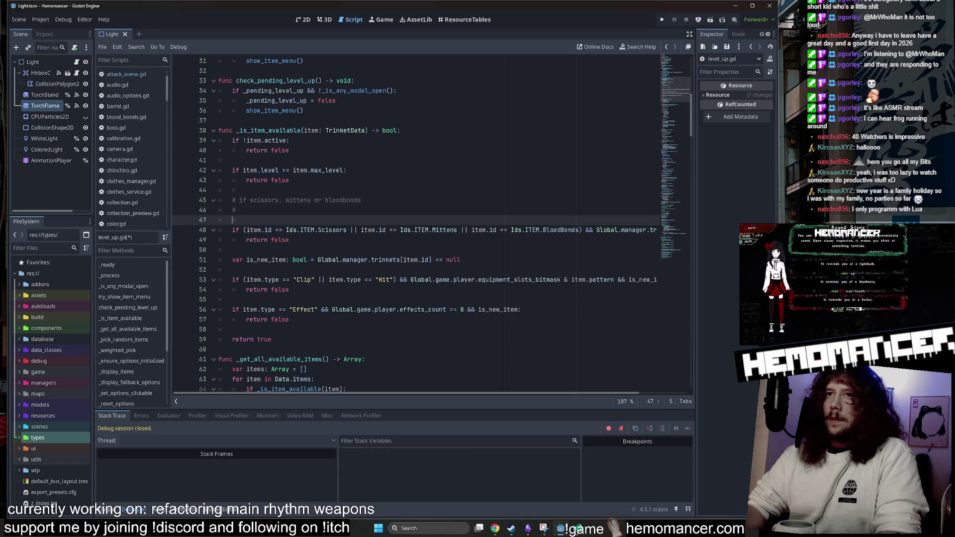
key(Up)
key(Down)
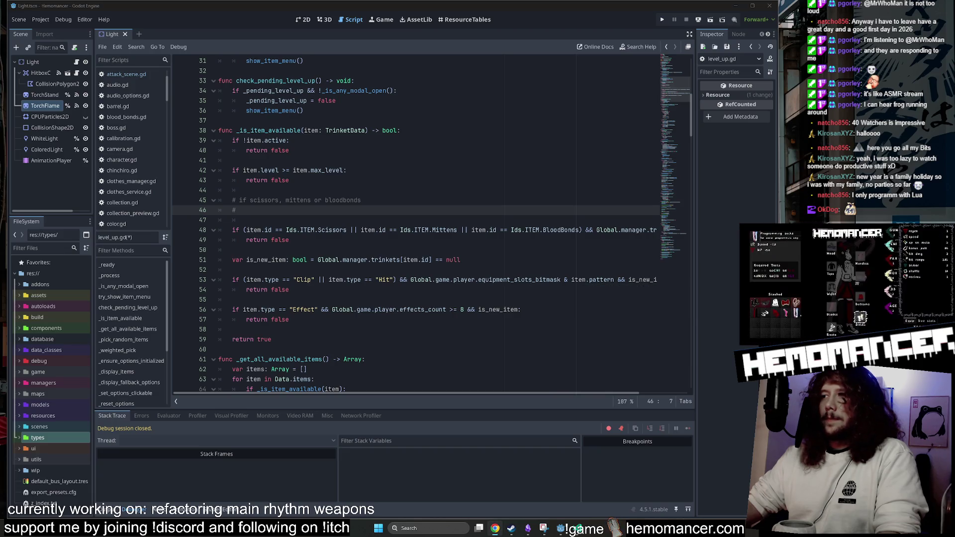
key(Down)
key(Tab)
key(Tab)
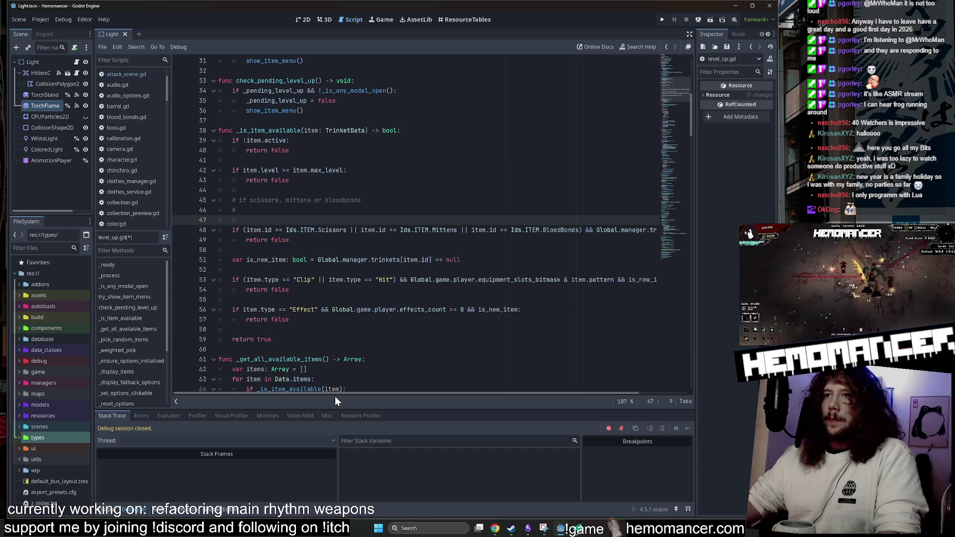
mouse_move(336, 393)
mouse_down()
mouse_move(421, 393)
mouse_move(332, 392)
mouse_up()
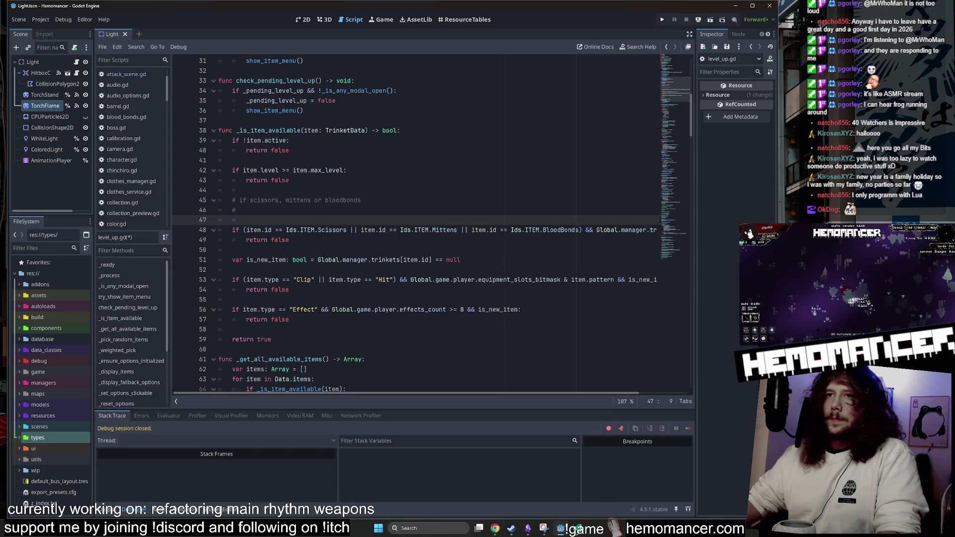
scroll(428, 223, right, 3)
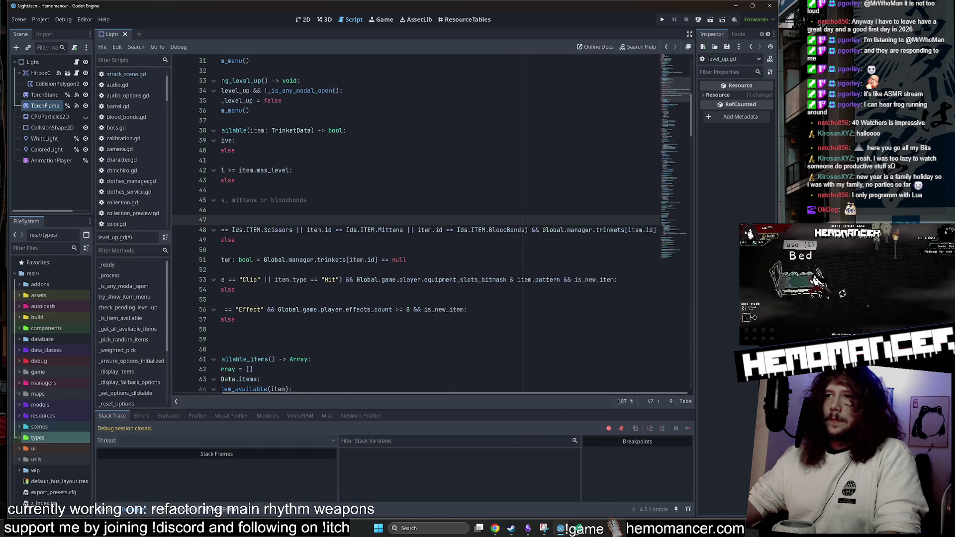
scroll(428, 224, left, 3)
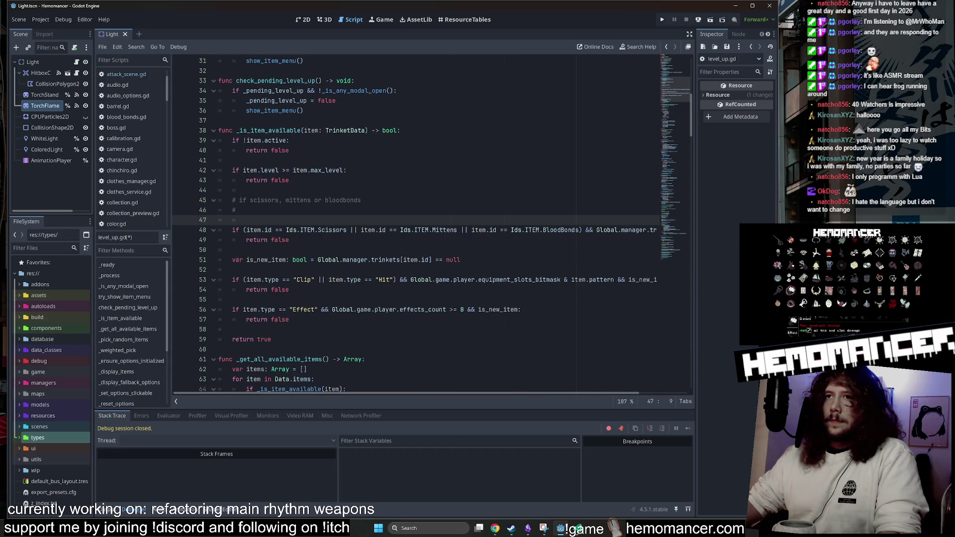
scroll(428, 223, right, 2)
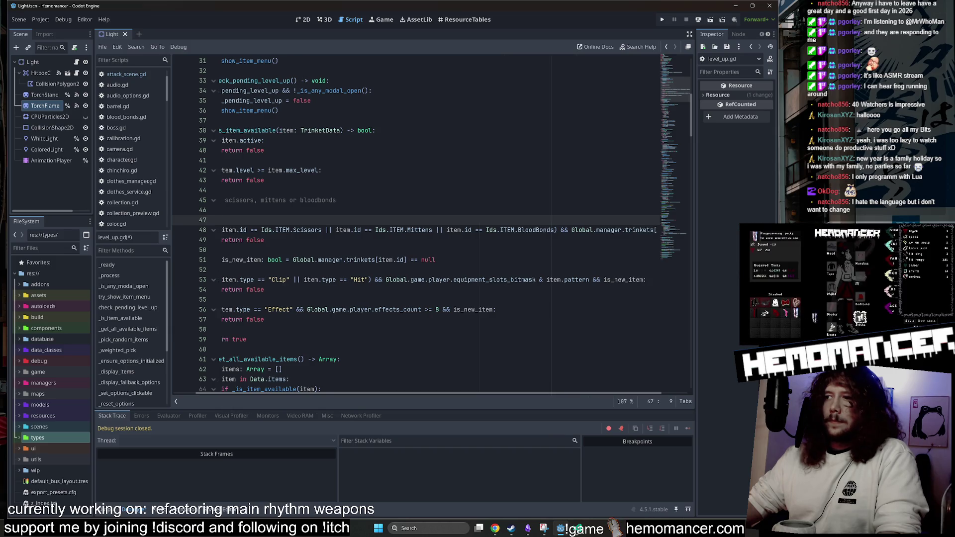
scroll(428, 224, left, 2)
drag(219, 220, 207, 204)
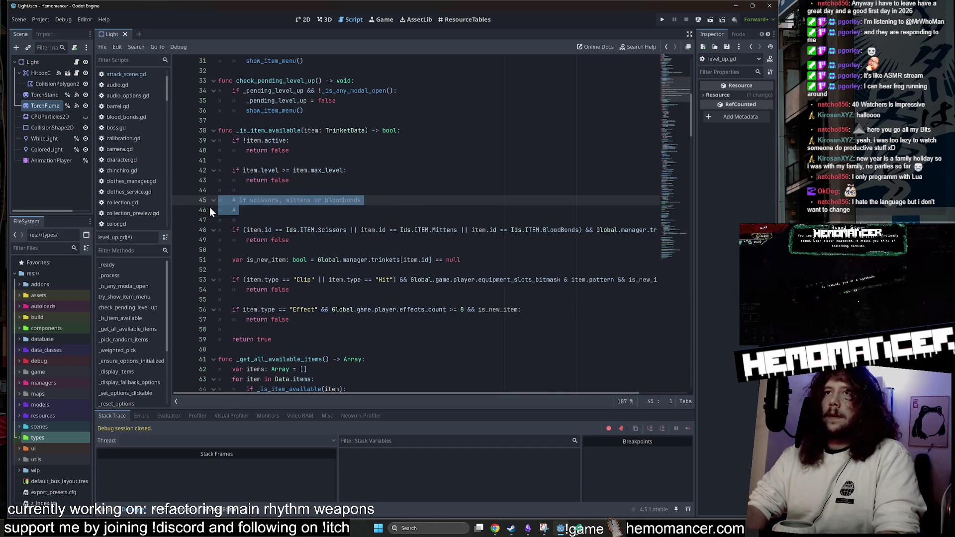
Delete the comment lines above the Scissors/Mittens/BloodBonds item-id check.
key(Down)
key(Down)
key(shift+Up)
key(shift+Up)
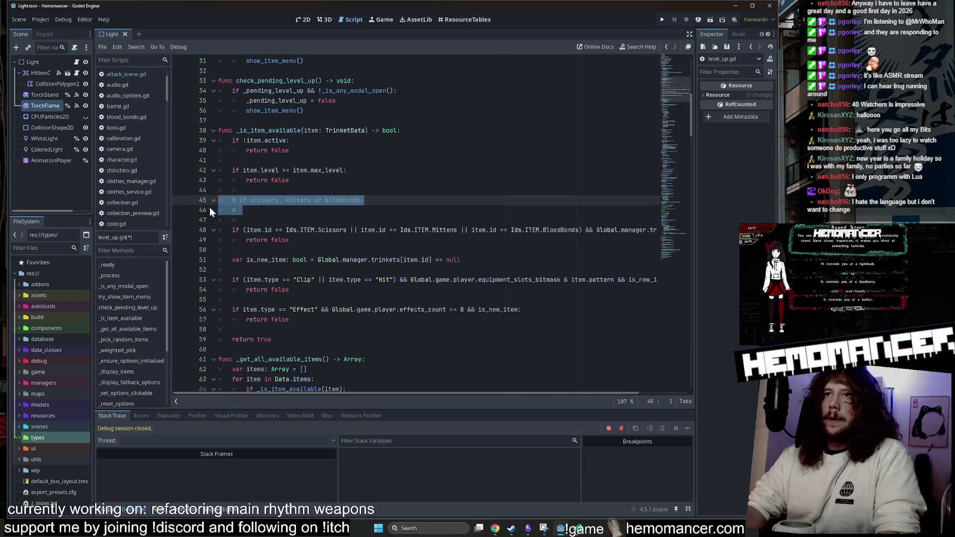
key(Delete)
key(Delete)
key(Down)
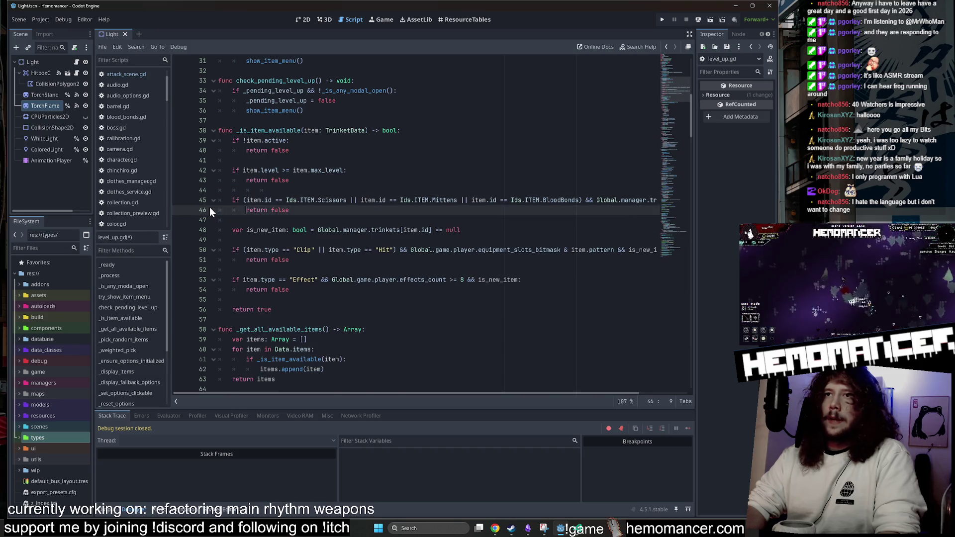
key(Up)
key(Up)
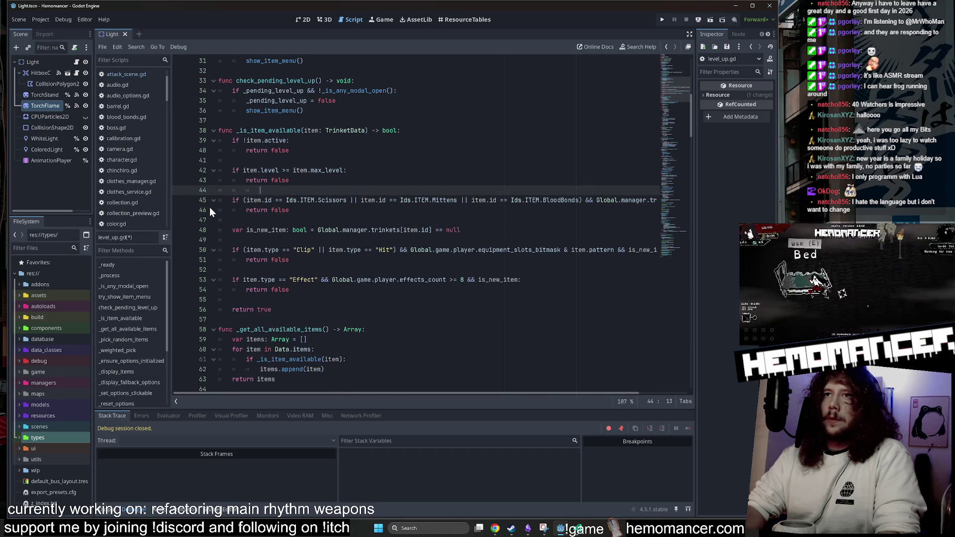
key(Down)
key(Down)
key(Down)
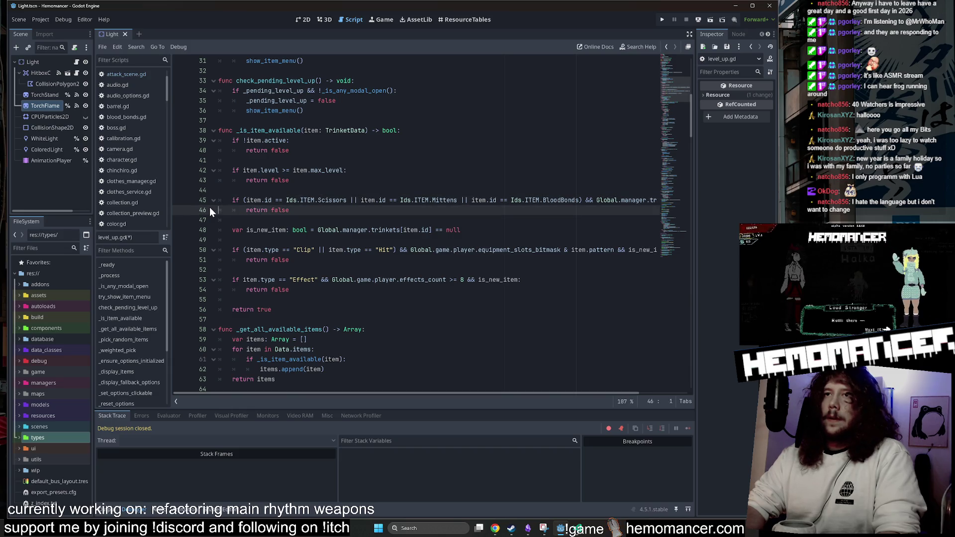
Remove '&& Global.manager.trinkets[item.id]' from line 45 and save the script.
key(Up)
key(Up)
key(End)
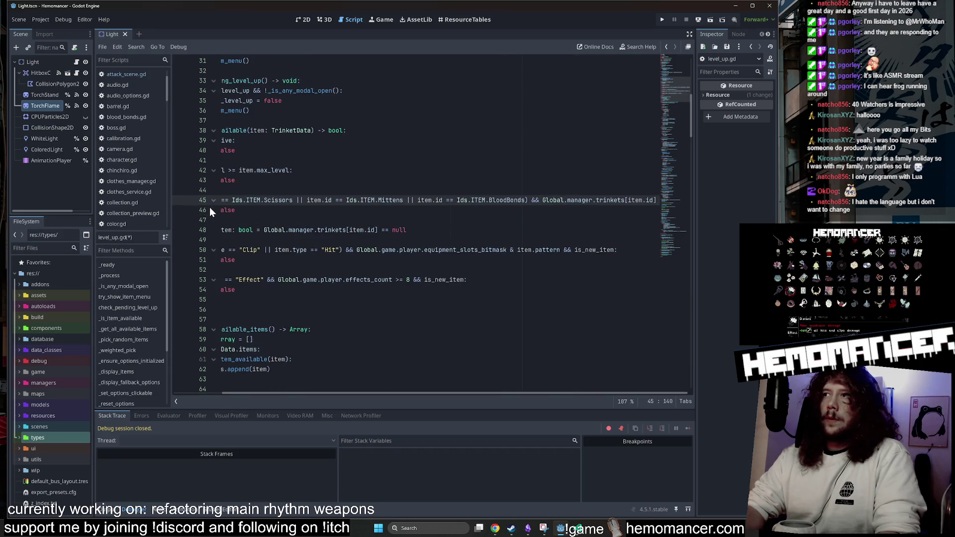
key(BackSpace)
key(BackSpace)
key(BackSpace)
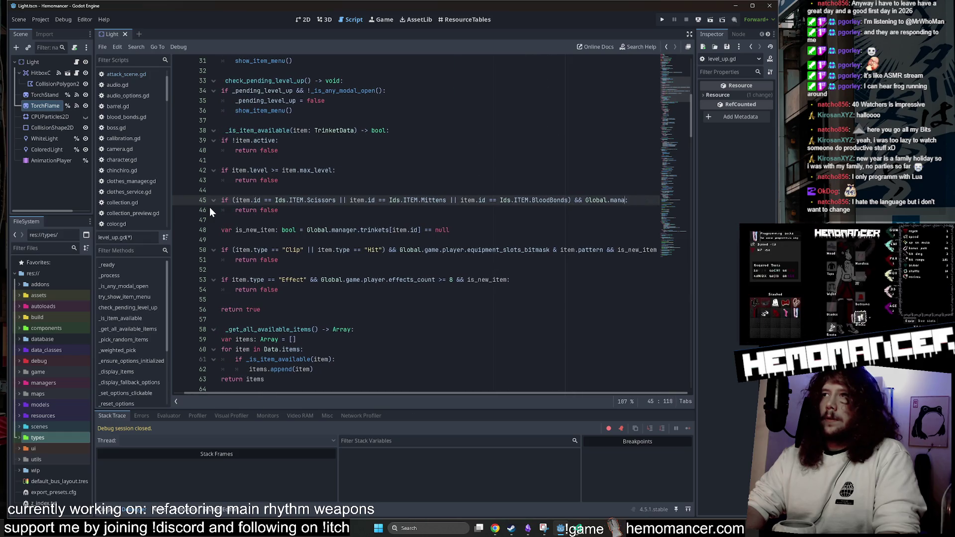
key(BackSpace)
key(BackSpace)
key(BackSpace)
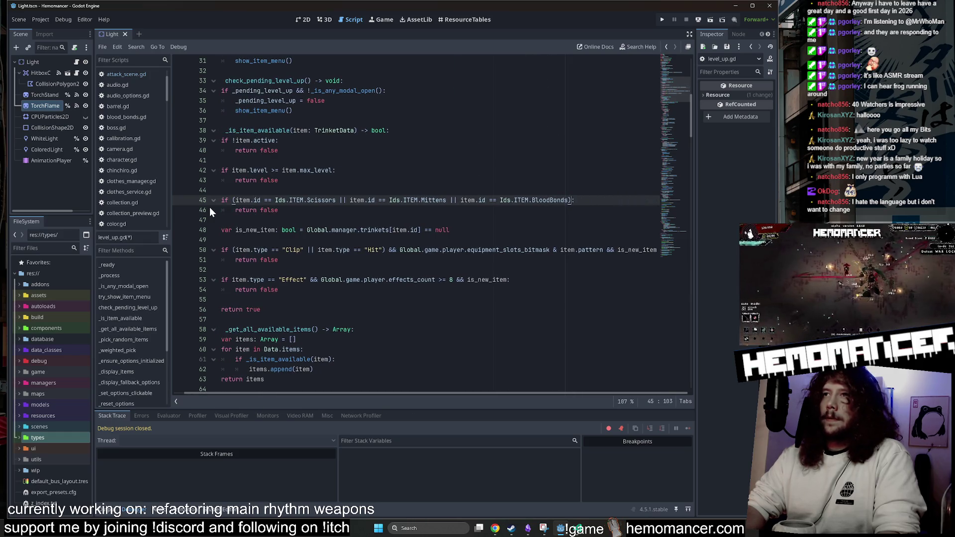
click(210, 207)
key(ctrl+s)
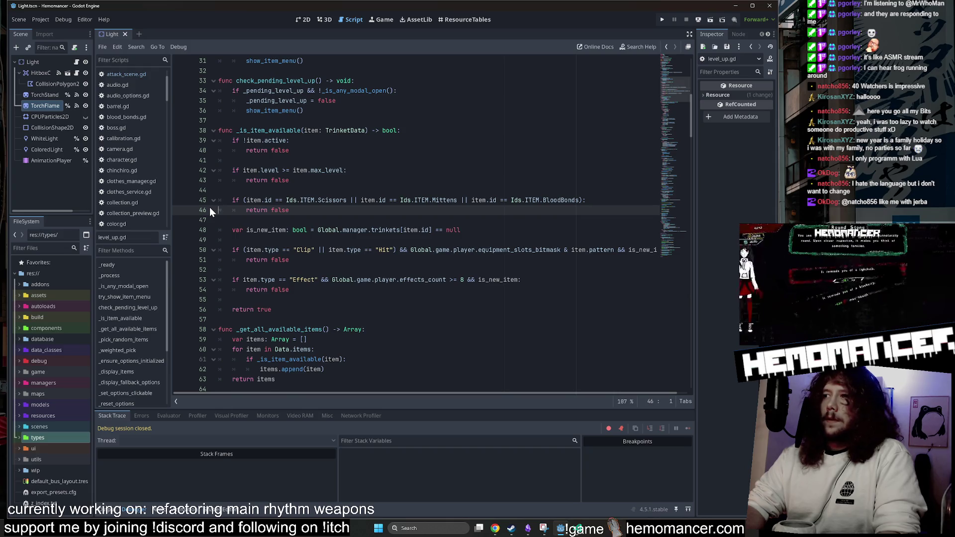
Strip the parentheses around the item-id condition and save again.
key(Down)
key(Up)
key(Up)
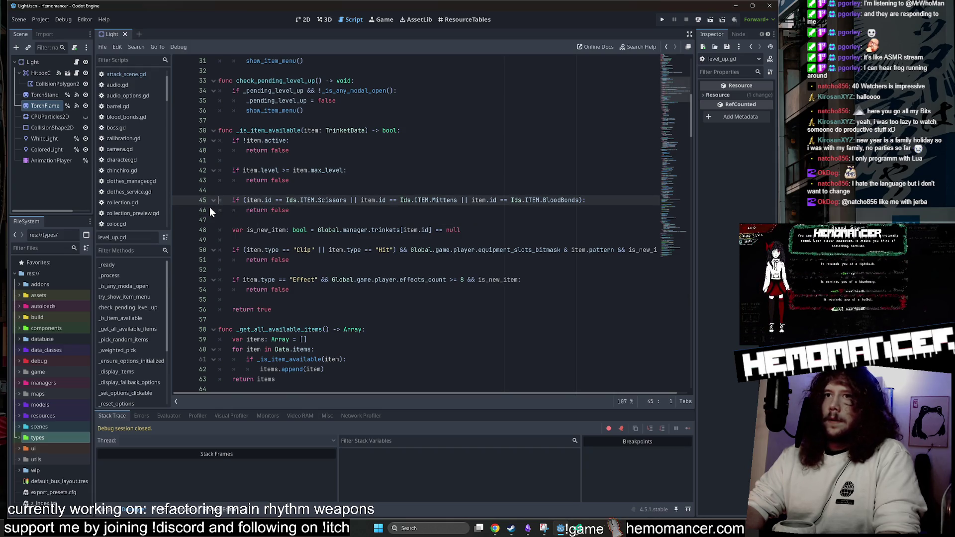
key(Down)
key(Down)
key(Up)
key(Up)
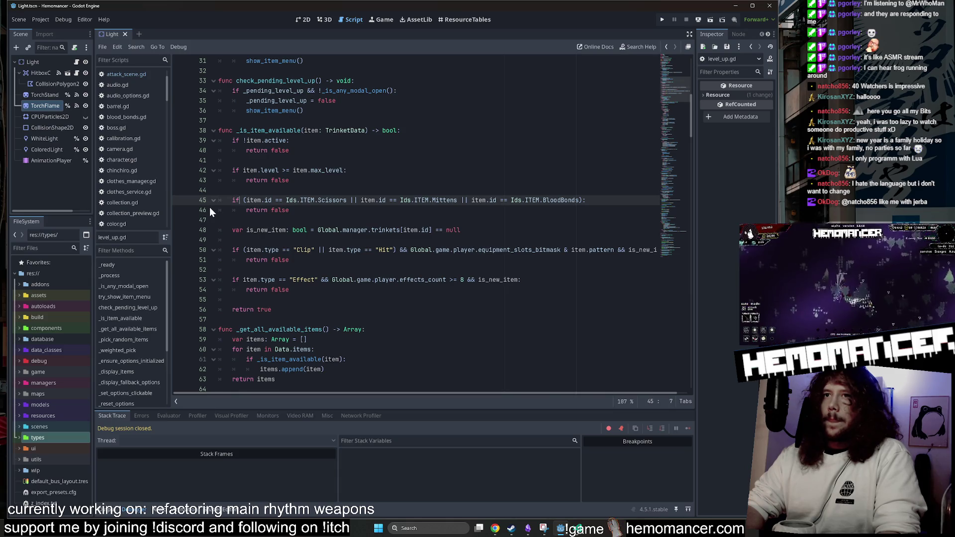
key(ctrl+Right)
key(ctrl+Right)
key(BackSpace)
key(End)
key(Left)
key(BackSpace)
key(Home)
key(Down)
key(Up)
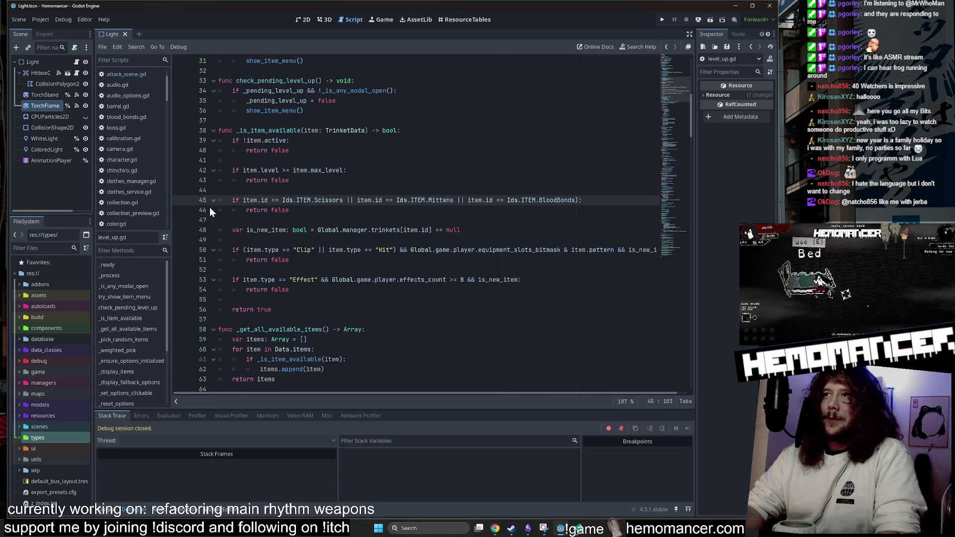
key(End)
key(Left)
key(BackSpace)
key(ctrl+s)
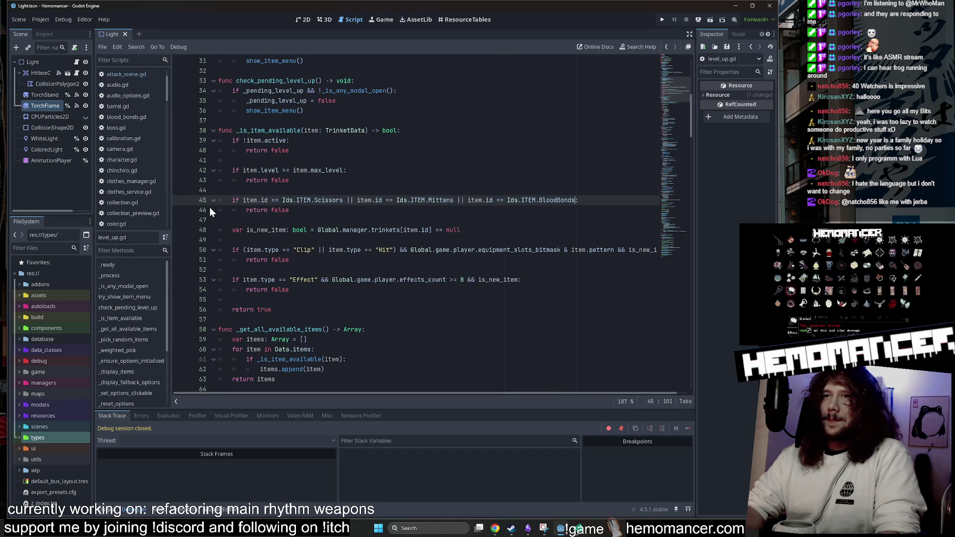
key(Up)
key(Up)
key(Up)
key(Down)
key(Down)
key(Down)
key(Up)
key(Up)
key(Up)
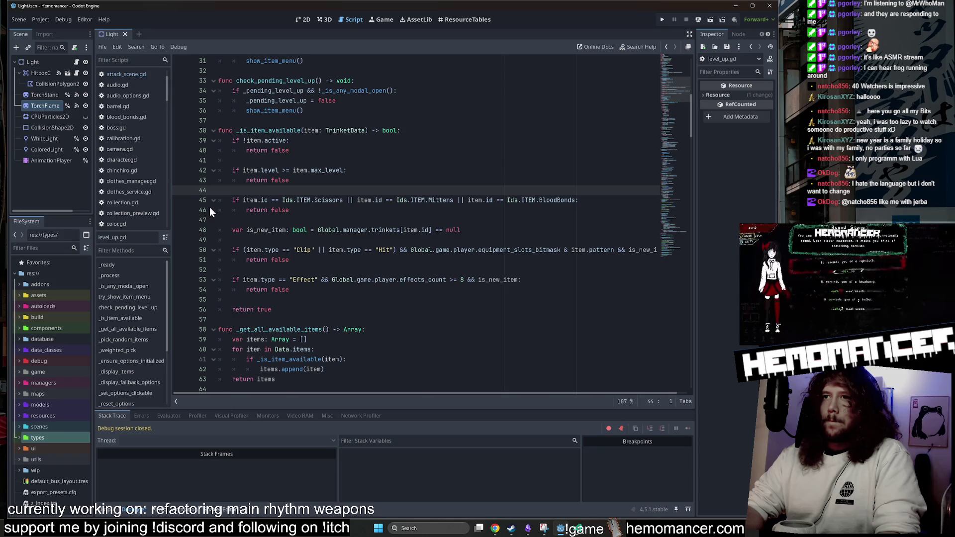
Duplicate the Scissors/Mittens/BloodBonds check as a new line 48.
click(401, 229)
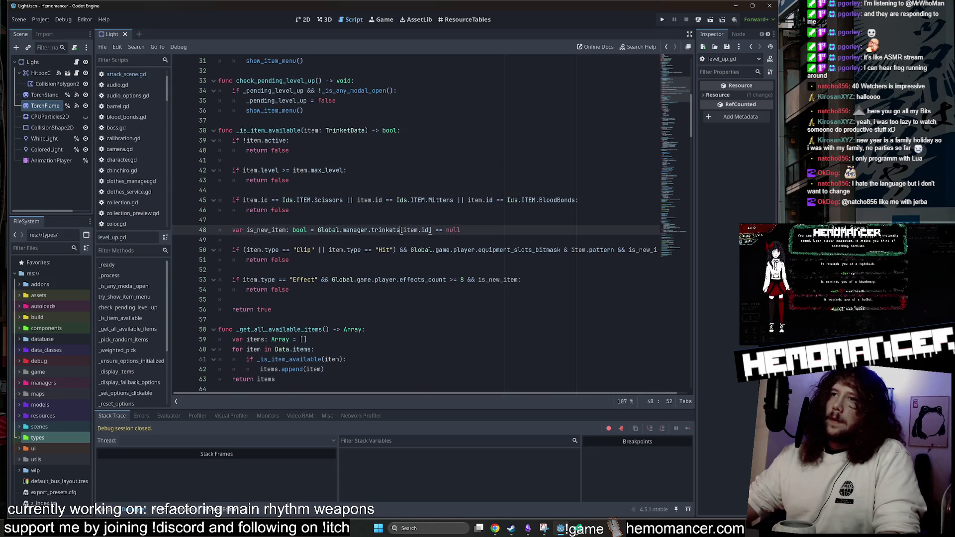
drag(401, 229, 342, 230)
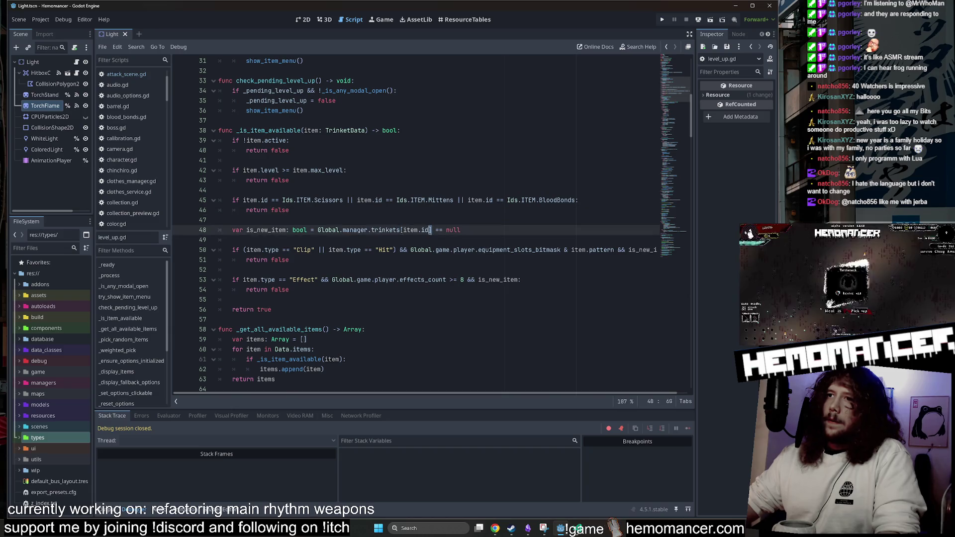
drag(432, 230, 320, 230)
click(221, 190)
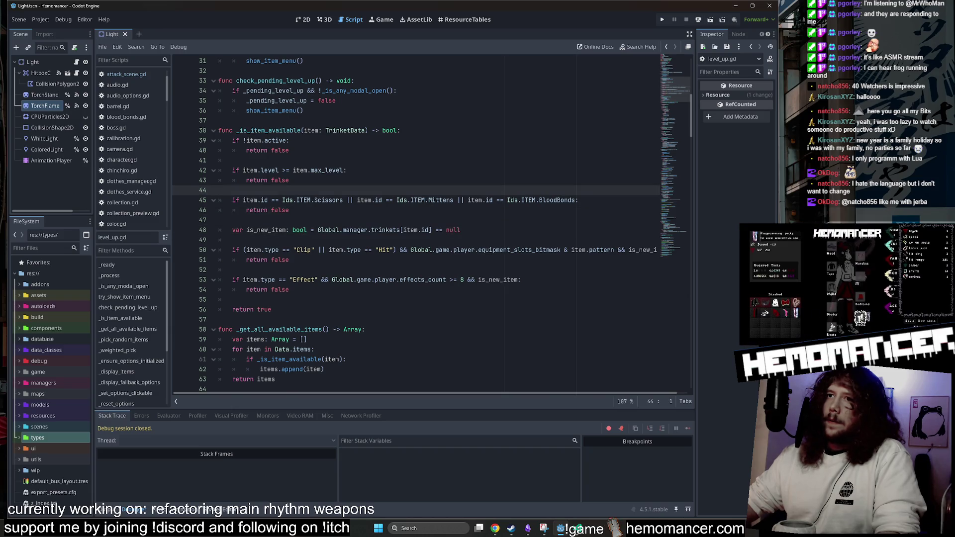
drag(431, 229, 319, 233)
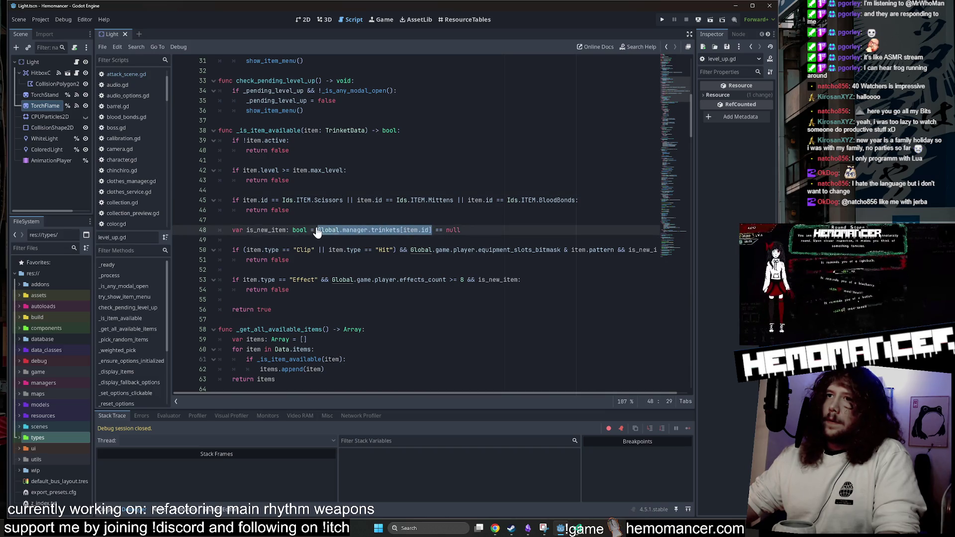
click(290, 210)
key(Return)
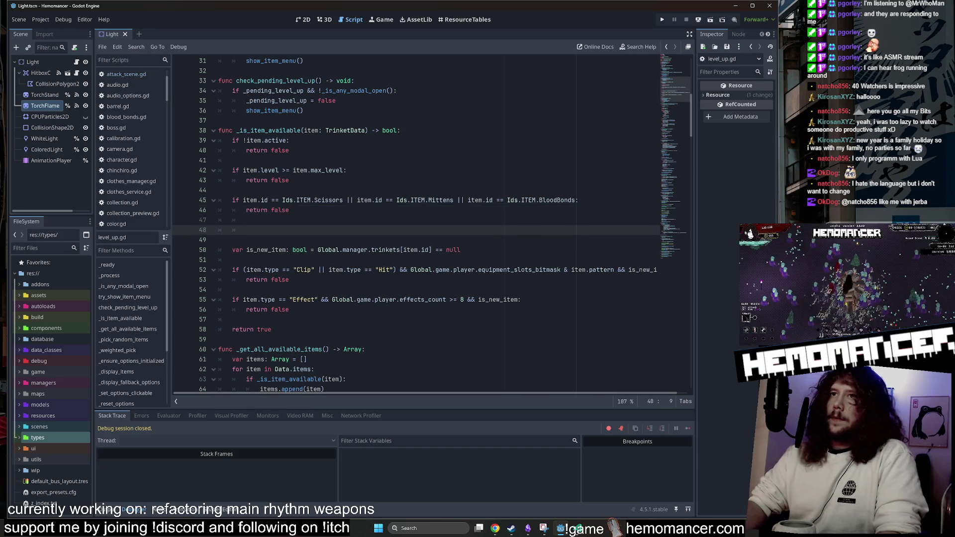
text(if item.id == Ids.ITEM.Scissors || item.id == Ids.ITEM.Mittens || item.id == Ids.ITEM.BloodBonds: 		return false)
scroll(427, 224, right, 1)
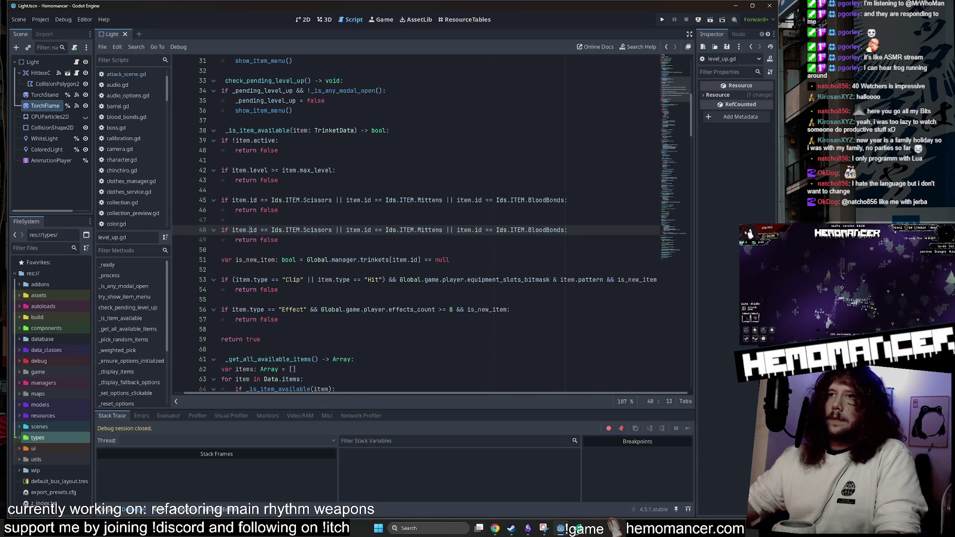
Change the Scissors condition on line 48 into a Global.manager.trinkets[...] lookup.
drag(393, 260, 307, 260)
key(ctrl+c)
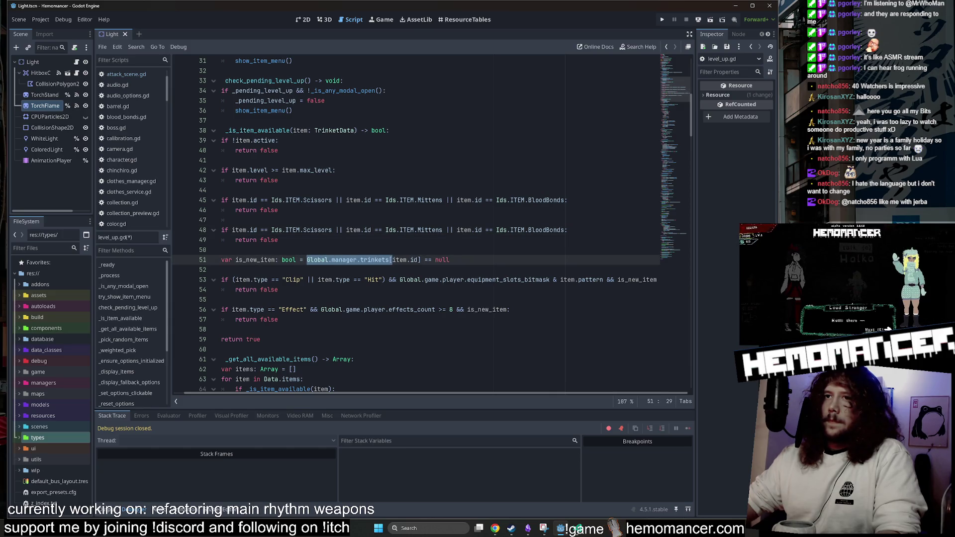
drag(271, 230, 232, 229)
click(243, 230)
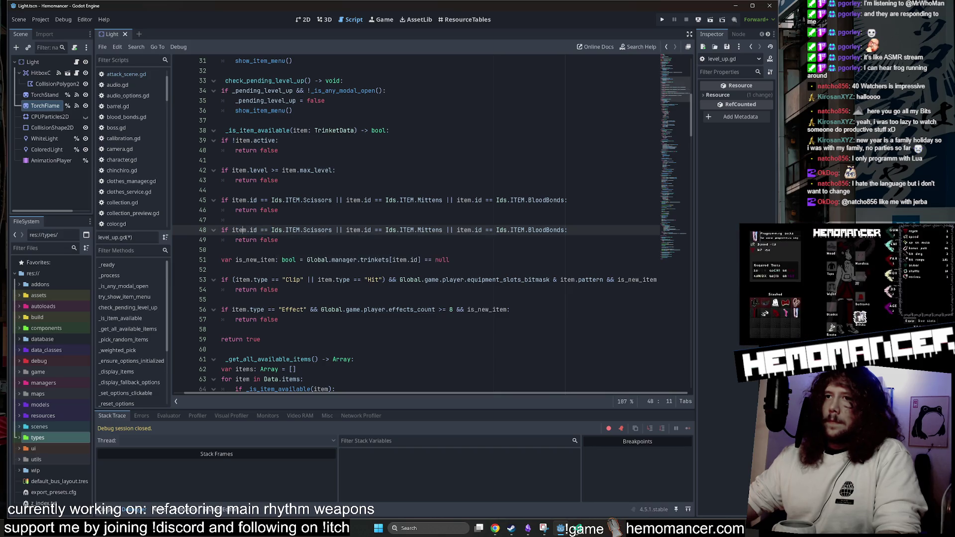
drag(330, 229, 232, 230)
key(ctrl+v)
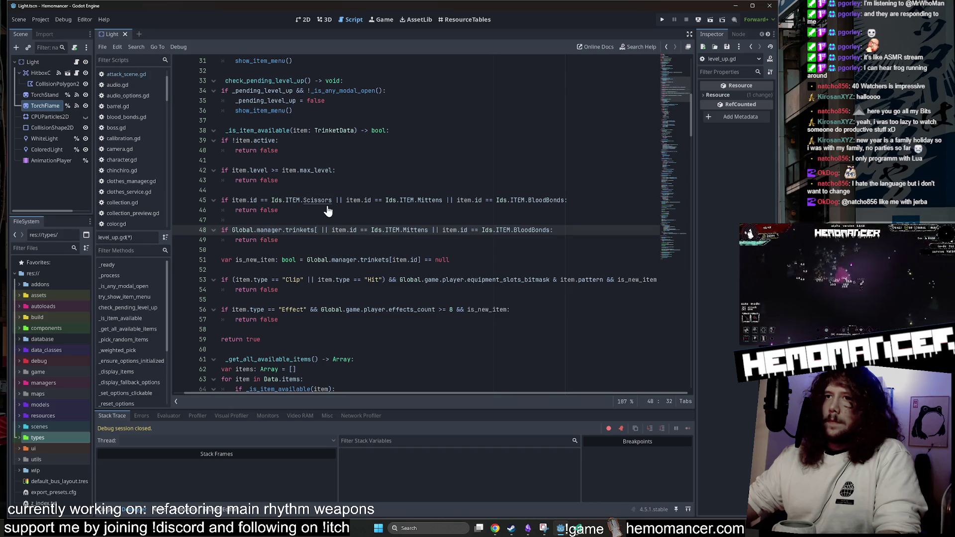
key(ctrl+z)
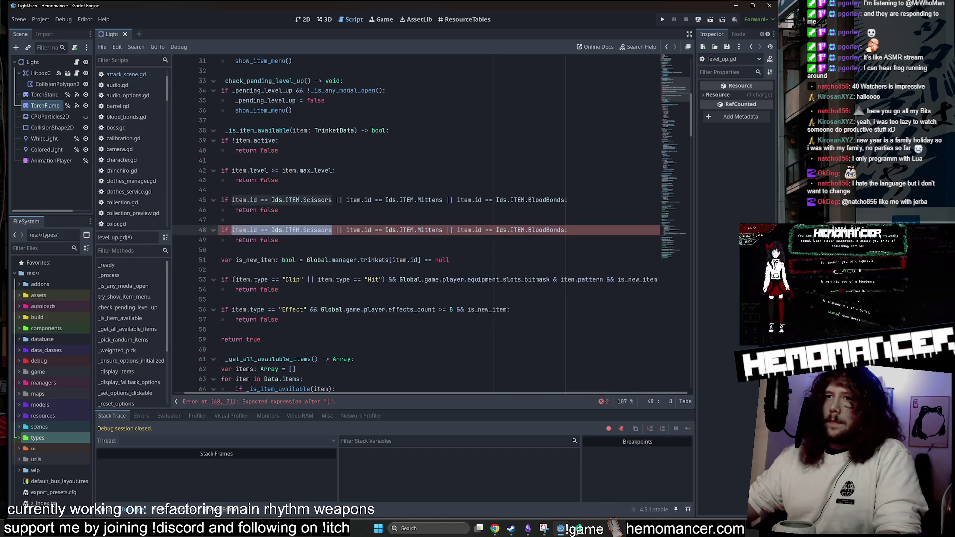
key(ctrl+v)
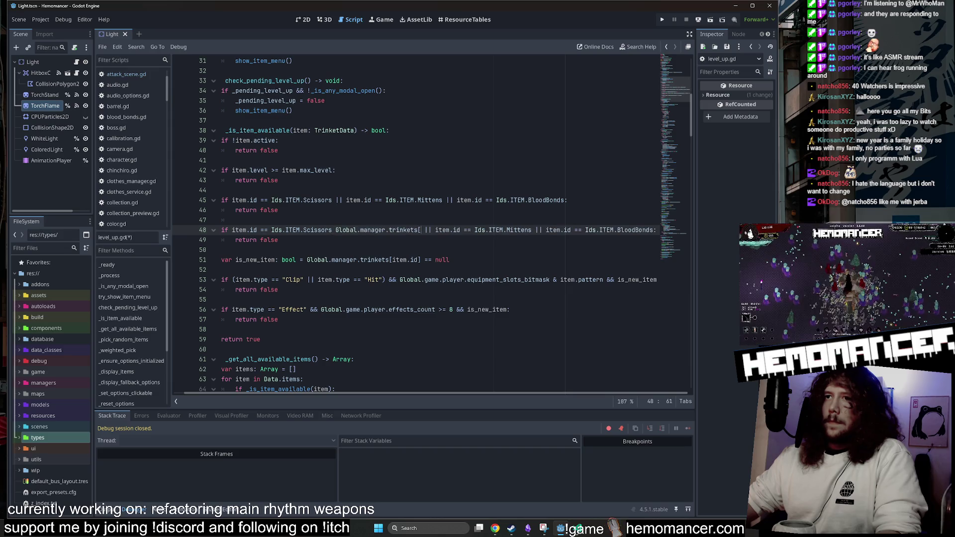
mouse_move(332, 229)
mouse_down()
mouse_move(271, 229)
mouse_move(359, 230)
mouse_up()
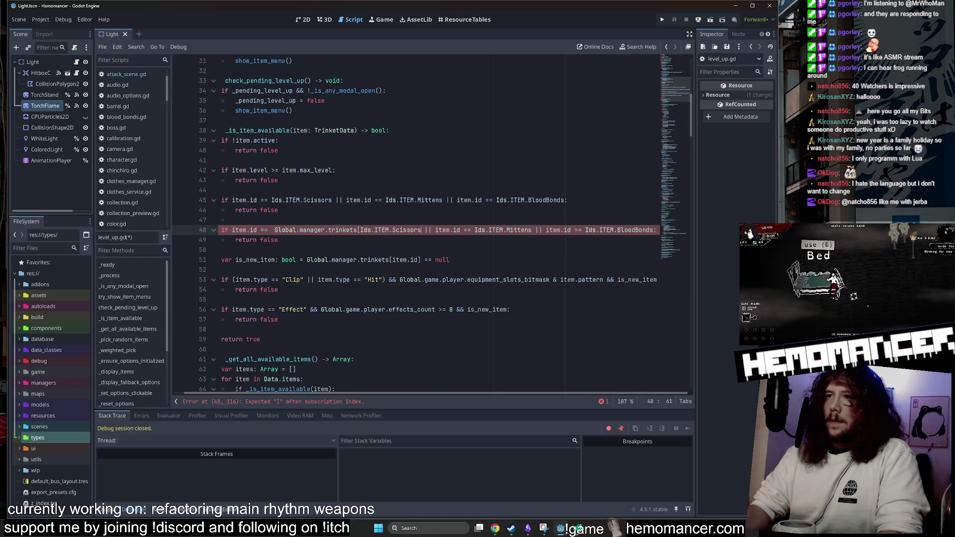
text([)
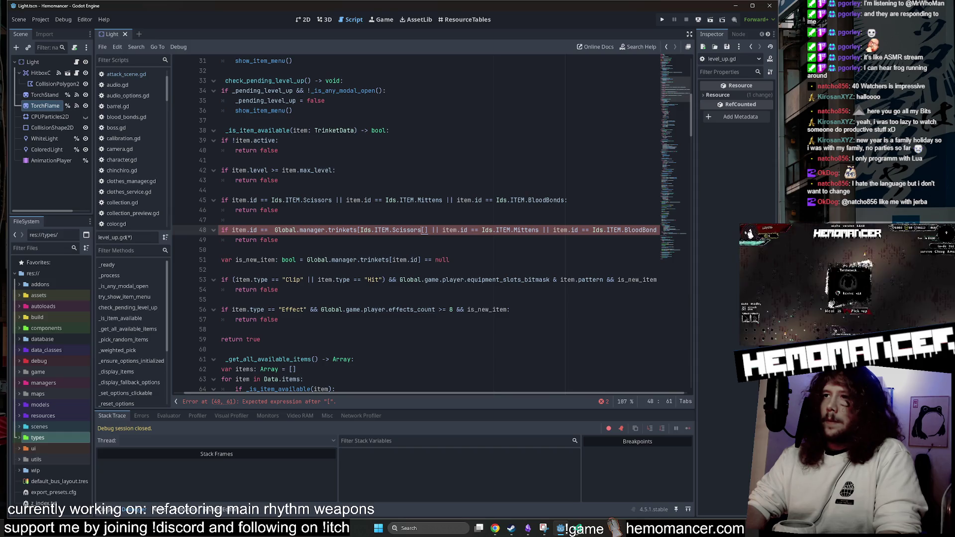
key(BackSpace)
click(407, 230)
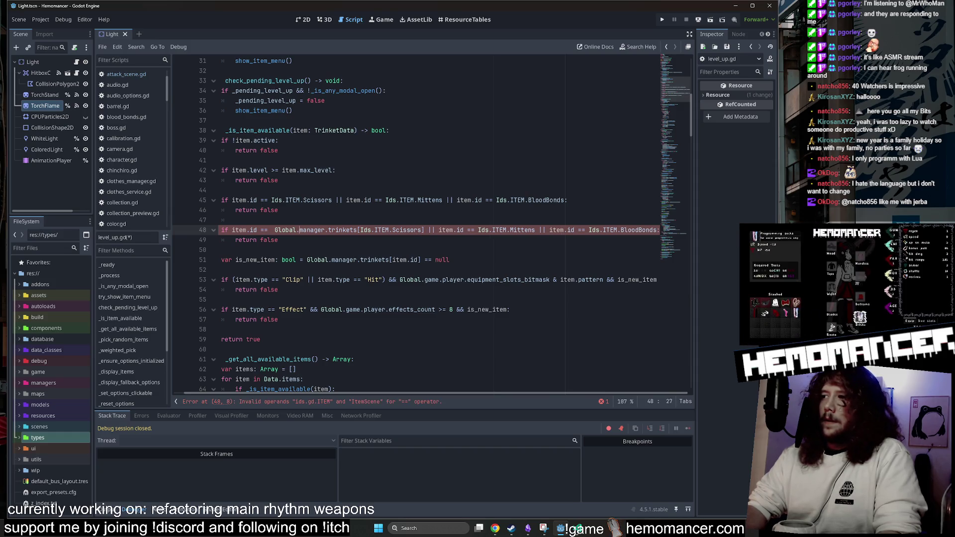
double_click(239, 230)
key(BackSpace)
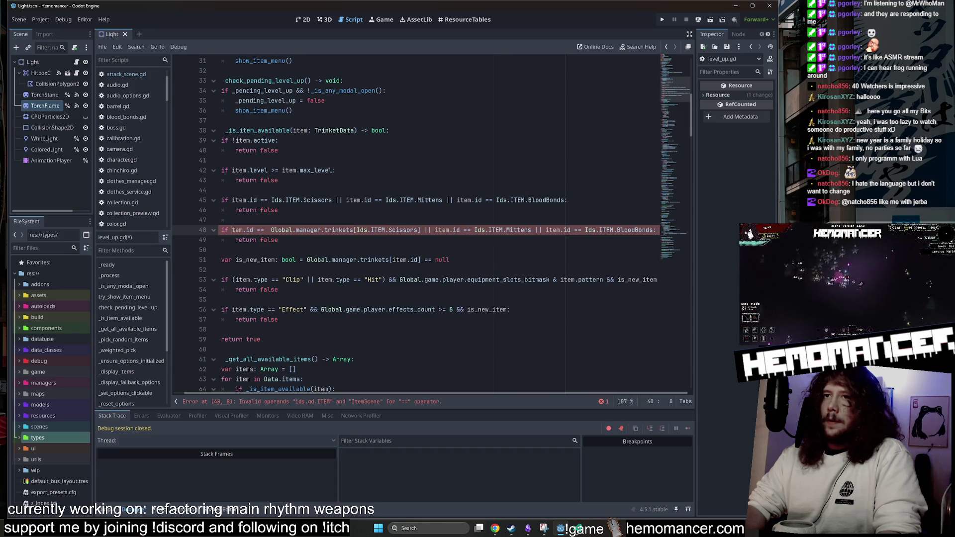
key(Delete)
key(Delete)
key(Delete)
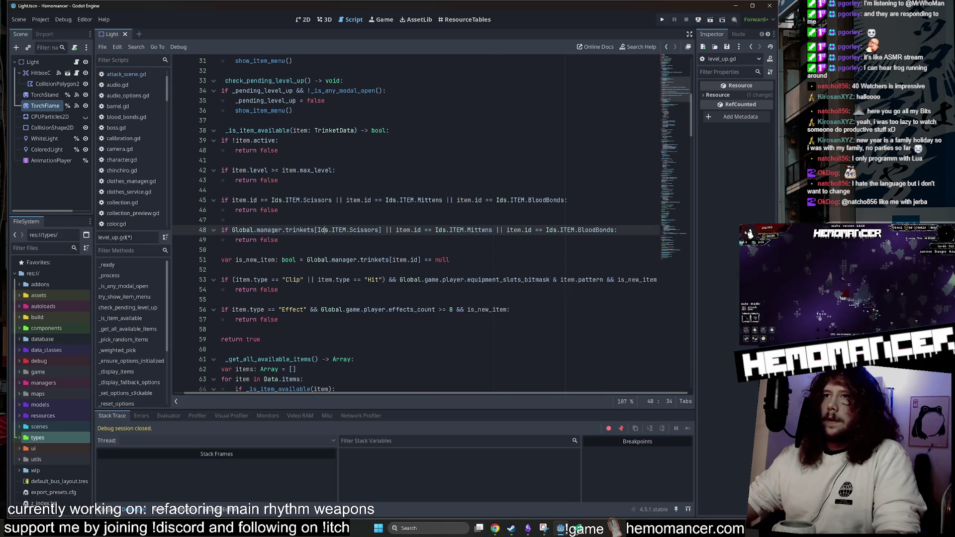
drag(317, 230, 231, 229)
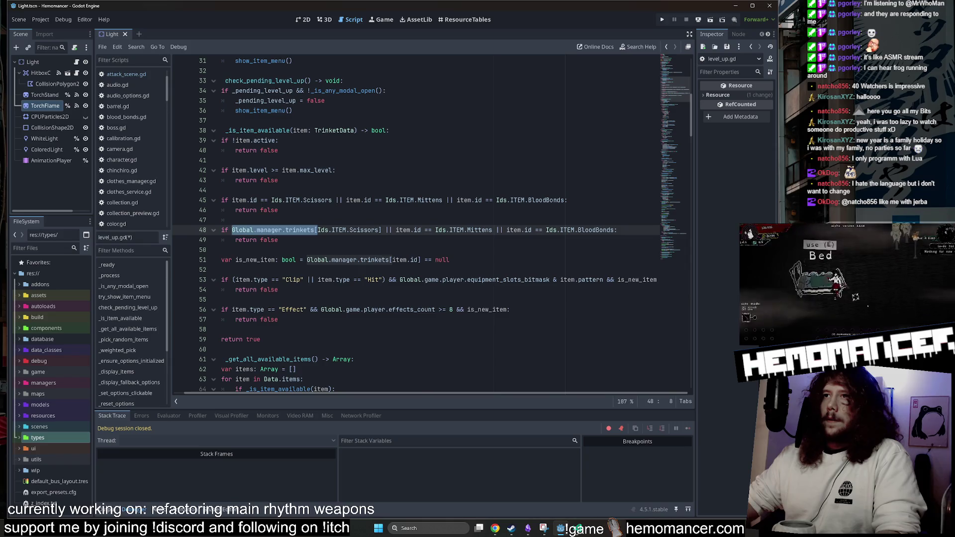
Change the Mittens condition into a Global.manager.trinkets[...] lookup as well.
click(396, 230)
drag(396, 230, 435, 230)
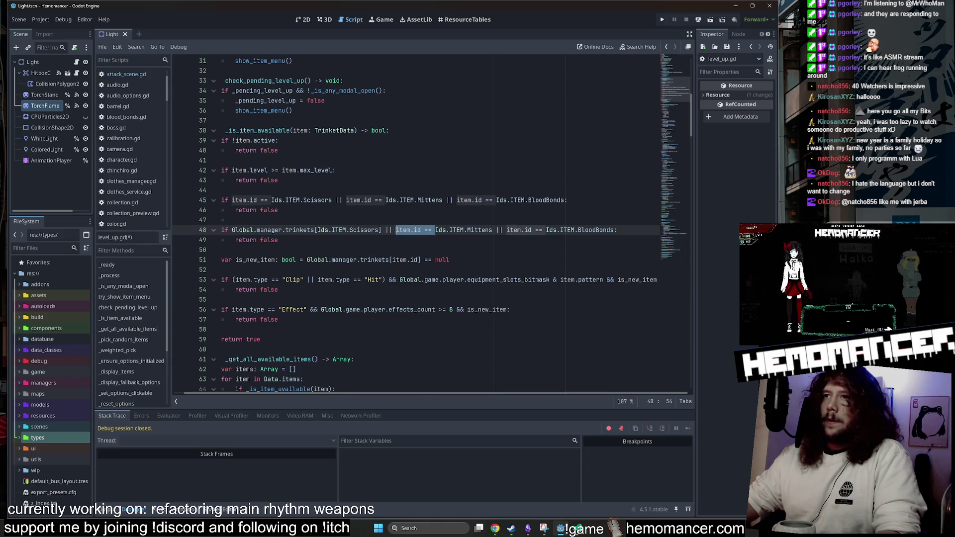
key(ctrl+v)
text([)
click(235, 220)
click(379, 229)
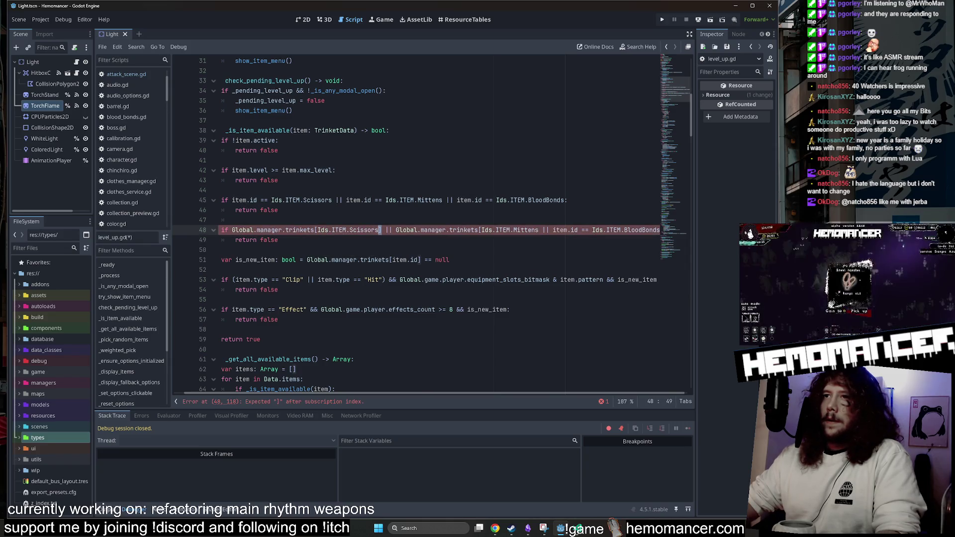
click(538, 230)
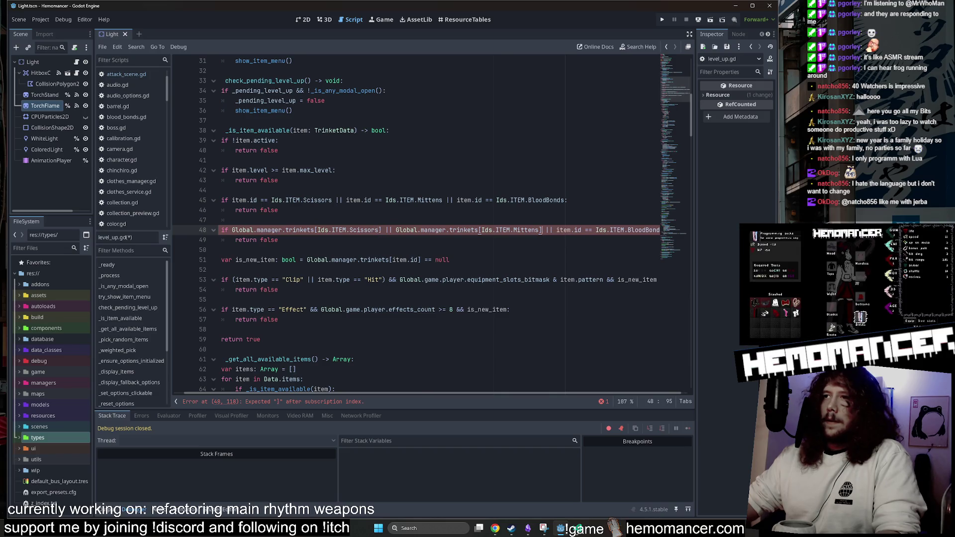
text(])
scroll(473, 232, left, 1)
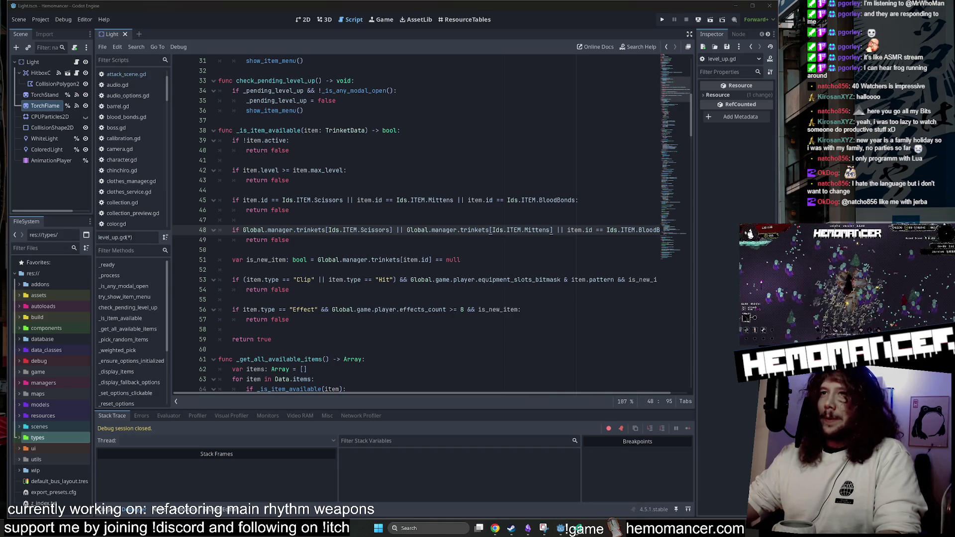
drag(326, 230, 243, 230)
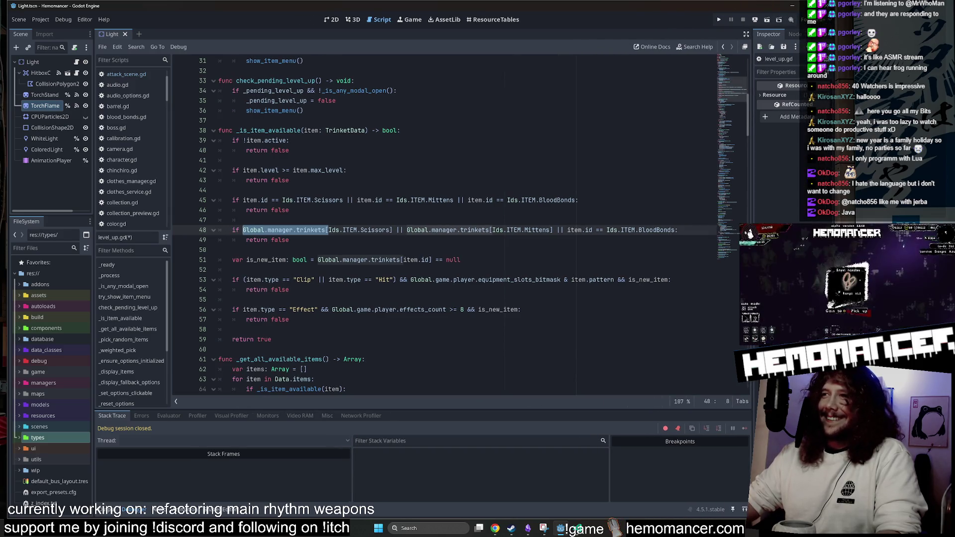
click(289, 239)
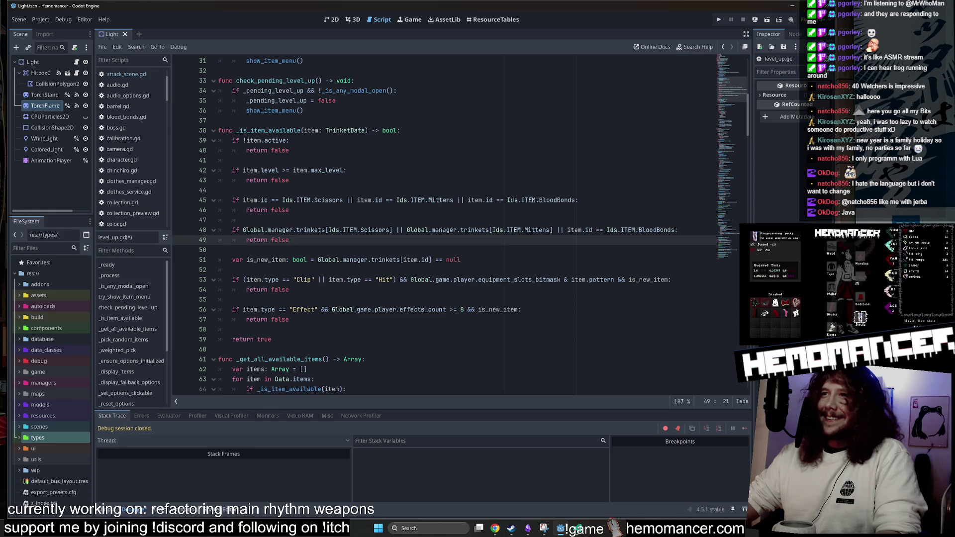
Move the BloodBonds check to a backslash continuation line as a Global.manager.trinkets lookup.
click(559, 230)
text(\)
key(Return)
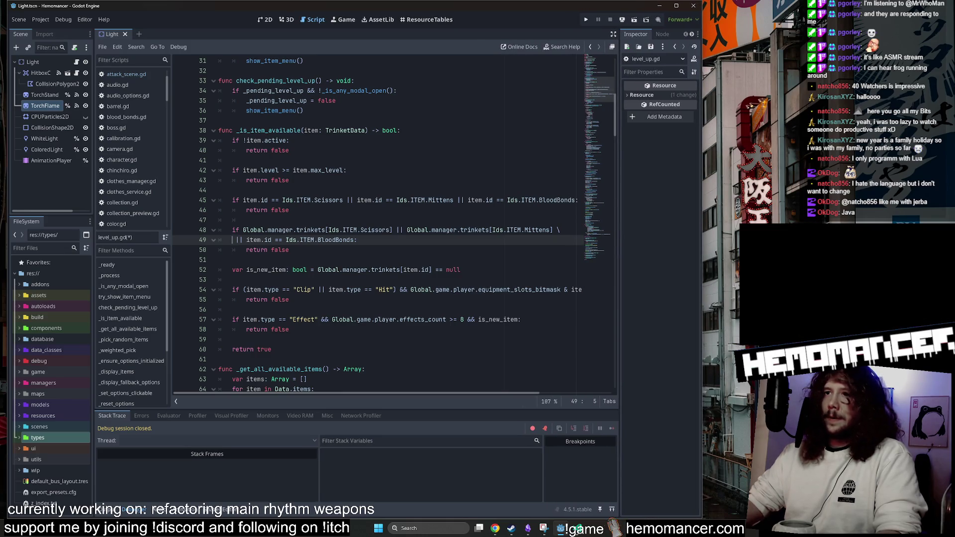
text(Global.manager.trinkets[)
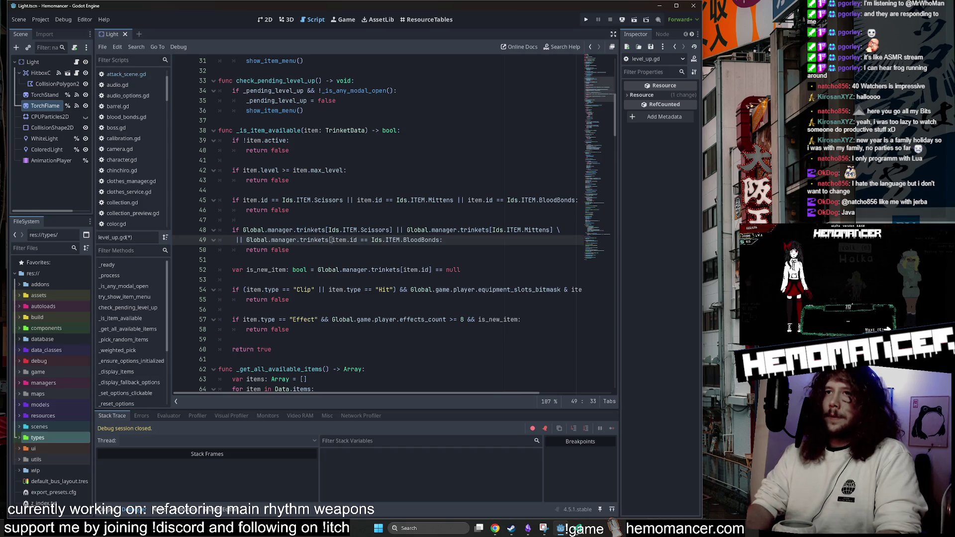
key(Delete)
key(Delete)
key(Delete)
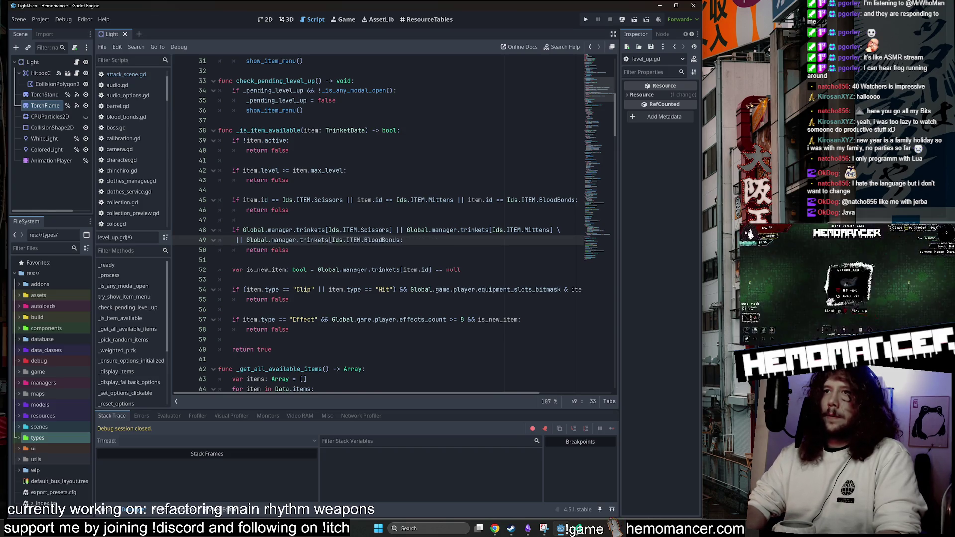
click(389, 239)
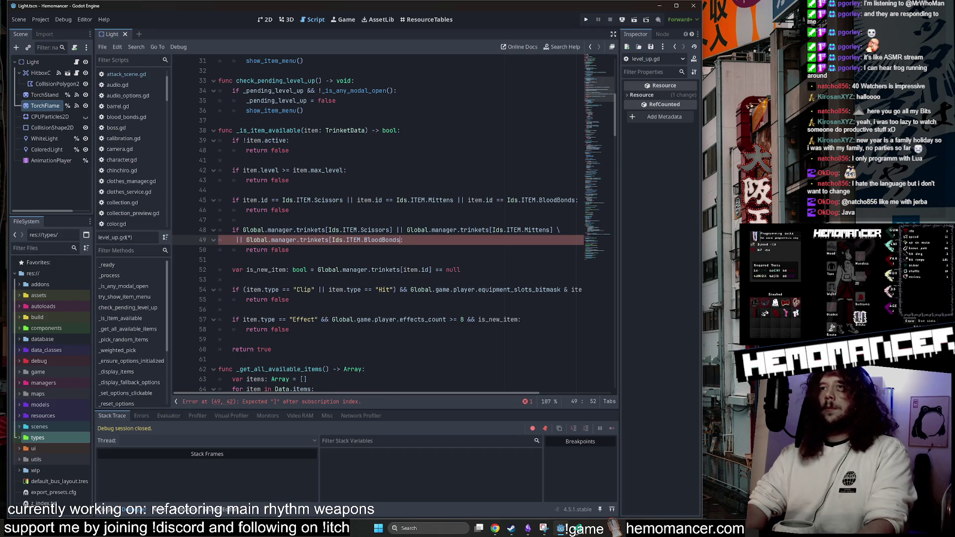
text(])
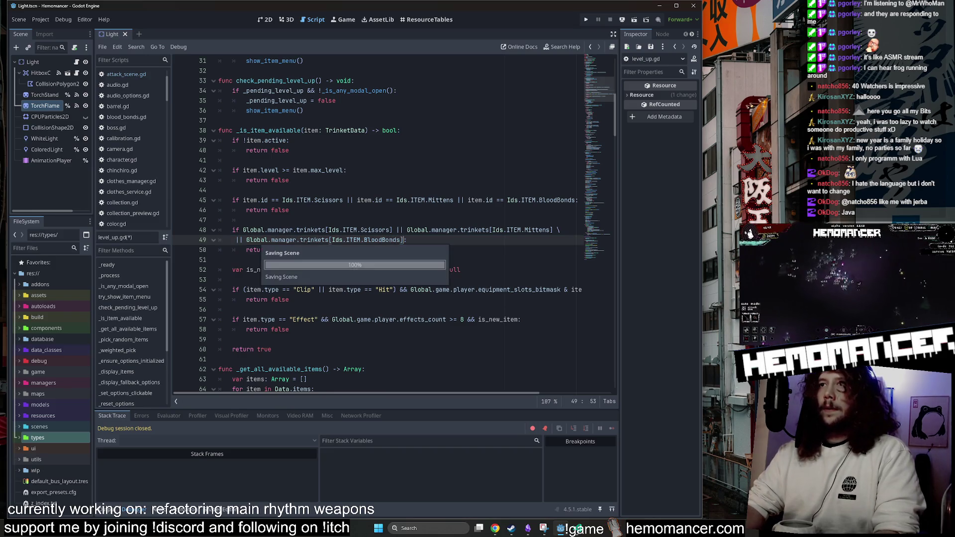
key(Down)
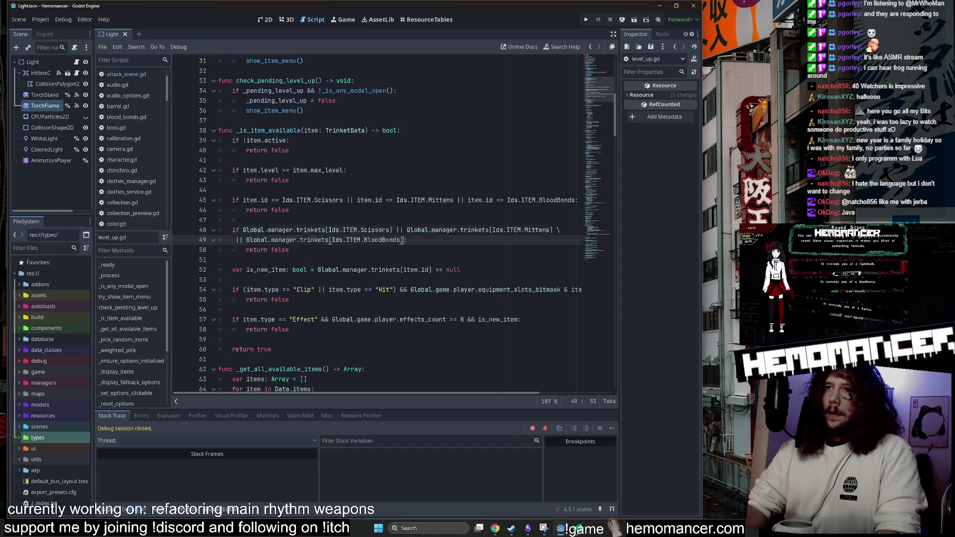
key(Up)
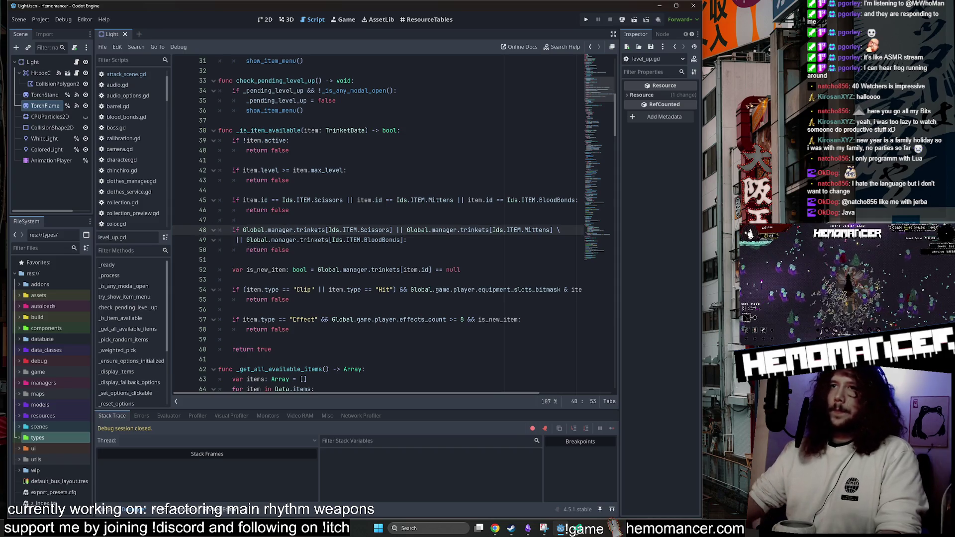
Comment out the old item-id check on lines 45–46, save, and run the game.
drag(193, 211, 193, 204)
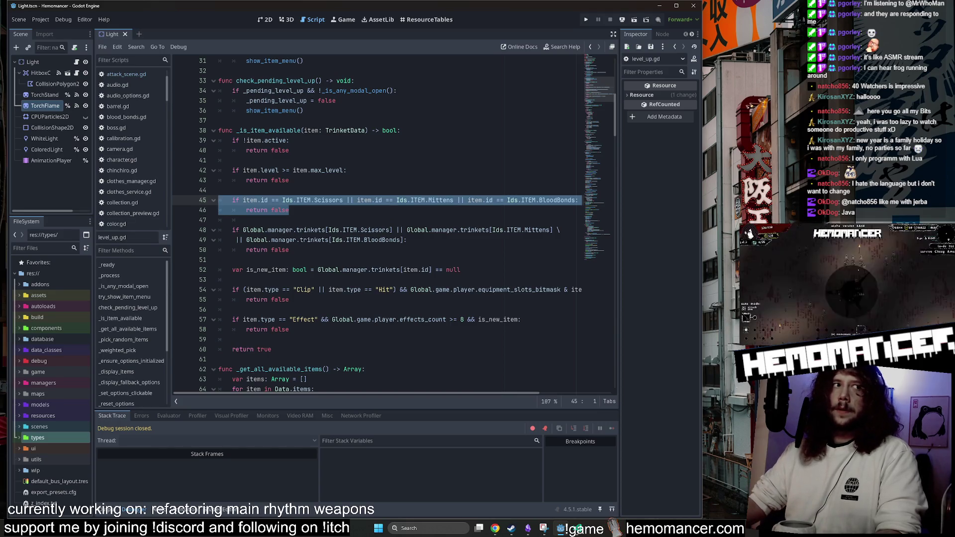
drag(219, 220, 219, 200)
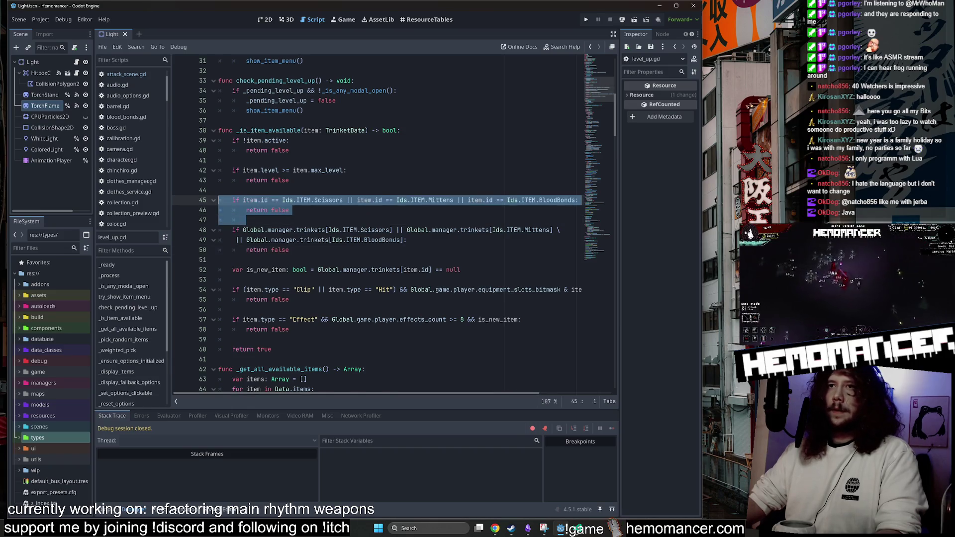
key(ctrl+k)
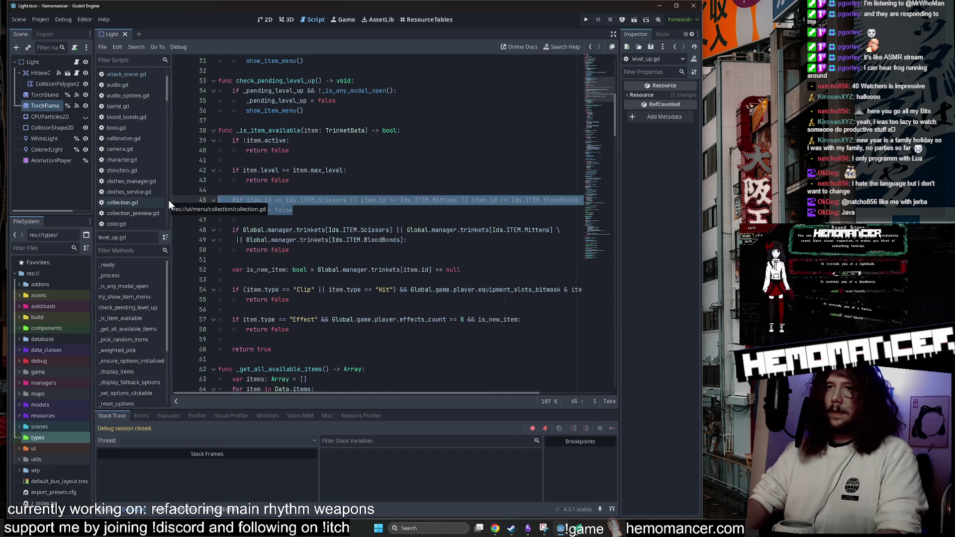
key(ctrl+s)
click(412, 180)
key(F5)
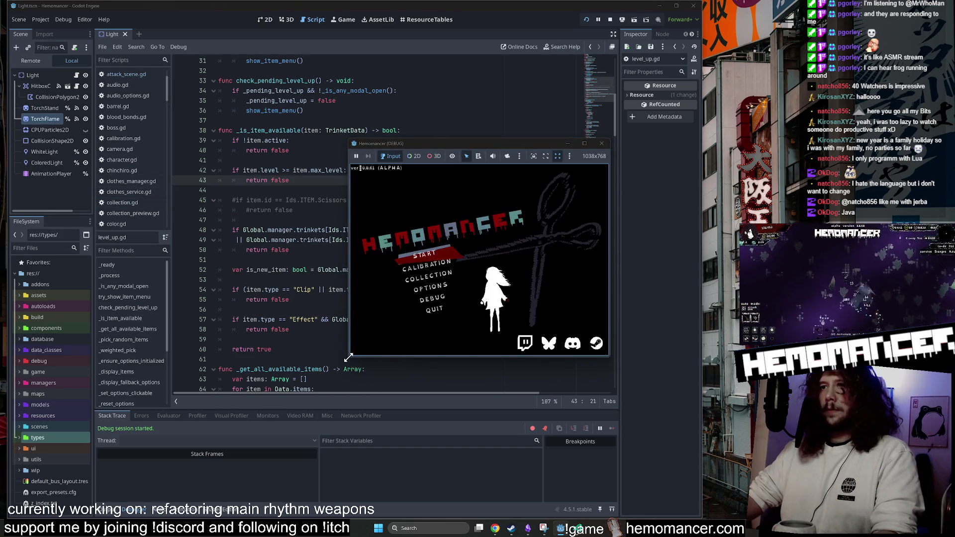
Enlarge the game window, start a new run and travel from the signpole to Cheag Amar.
drag(350, 356, 198, 470)
key(Up)
key(Up)
key(Down)
key(Down)
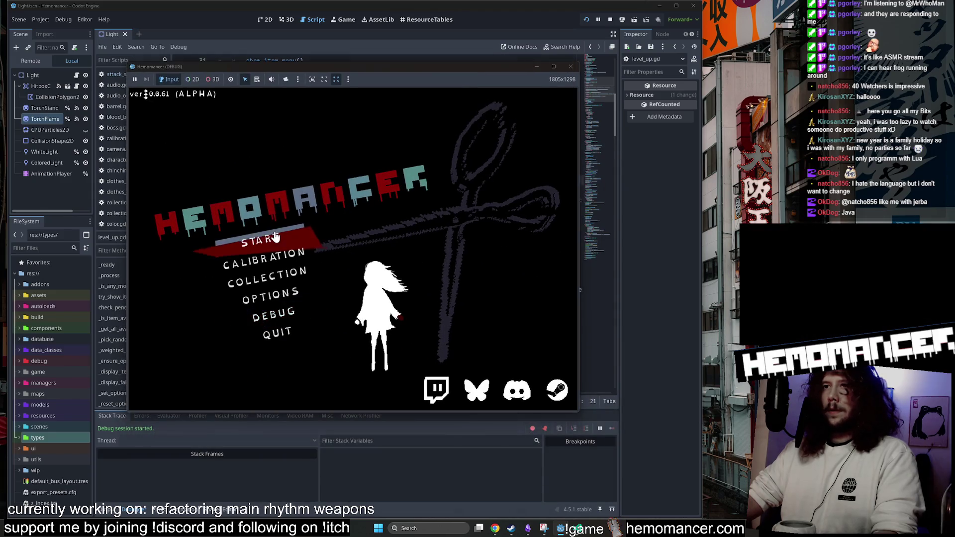
key(Return)
key(Up)
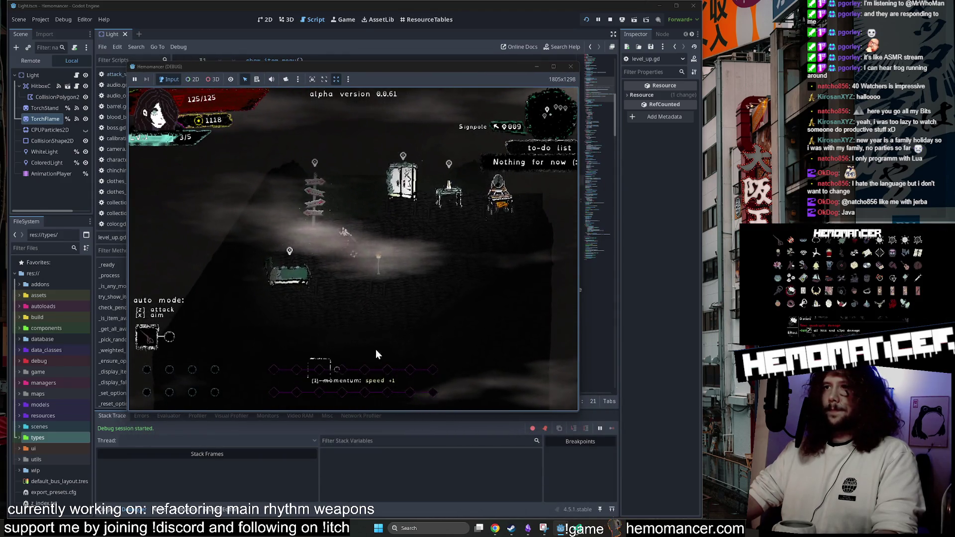
key(Up)
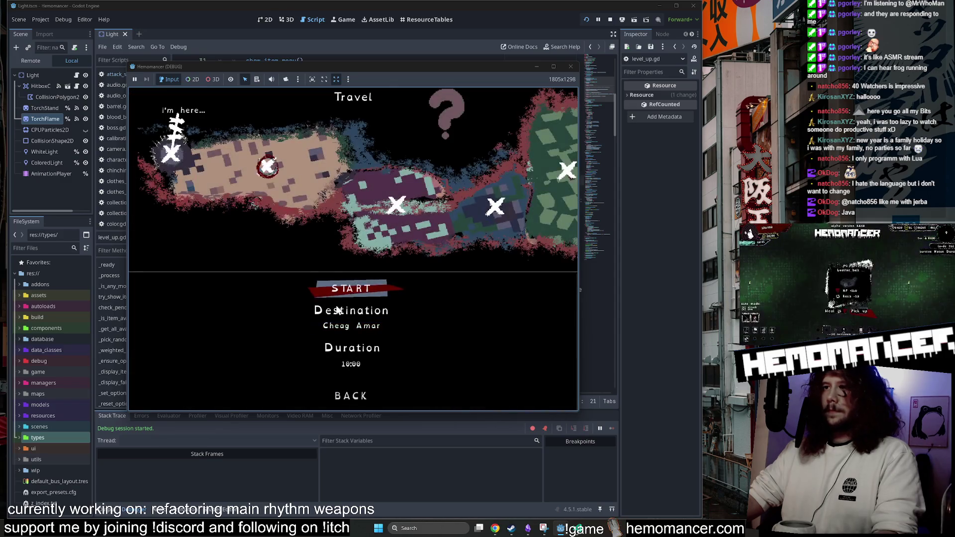
key(Return)
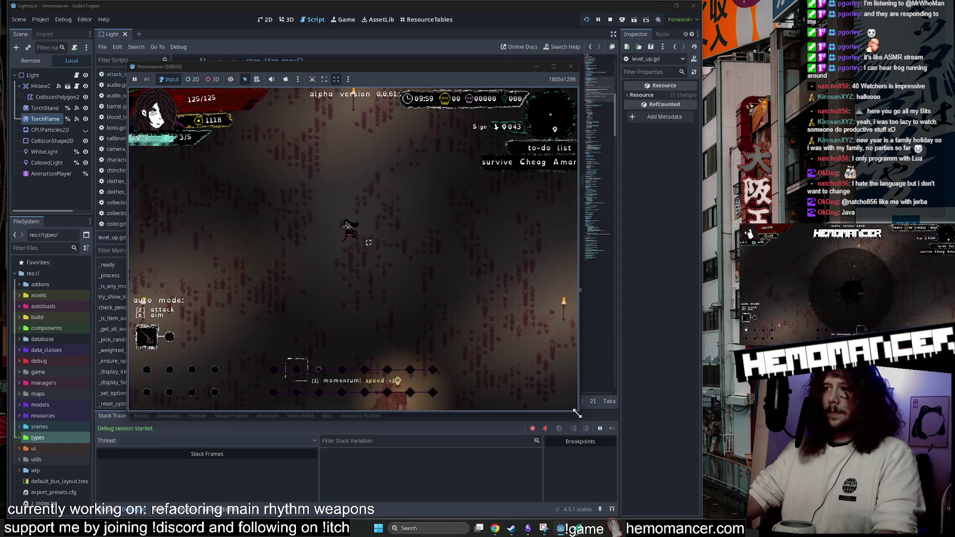
Resume play in Cheag Amar and move up-right until the LV.2 level-up menu appears.
drag(578, 412, 720, 492)
click(313, 273)
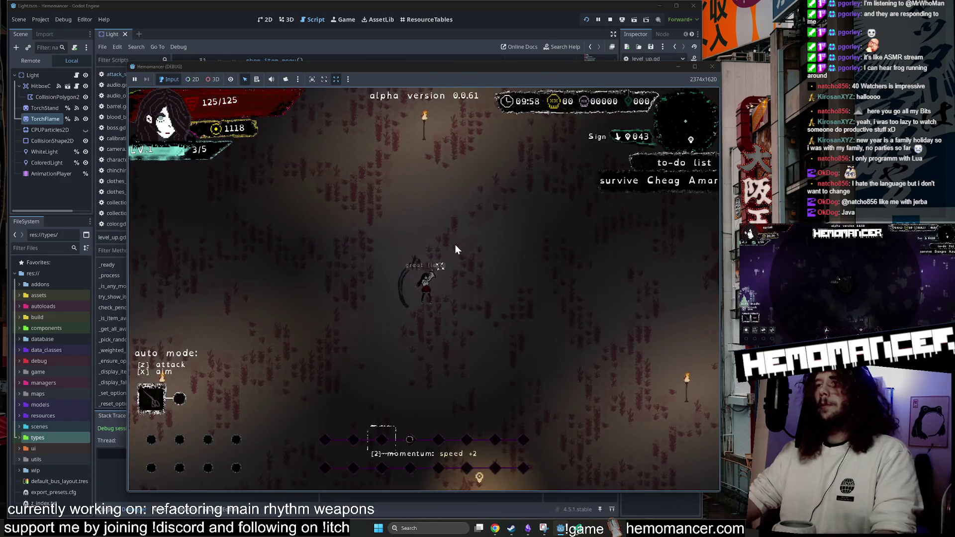
key(w)
key(d)
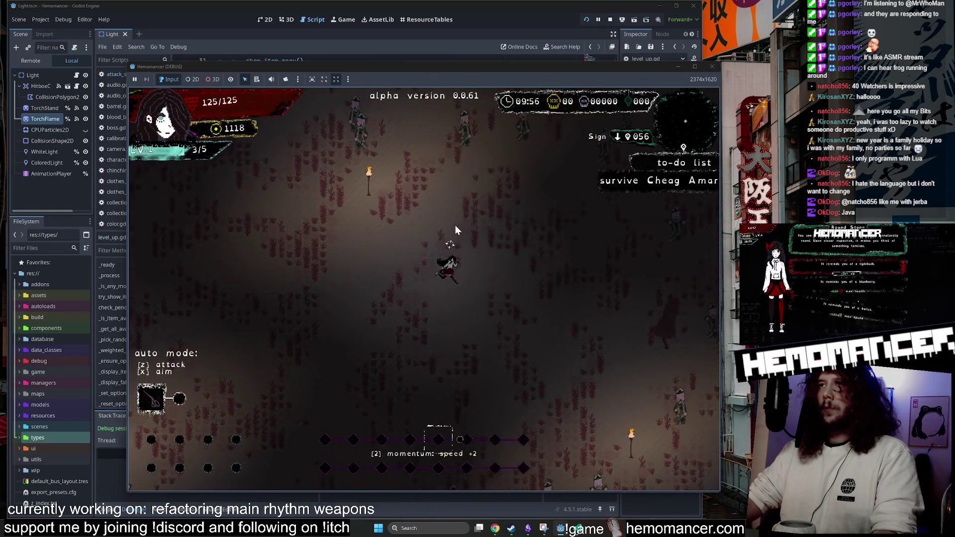
key(w)
key(d)
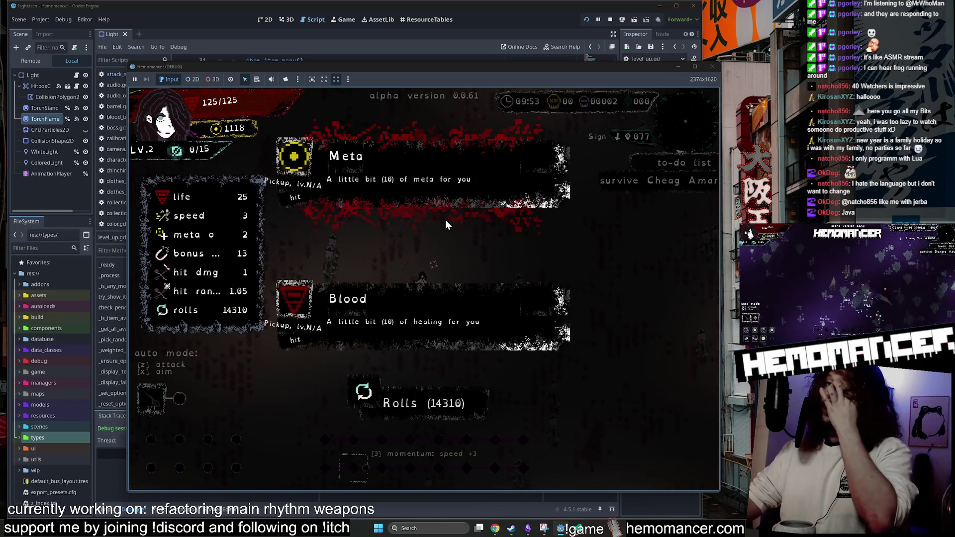
Reroll the level-up choices repeatedly, Rolls dropping to 14294, still only Meta and Blood offered.
click(453, 405)
mouse_move(468, 68)
mouse_down()
mouse_move(660, 378)
mouse_move(384, 130)
mouse_move(410, 49)
mouse_up()
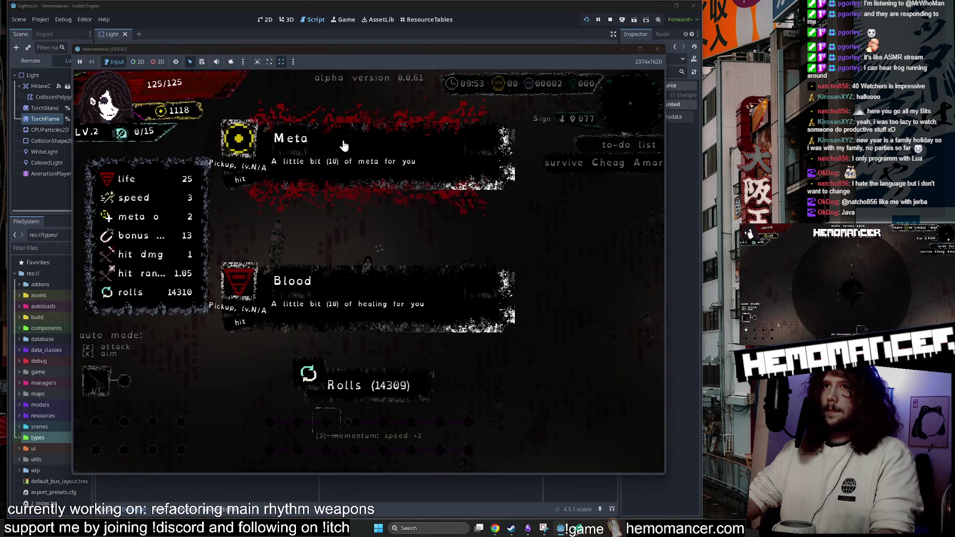
click(376, 385)
click(377, 385)
click(378, 386)
click(378, 387)
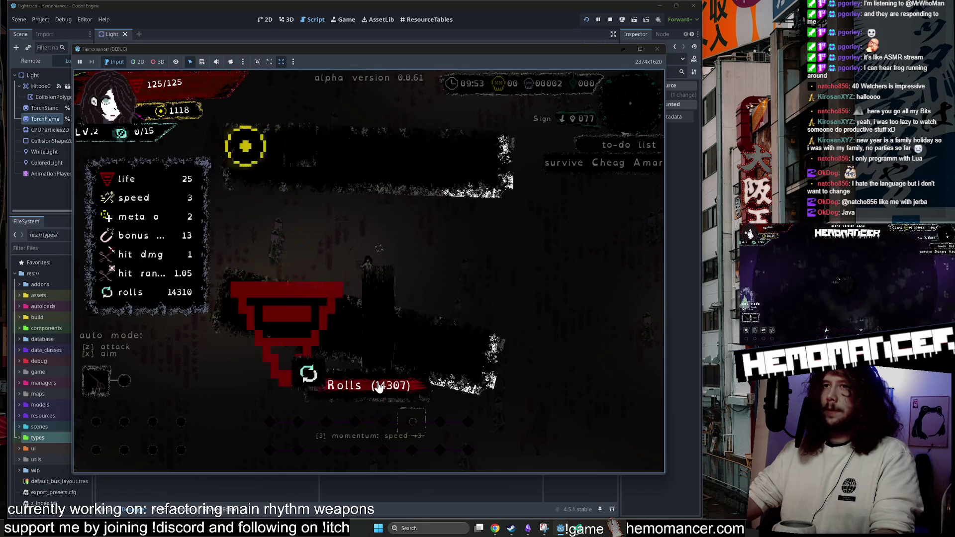
click(378, 386)
click(378, 386)
click(378, 386)
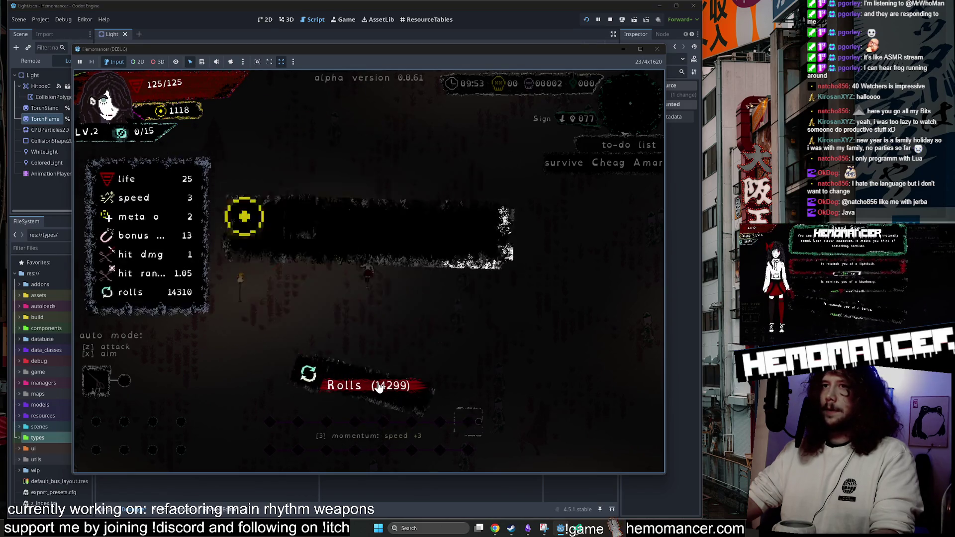
click(378, 387)
click(378, 387)
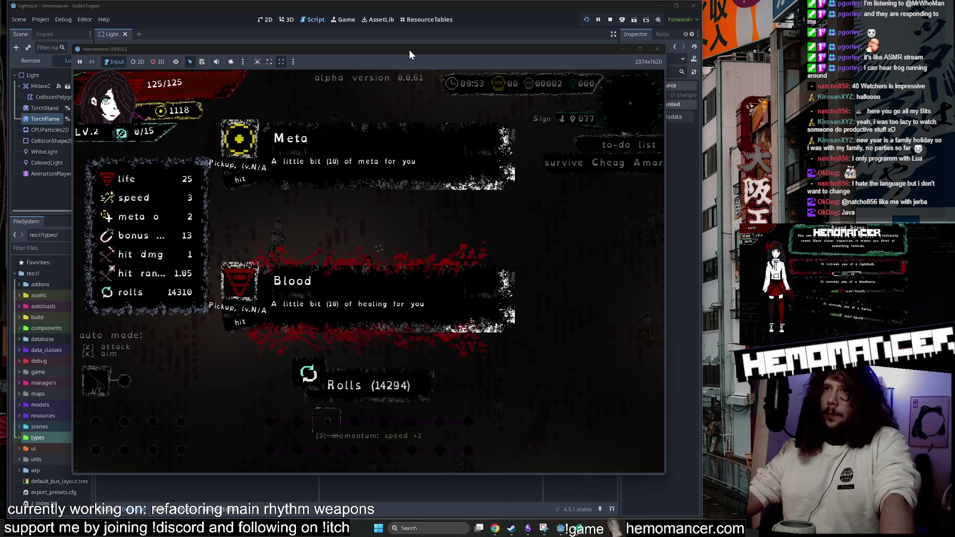
drag(401, 55, 425, 59)
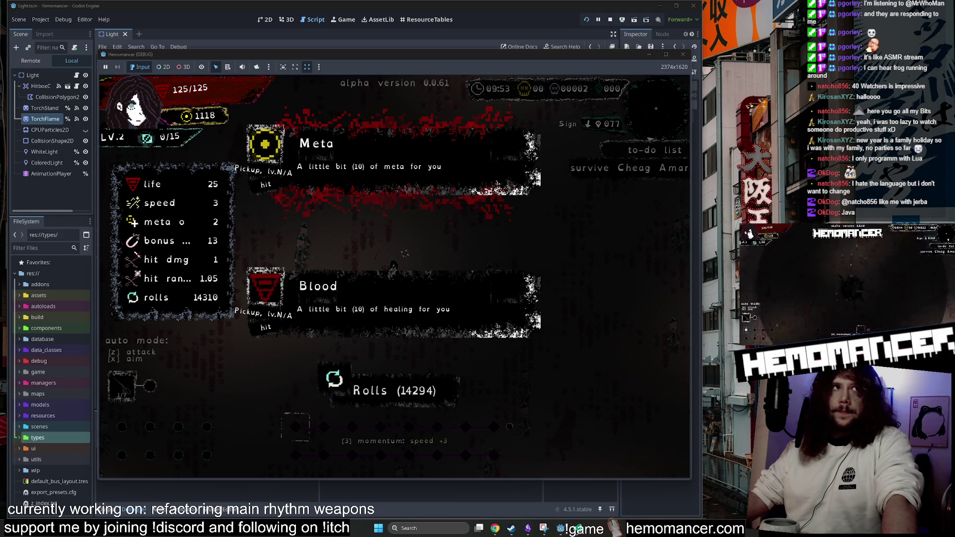
Change the Text (GDI+) caption topic to 'leveling up item filtering' and confirm.
key(super+plus)
drag(124, 373, 344, 162)
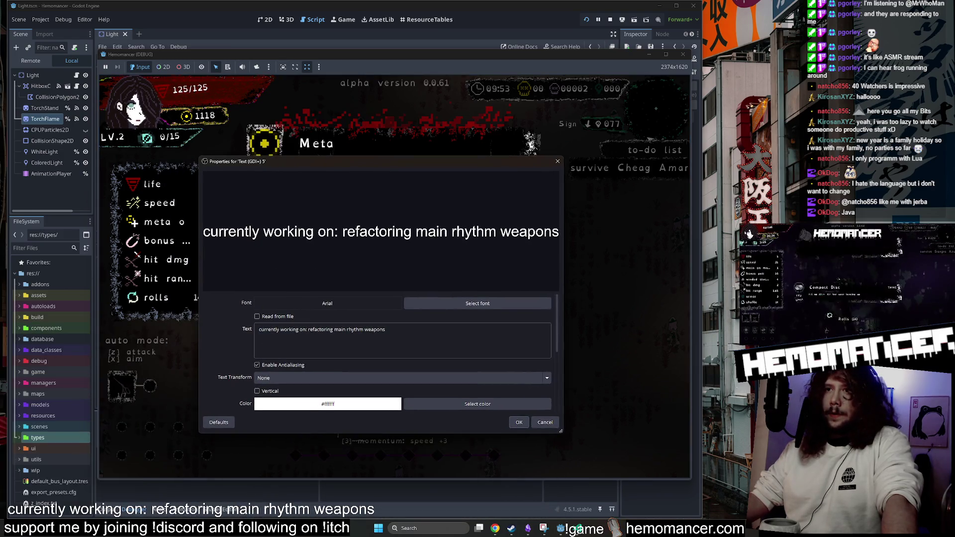
drag(308, 330, 385, 329)
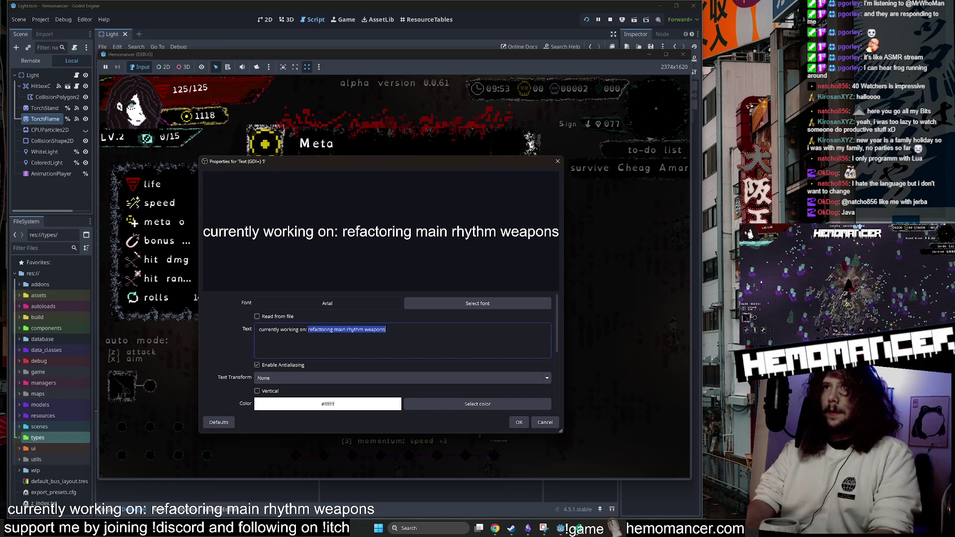
text(i)
key(BackSpace)
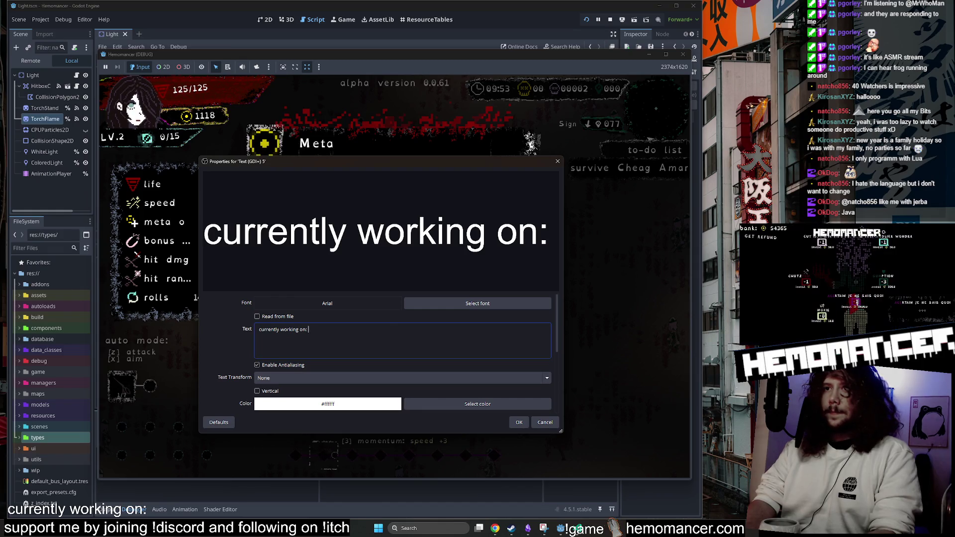
text(I)
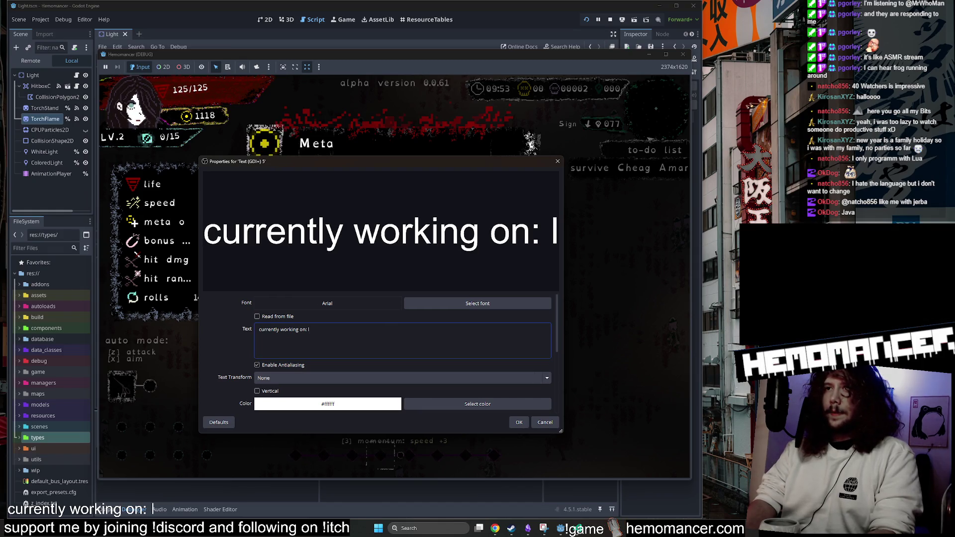
key(BackSpace)
text(leve)
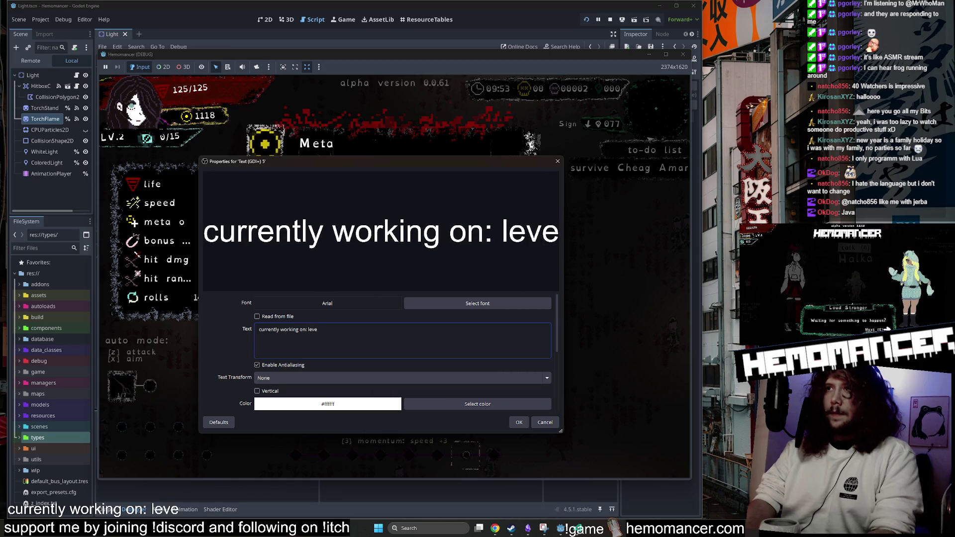
text(ling up item filtering)
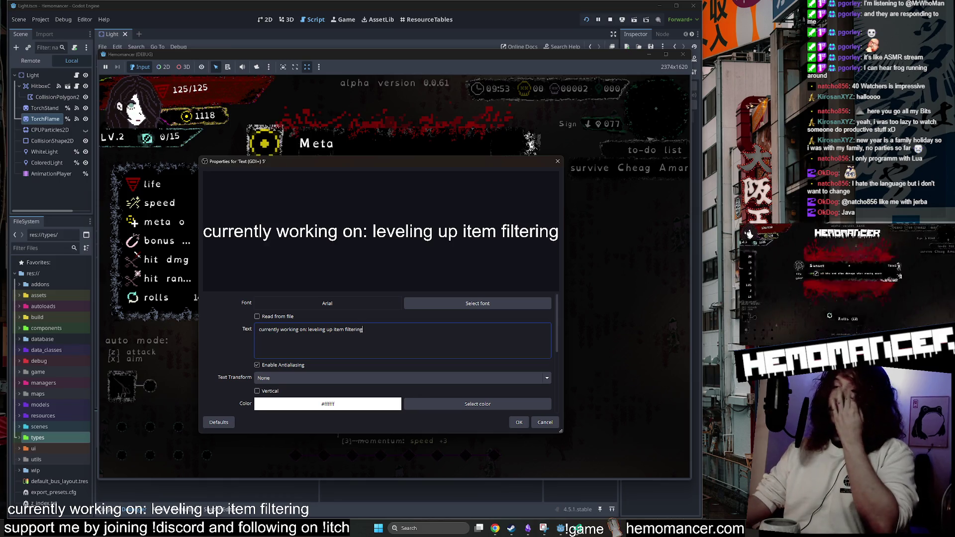
click(517, 421)
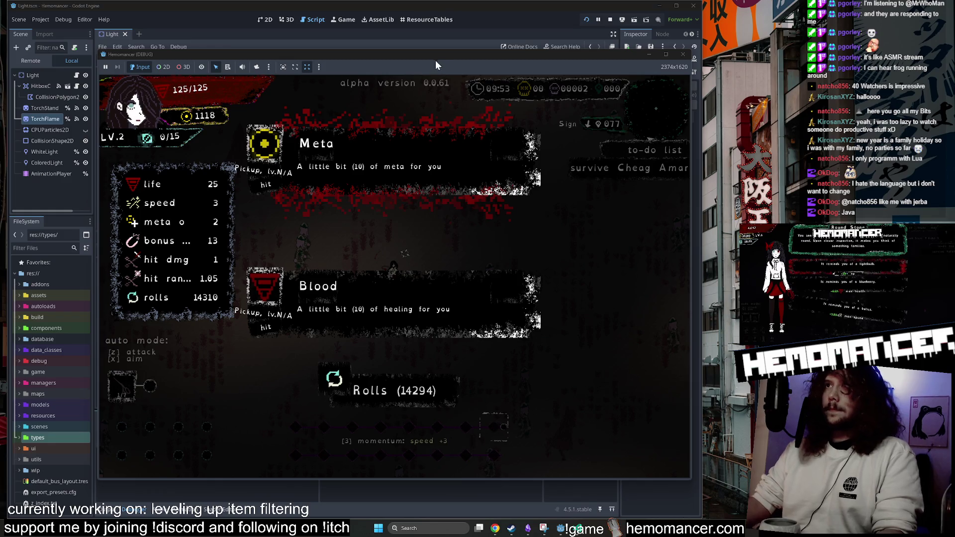
mouse_move(433, 56)
mouse_down()
mouse_move(465, 74)
mouse_move(523, 386)
mouse_move(434, 97)
mouse_move(440, 61)
mouse_up()
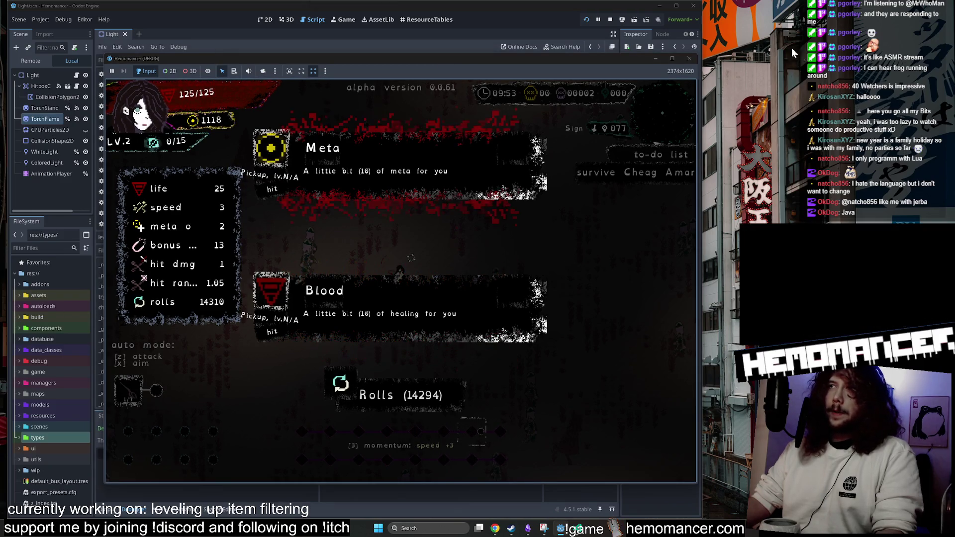
Close the running game and return to line 50 of level_up.gd.
click(687, 59)
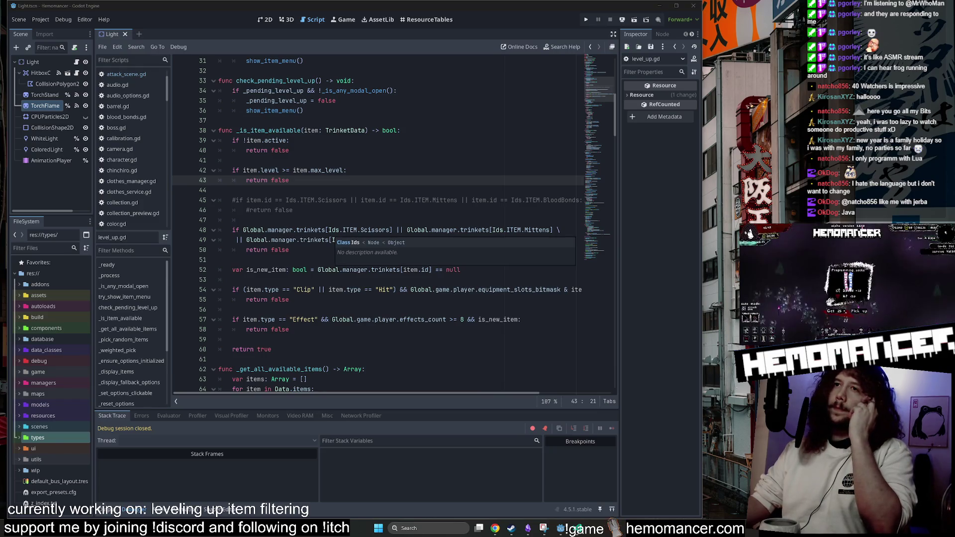
click(289, 250)
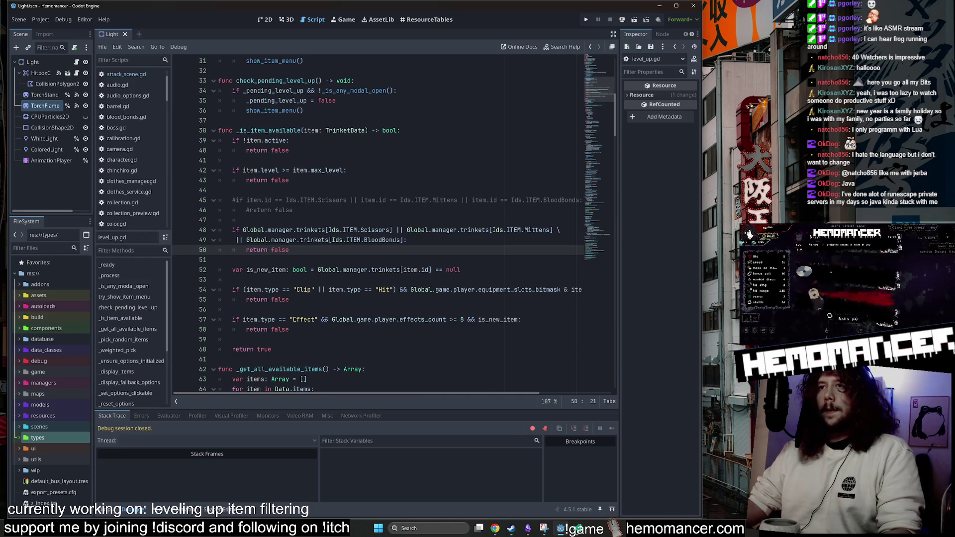
scroll(393, 224, down, 1)
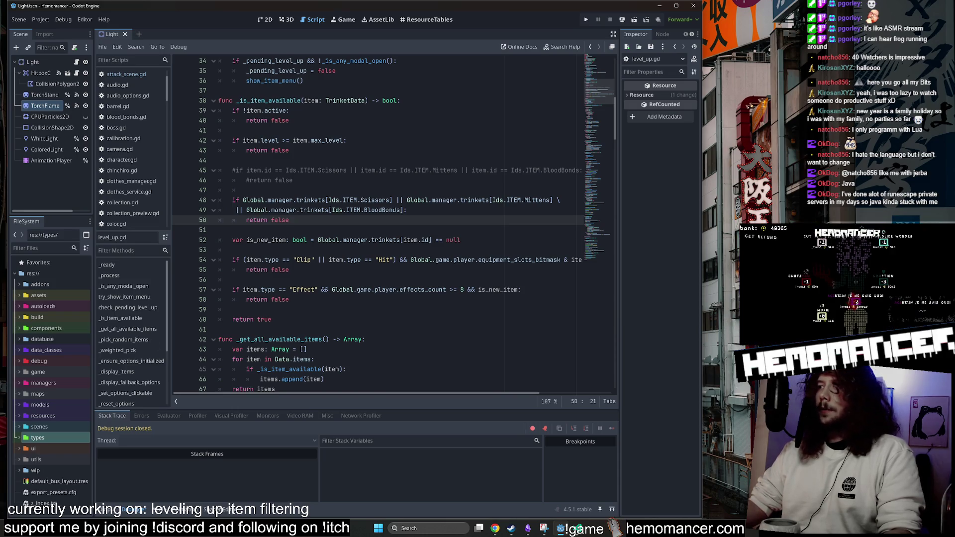
scroll(393, 224, up, 1)
drag(232, 229, 407, 240)
click(407, 239)
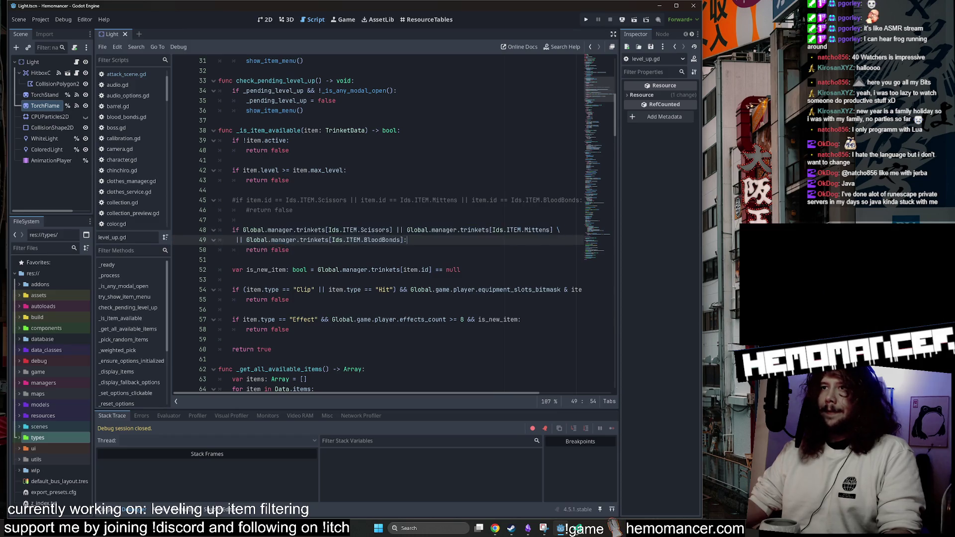
scroll(393, 223, up, 10)
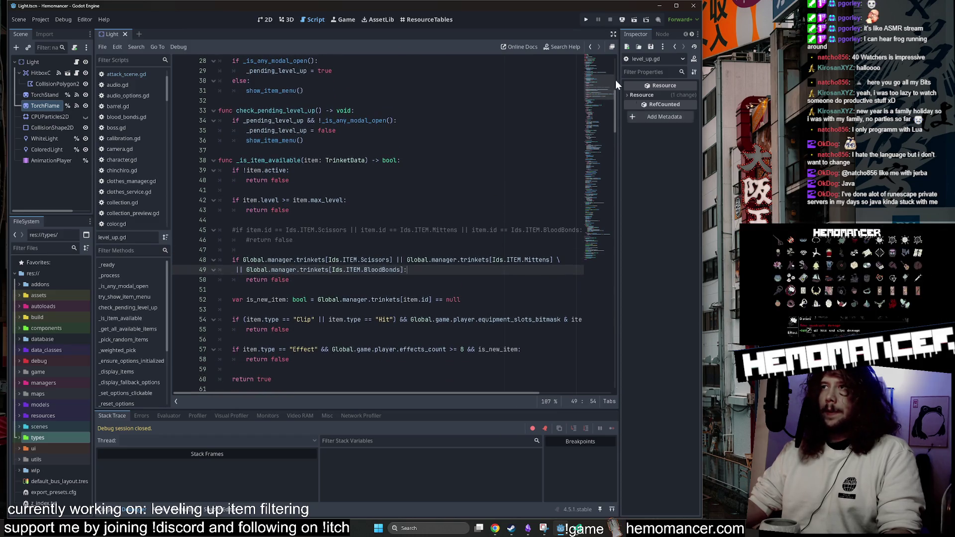
scroll(393, 224, down, 11)
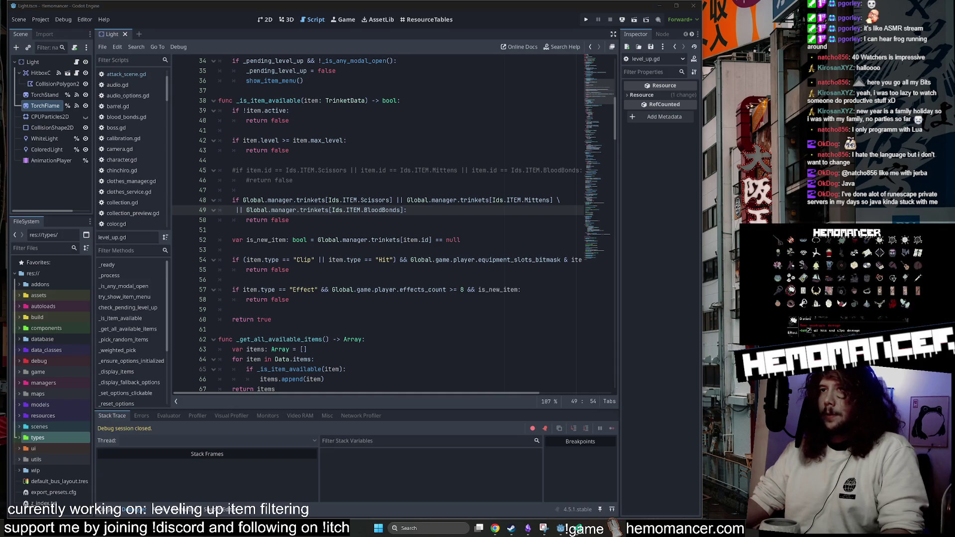
click(289, 220)
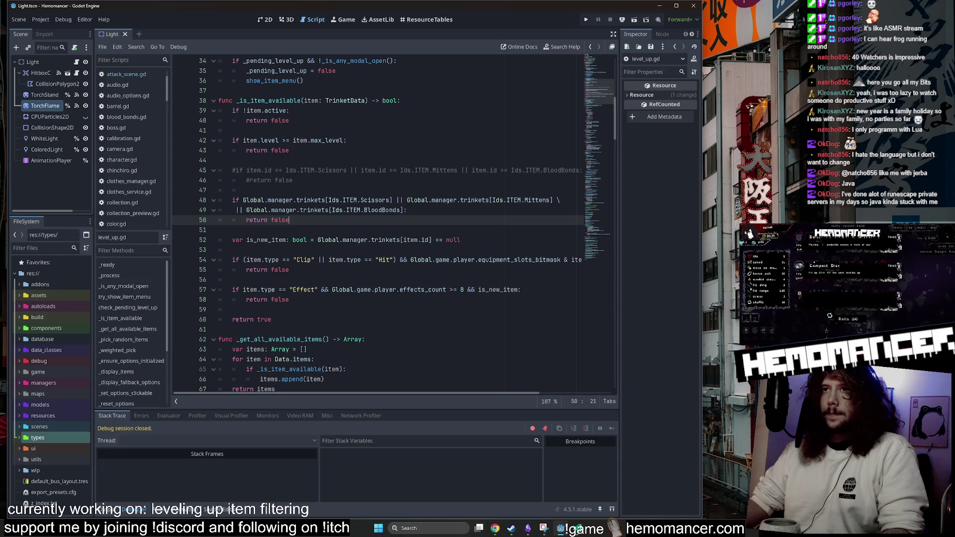
drag(347, 170, 247, 170)
click(242, 201)
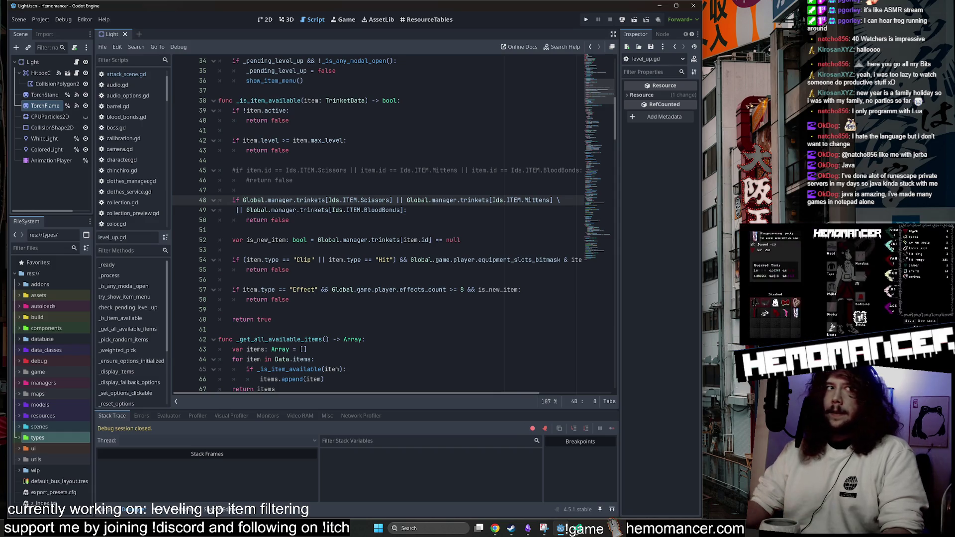
text(item.id == Ids.ITEM.Scissors )
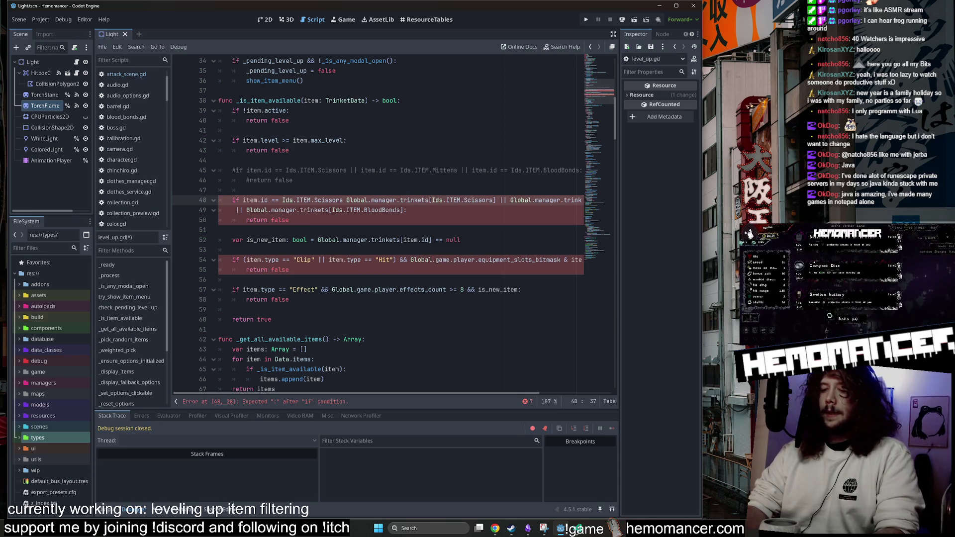
text(&&)
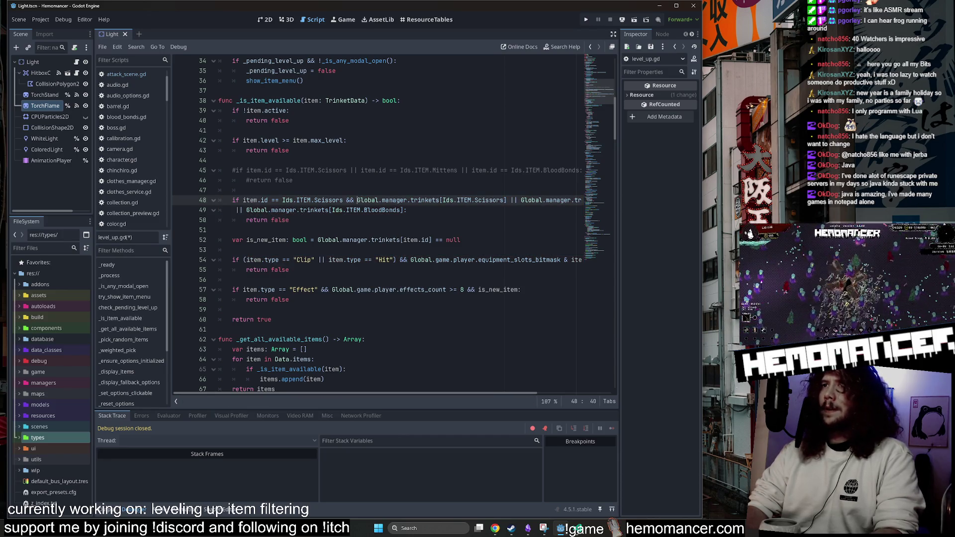
key(BackSpace)
key(BackSpace)
key(BackSpace)
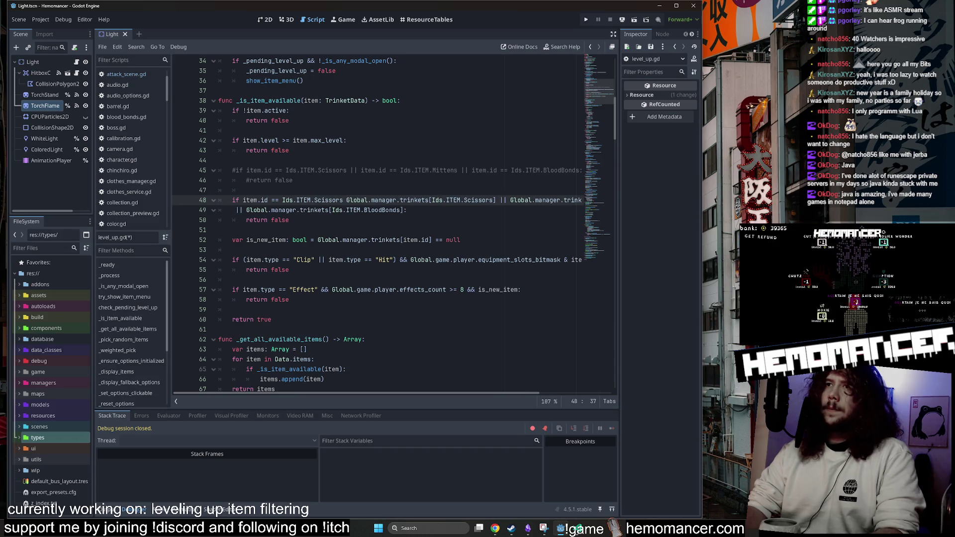
text(&&)
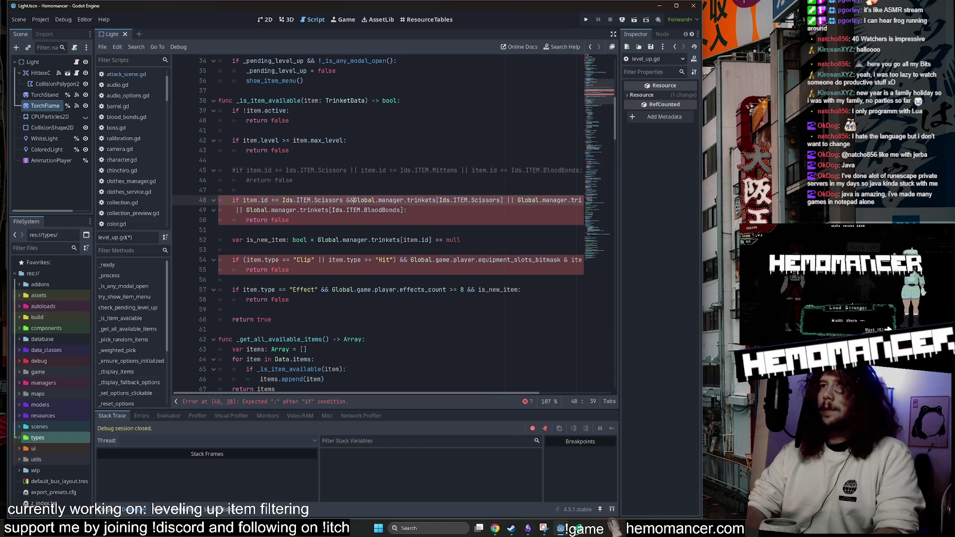
key(Right)
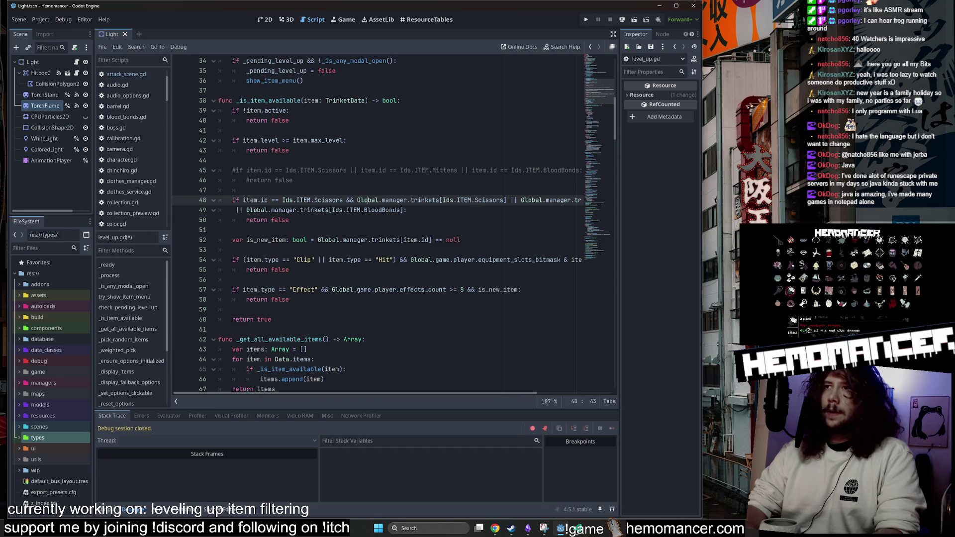
key(Right)
key(Right)
scroll(393, 224, right, 3)
scroll(393, 224, left, 3)
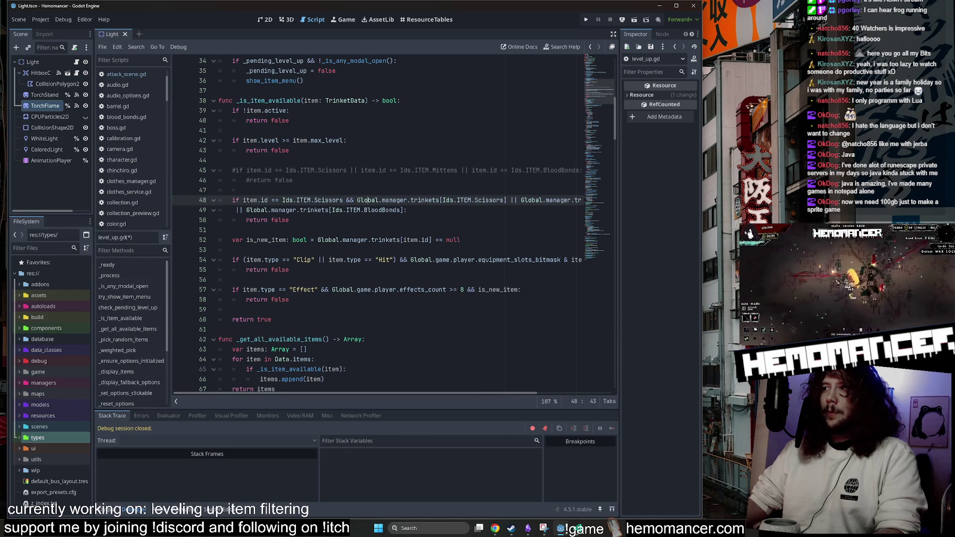
scroll(393, 224, right, 3)
scroll(384, 224, right, 3)
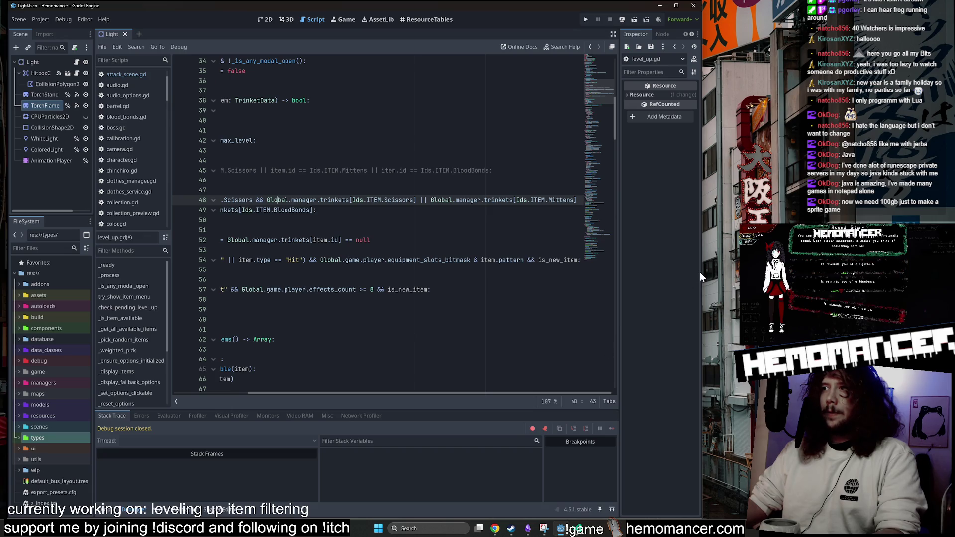
drag(701, 272, 777, 273)
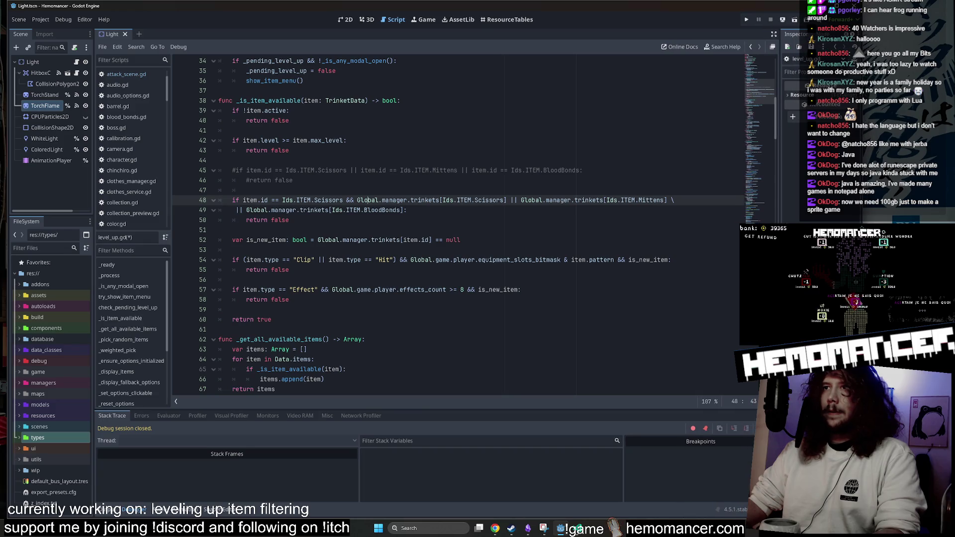
drag(853, 273, 714, 273)
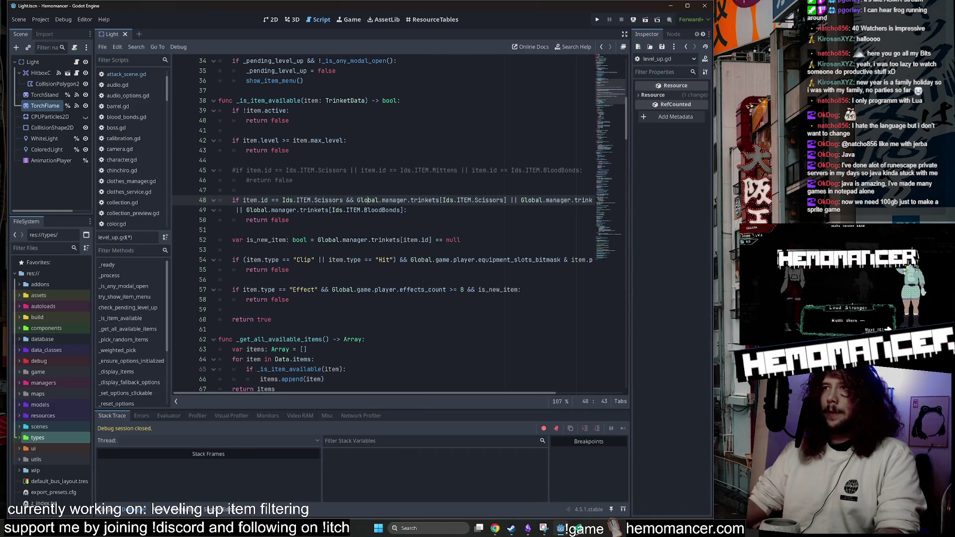
Break line 48 after the Scissors check and add a matching item.id check for Mittens on line 49.
click(506, 200)
text(\)
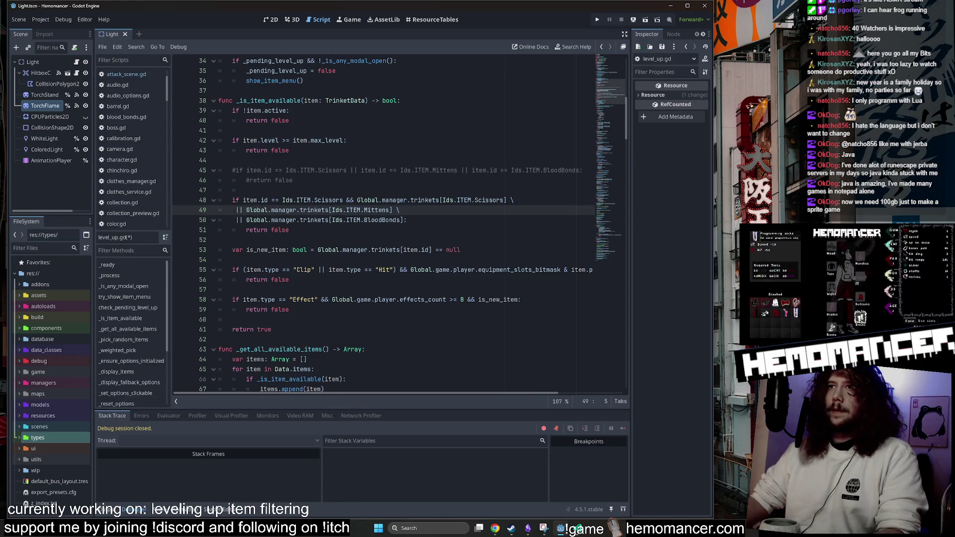
drag(354, 200, 243, 200)
key(ctrl+c)
click(247, 210)
key(ctrl+v)
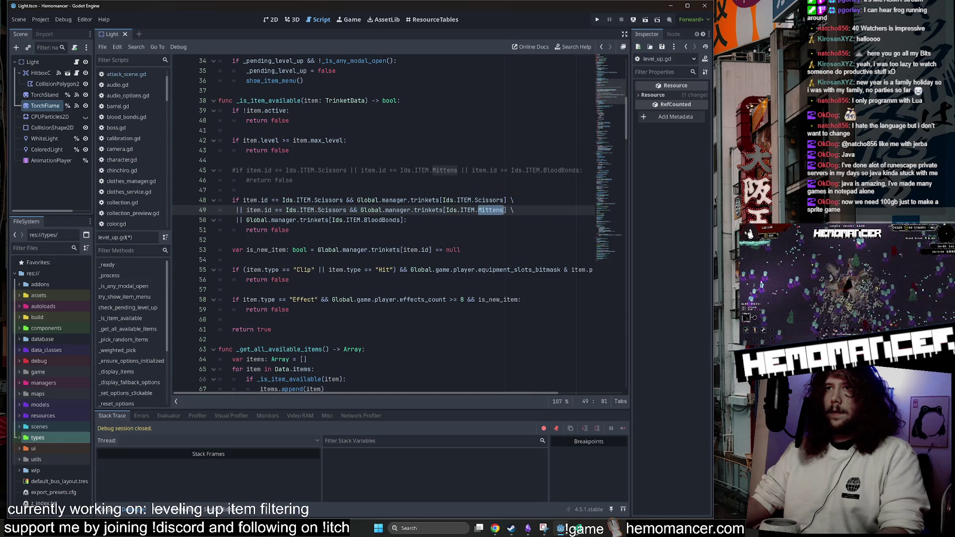
double_click(326, 210)
text(Mittens)
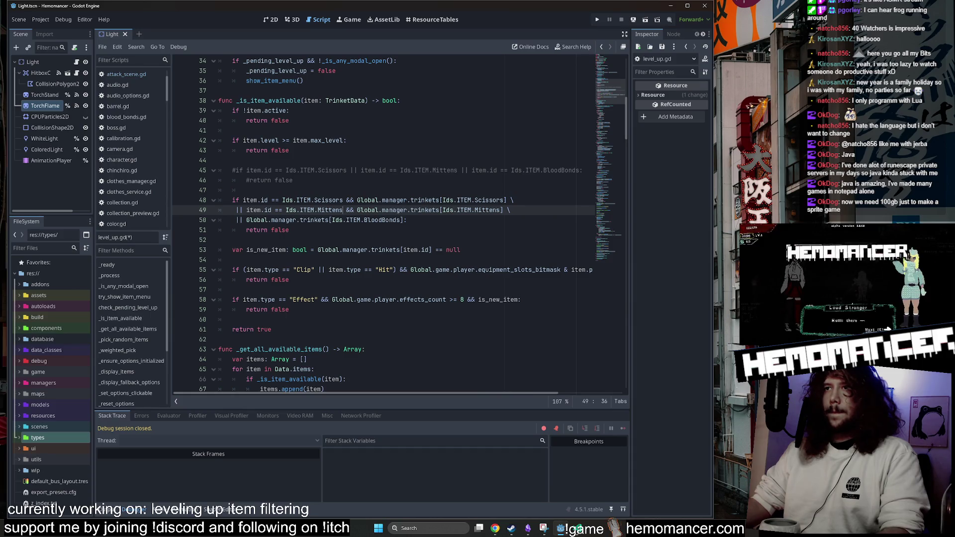
Negate the Global trinket lookups on lines 48–49 and paste the id comparison onto line 50.
click(357, 210)
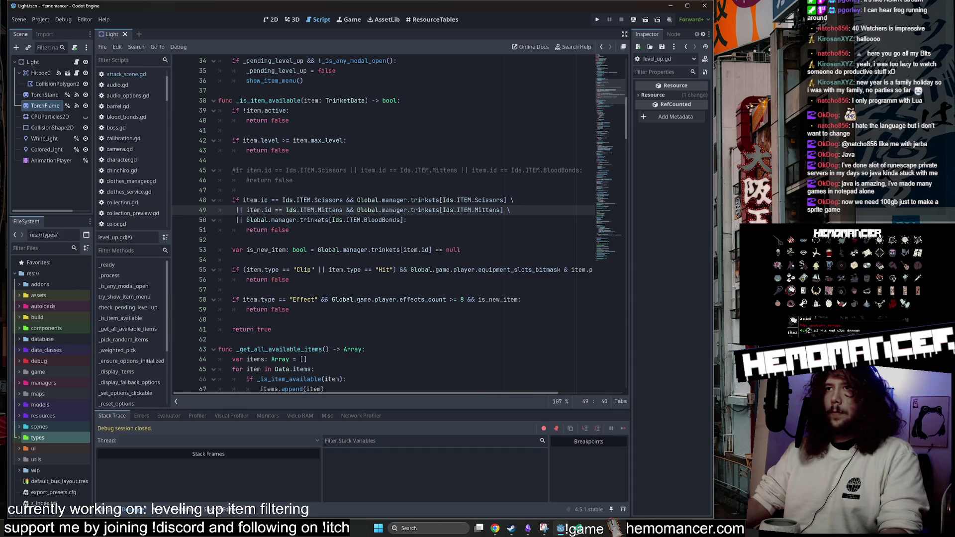
text(!)
click(357, 200)
text(!)
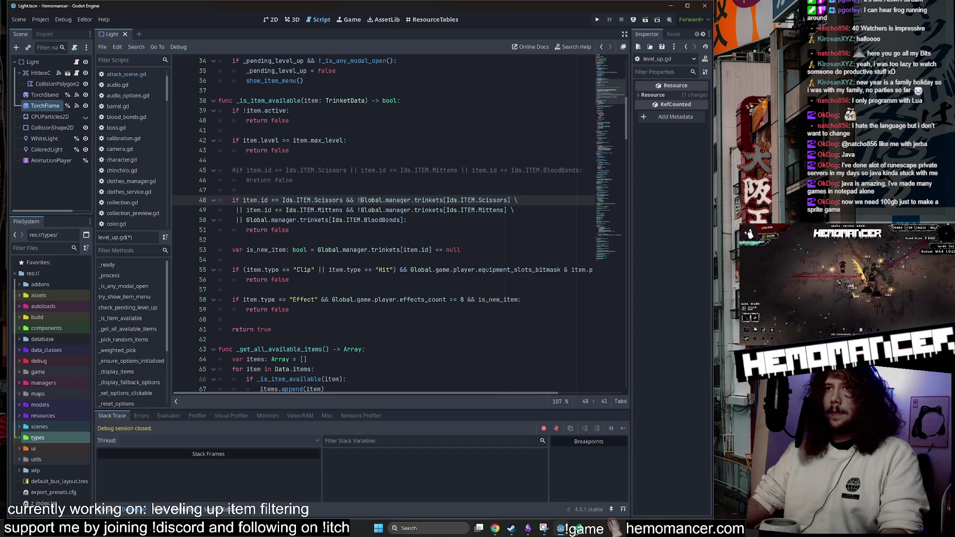
drag(358, 210, 245, 210)
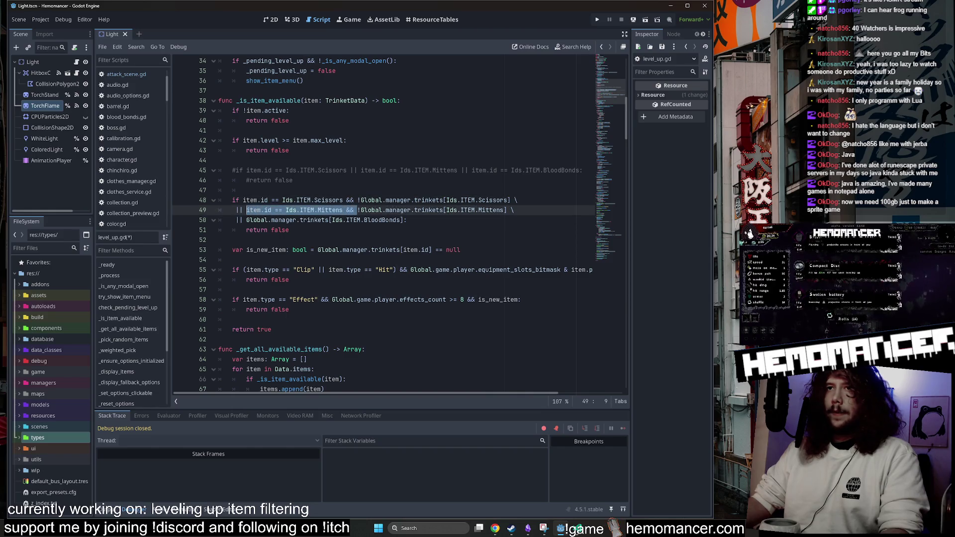
click(246, 220)
text(item.id == Ids.ITEM.Mittens &&)
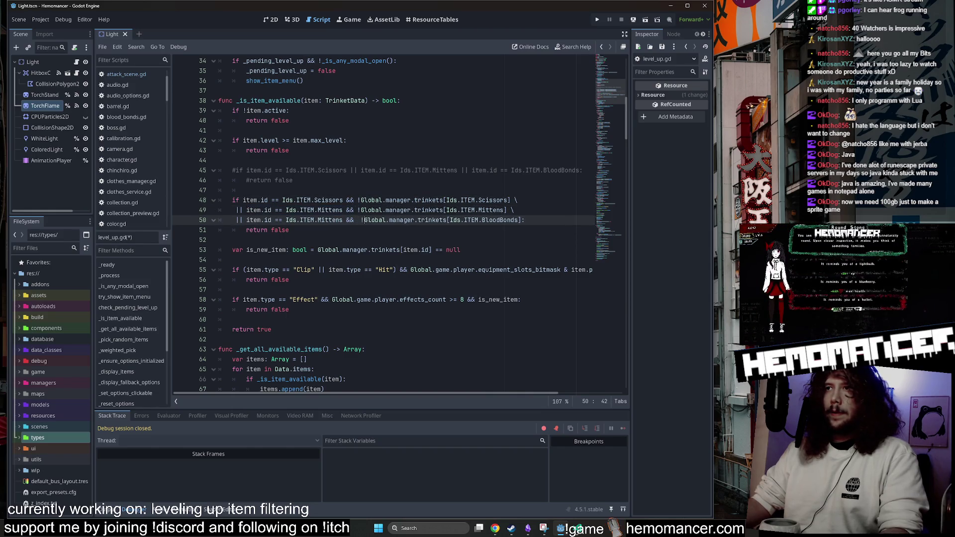
Delete the old commented-out #if availability check.
click(461, 250)
drag(245, 190, 170, 164)
key(BackSpace)
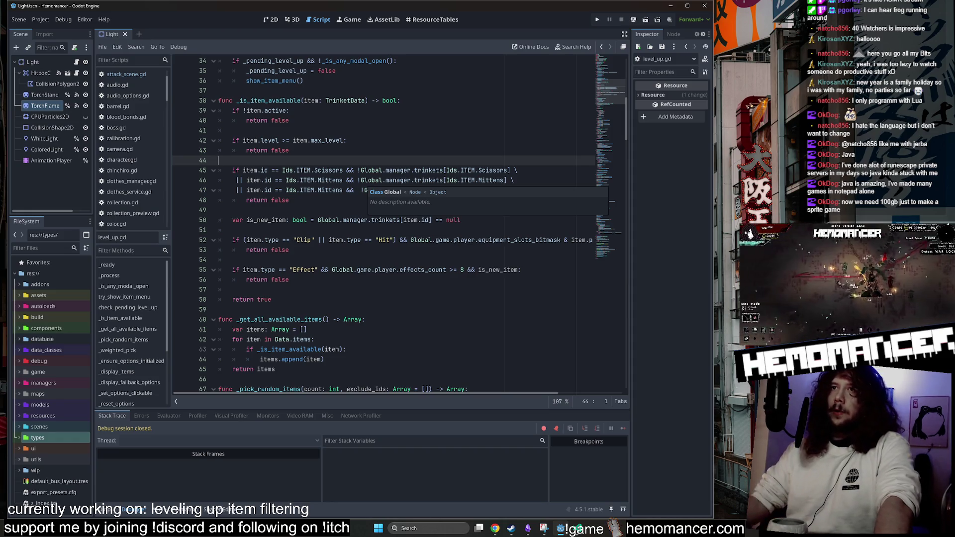
click(327, 170)
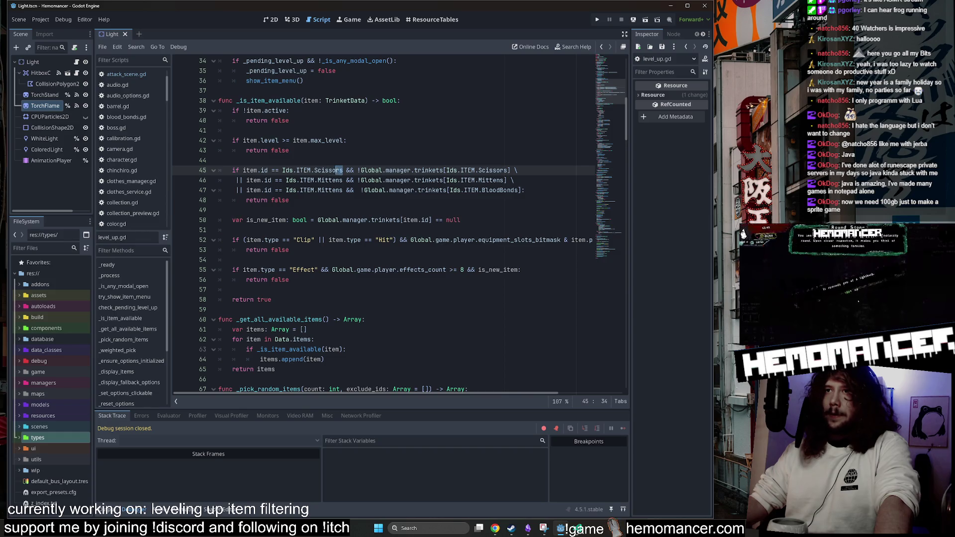
drag(342, 170, 282, 170)
click(357, 171)
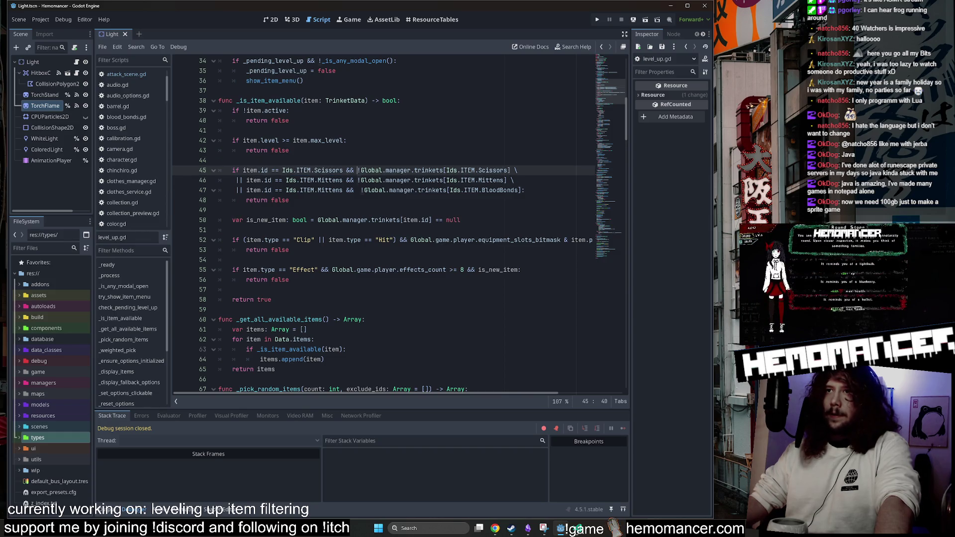
drag(494, 170, 513, 170)
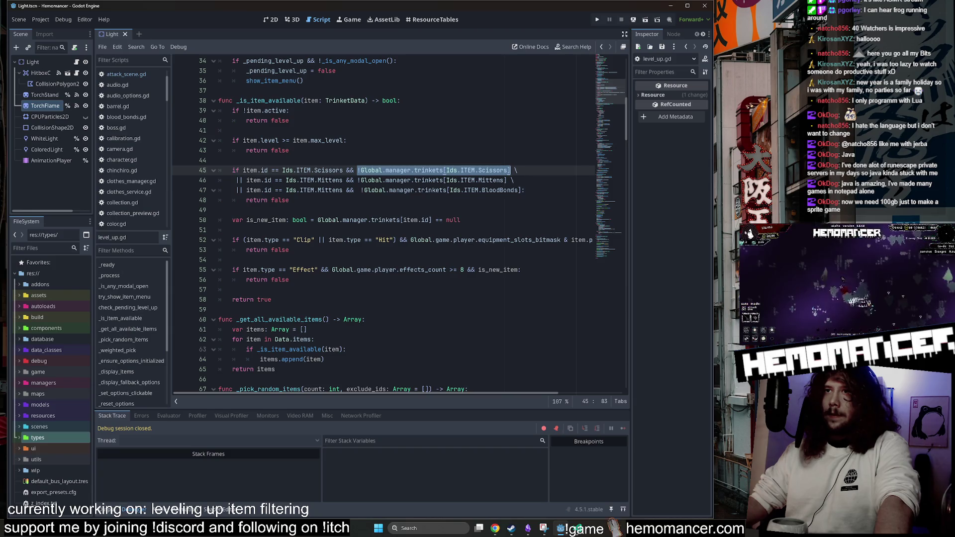
click(289, 200)
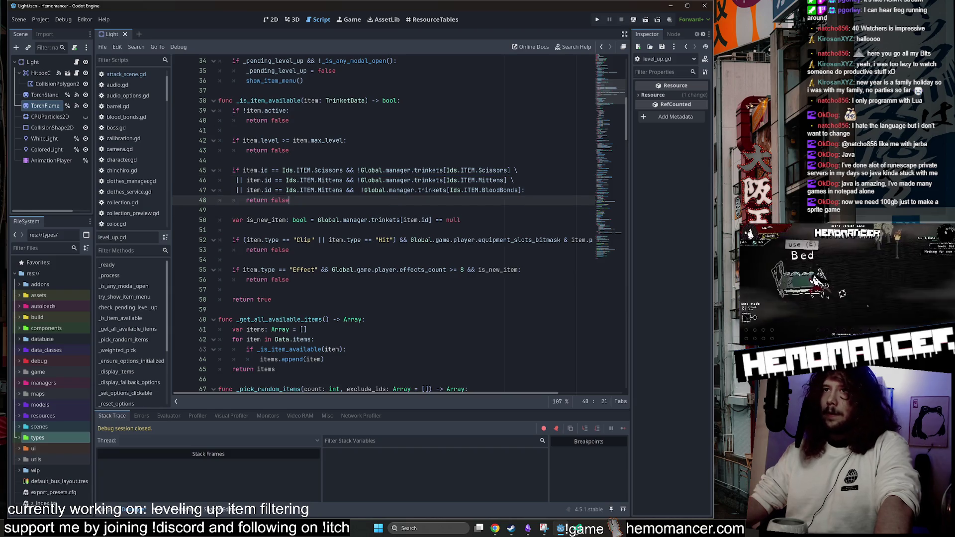
click(343, 220)
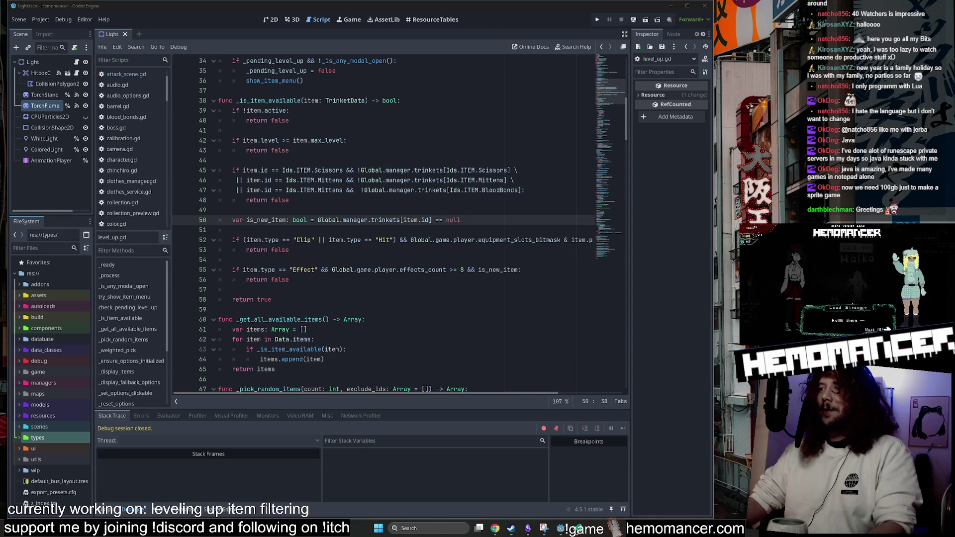
Save level_up.gd with the new three-line Scissors/Mittens item filter.
key(Up)
key(Up)
key(Up)
key(ctrl+s)
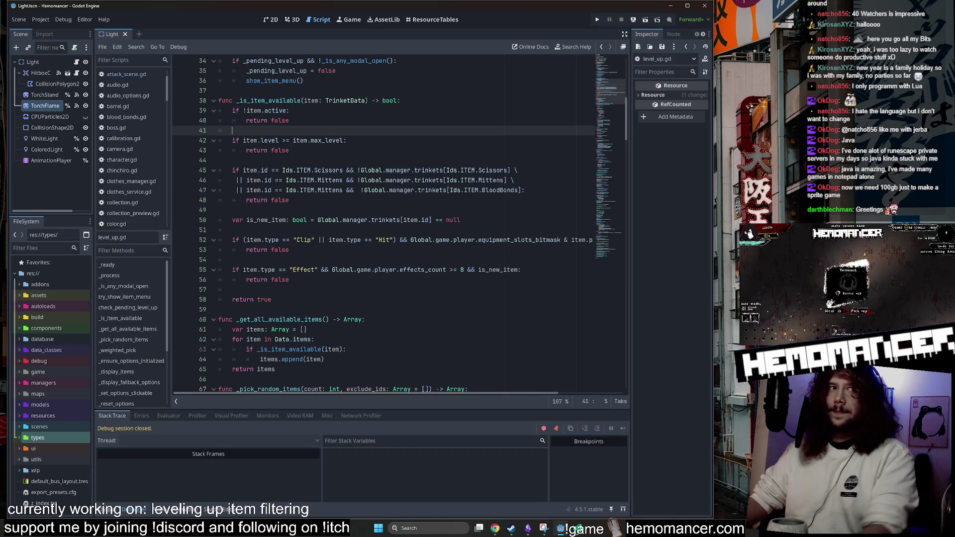
scroll(383, 224, down, 1)
scroll(383, 223, up, 1)
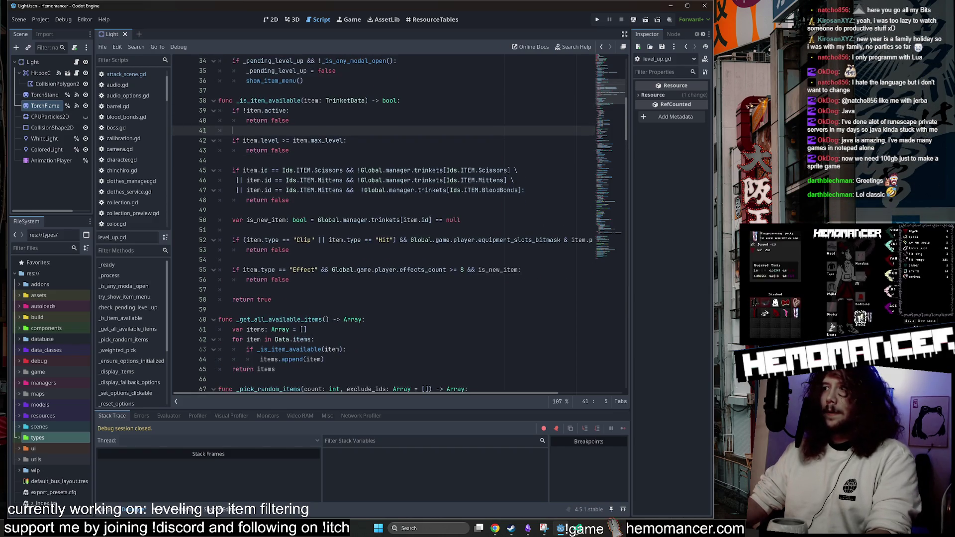
click(232, 289)
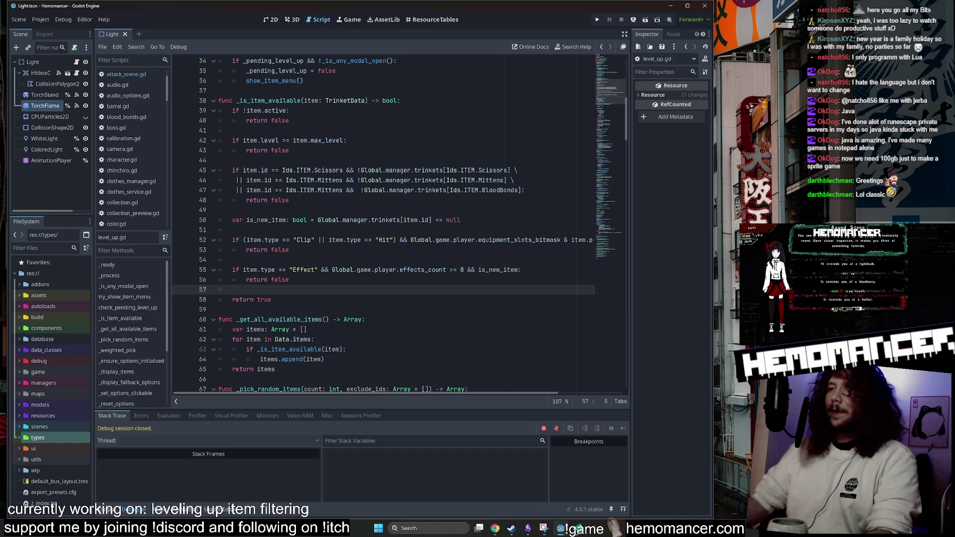
scroll(383, 224, down, 1)
scroll(383, 223, up, 3)
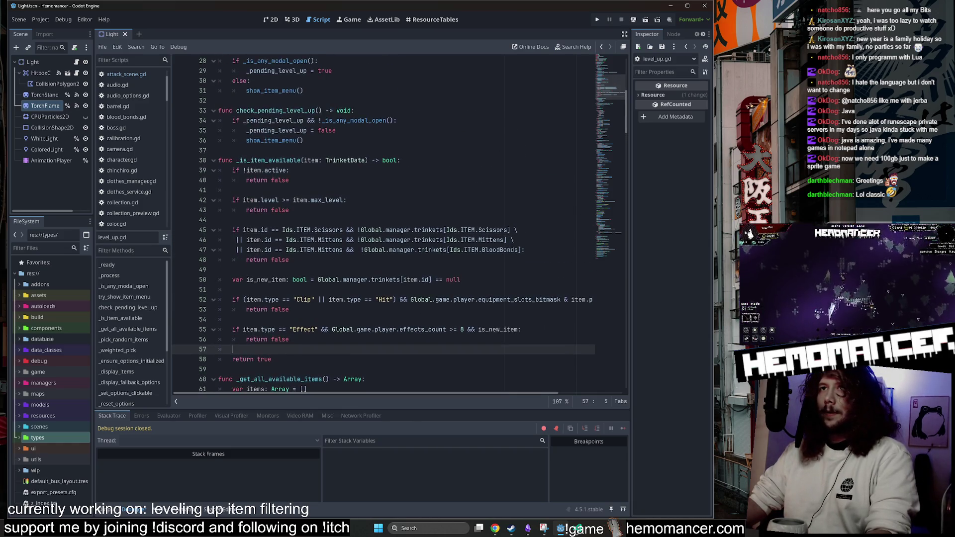
click(348, 200)
scroll(383, 224, up, 1)
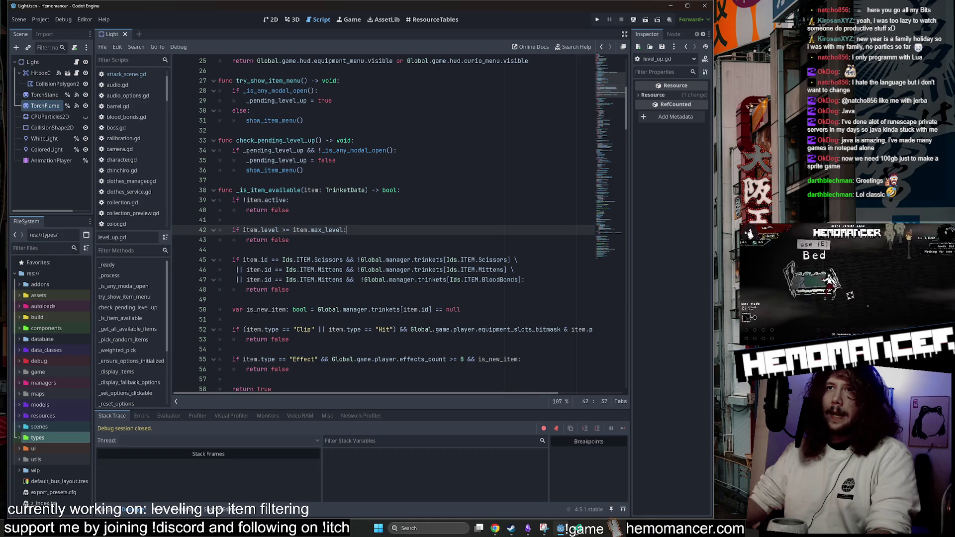
scroll(356, 349, down, 3)
key(Down)
Launch the game with F5, then enlarge and reposition the debug window.
key(F5)
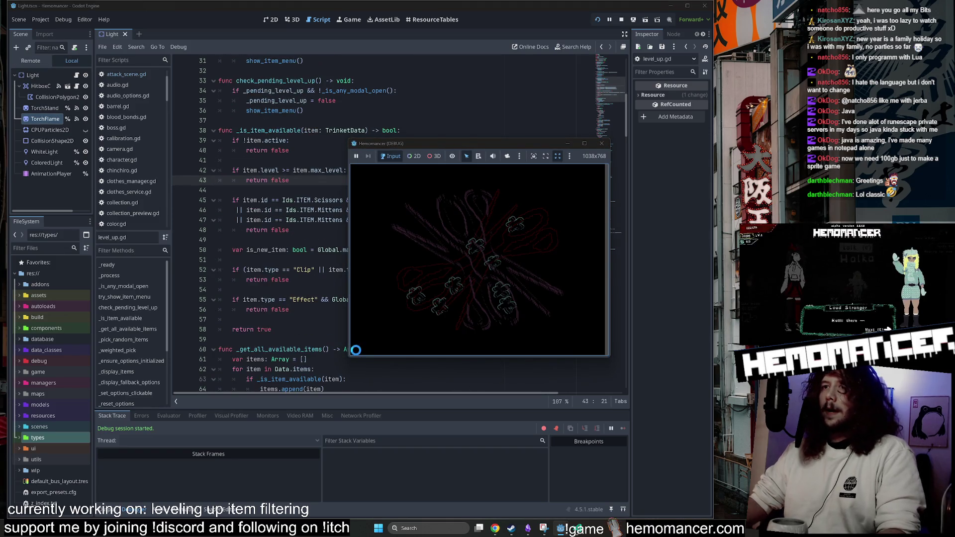
drag(350, 358, 156, 500)
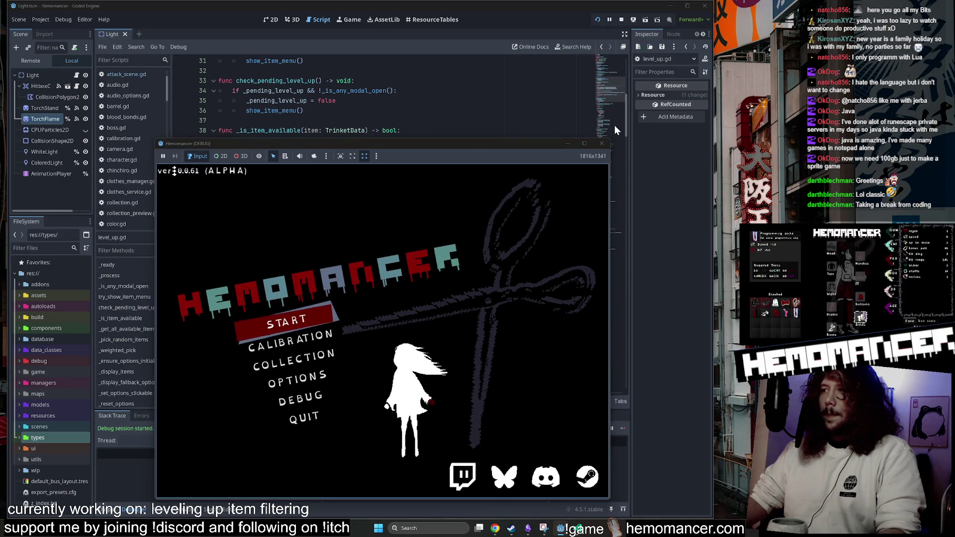
mouse_move(610, 139)
mouse_down()
mouse_move(640, 99)
mouse_move(705, 71)
mouse_up()
drag(561, 79, 530, 63)
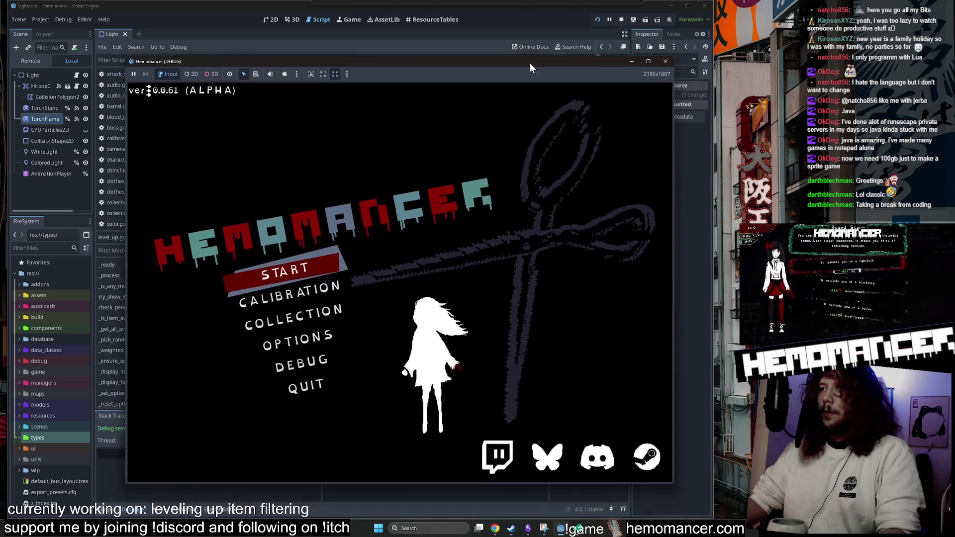
Start a new game, travel to Cheag Amar and play until the level-up menu appears.
click(318, 269)
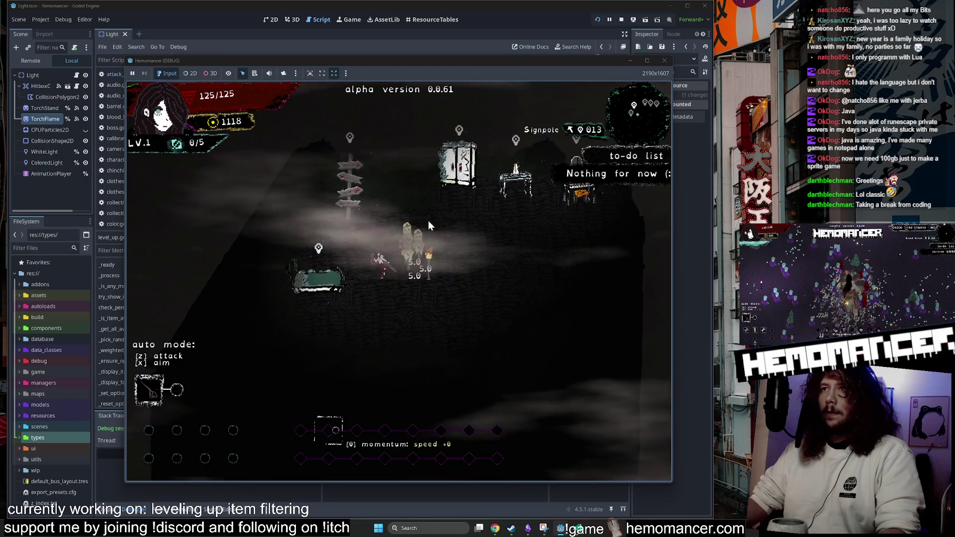
key(a)
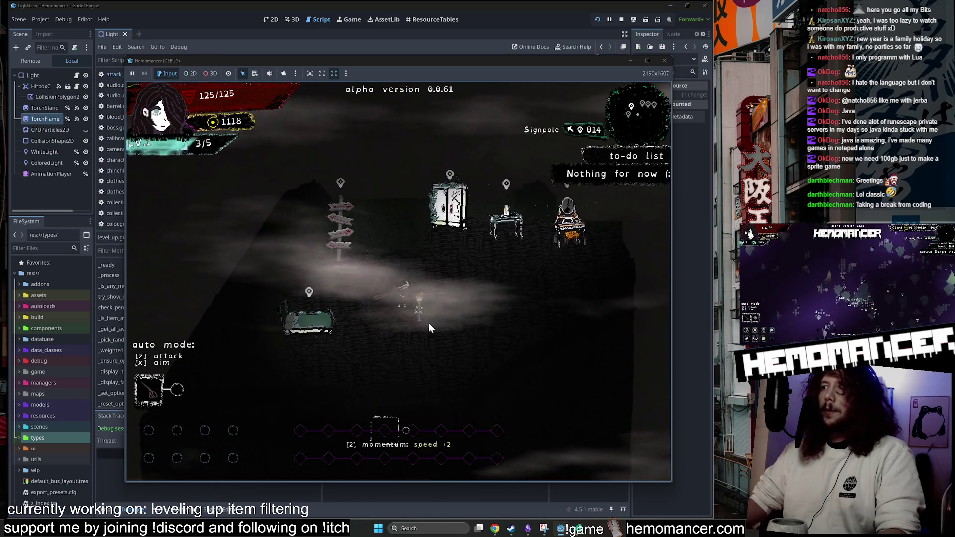
key(e)
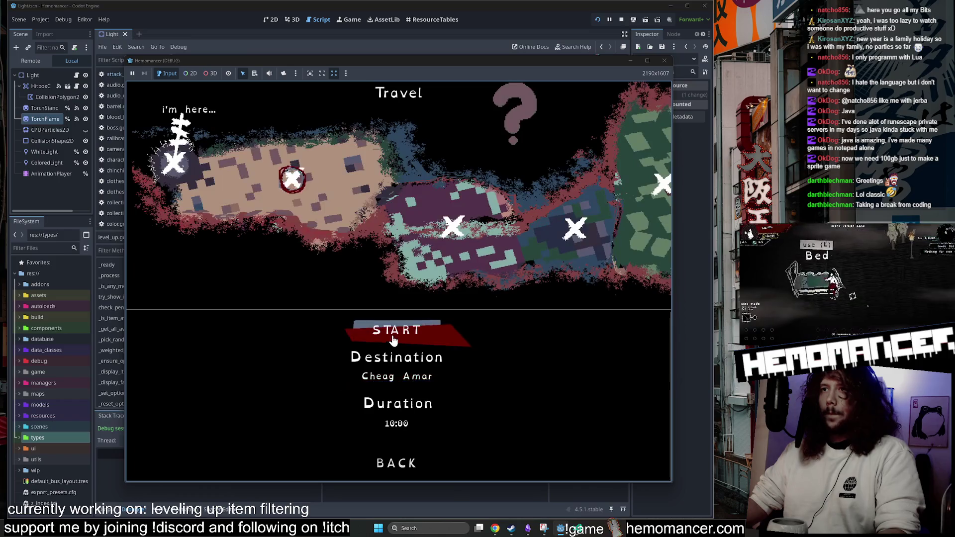
key(Return)
key(w+d)
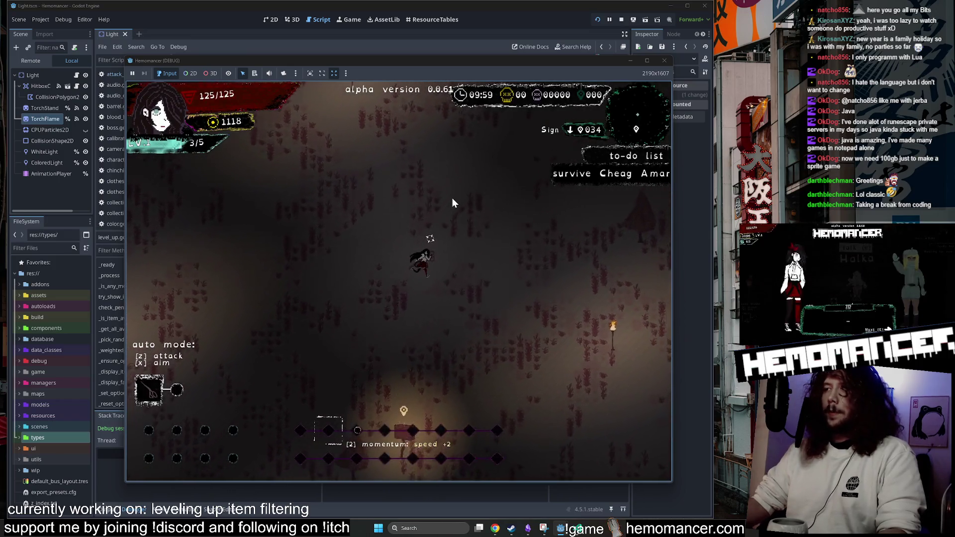
key(w+d)
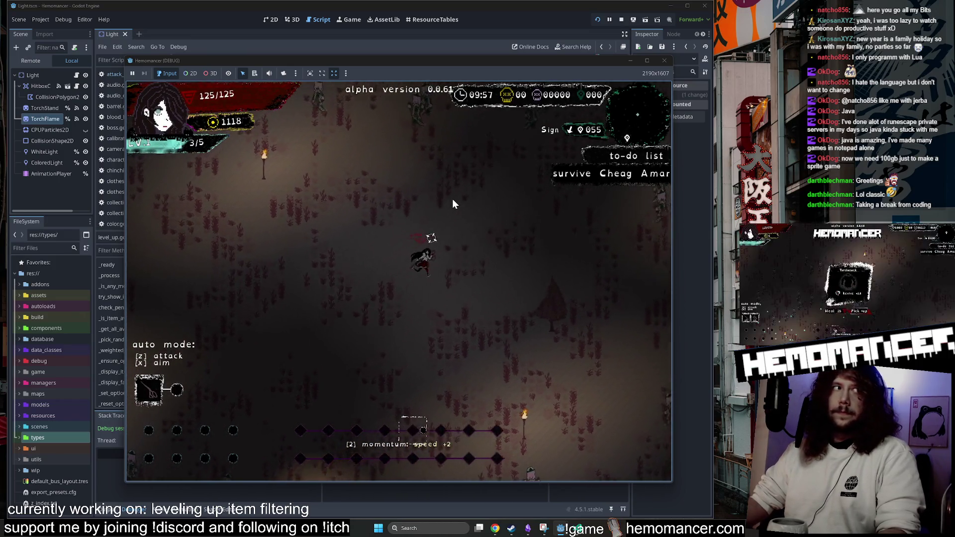
key(w+d)
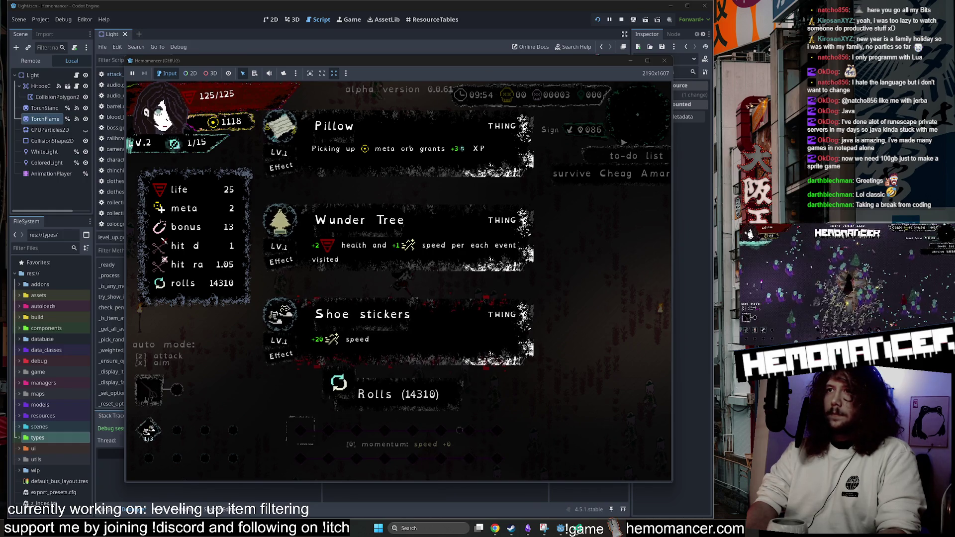
Reroll the level-up cards until Scissors, Pillow and Chinchiro appear, leaving 14274 rolls.
click(420, 394)
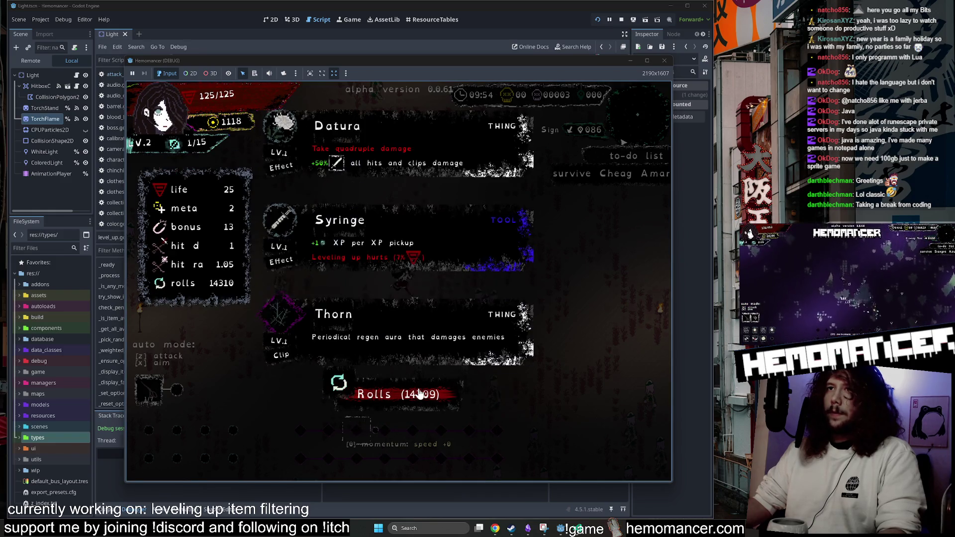
click(419, 394)
click(419, 394)
click(419, 394)
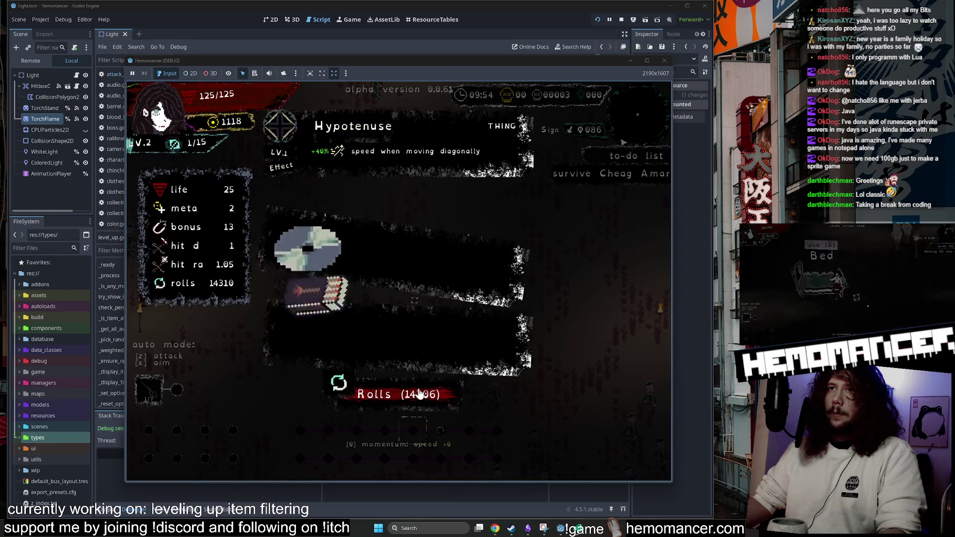
click(420, 394)
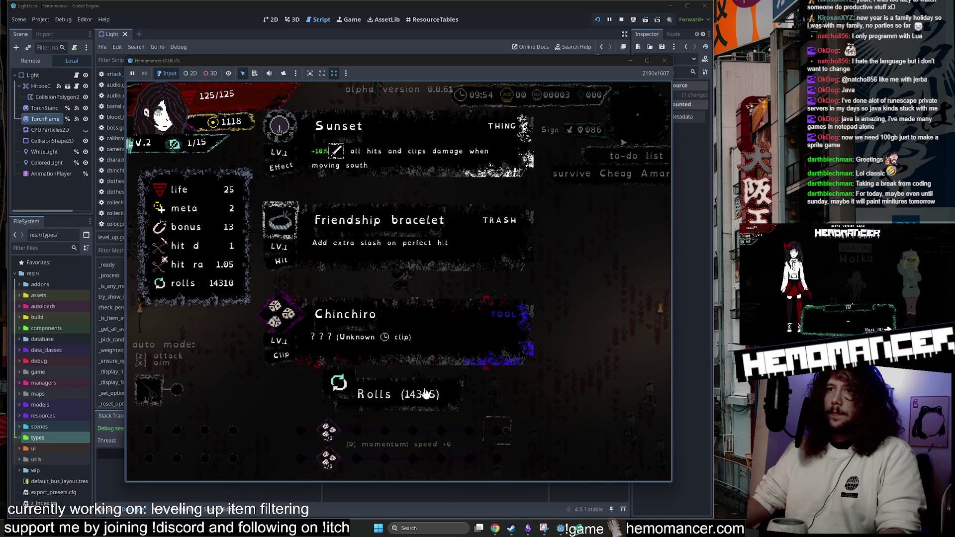
click(422, 394)
click(418, 395)
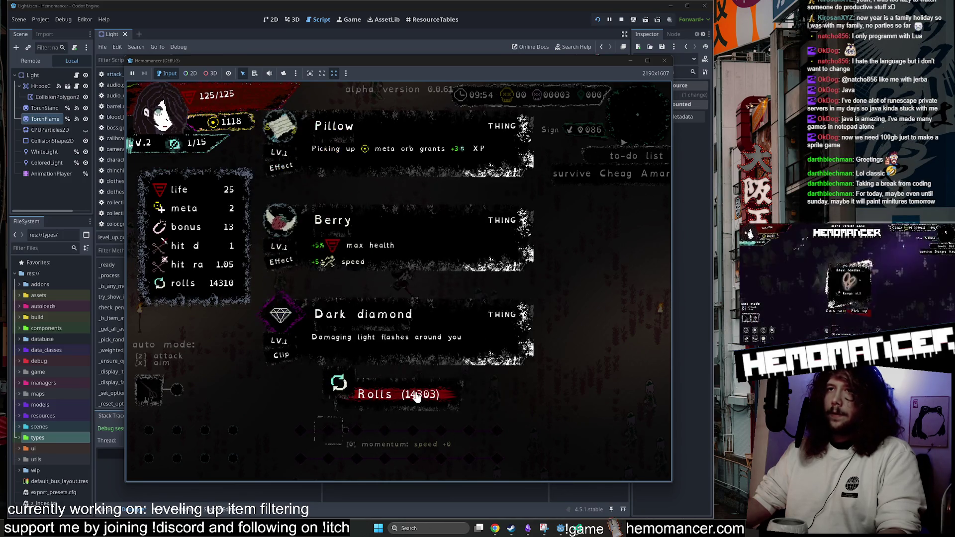
click(416, 395)
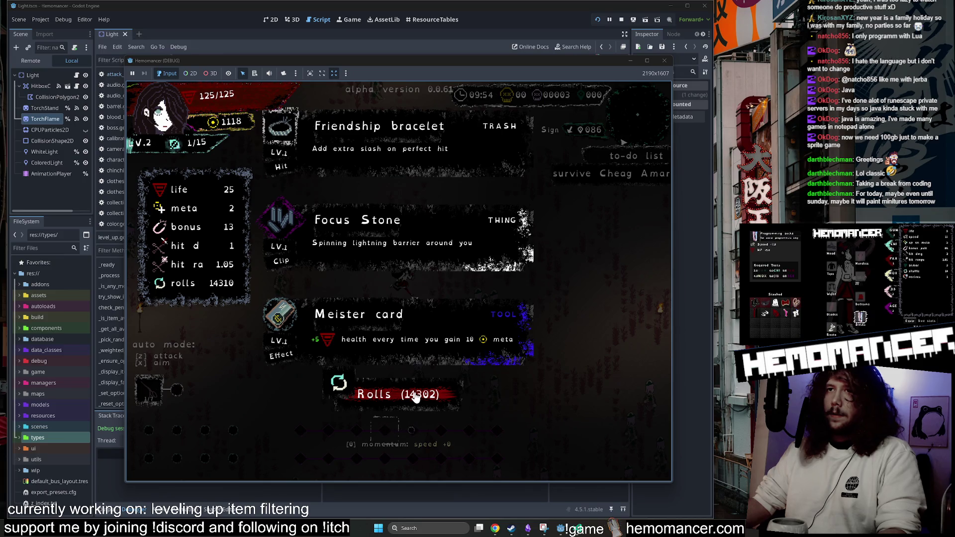
click(413, 396)
click(413, 396)
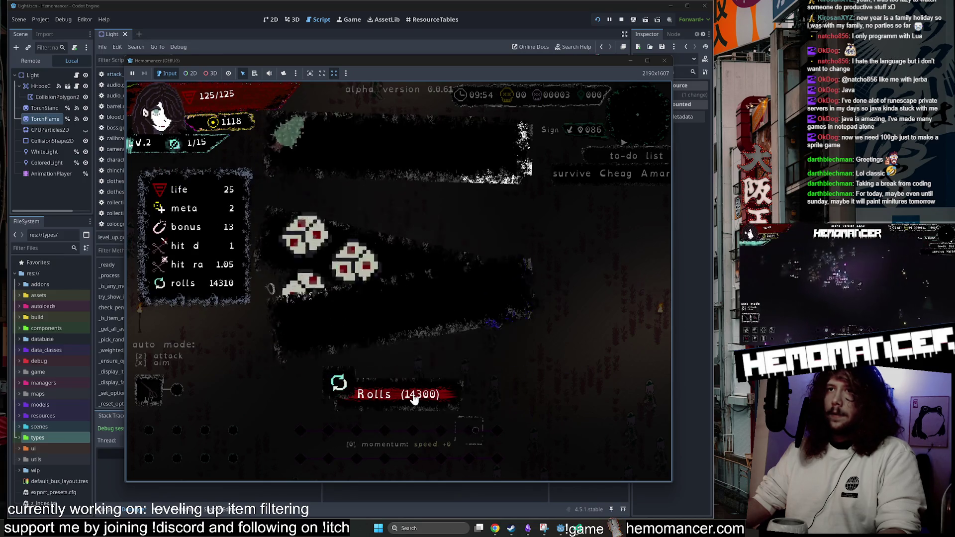
click(414, 396)
click(414, 396)
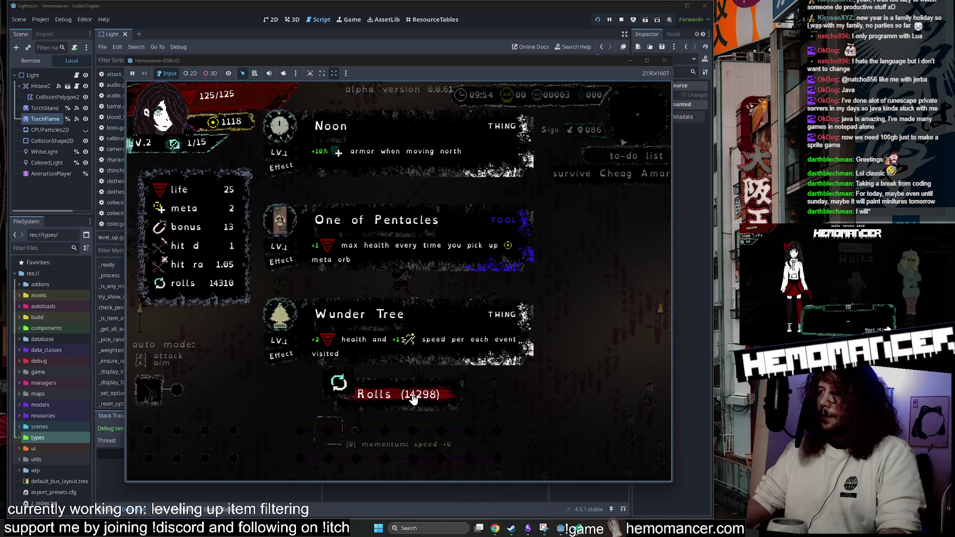
click(414, 395)
click(414, 396)
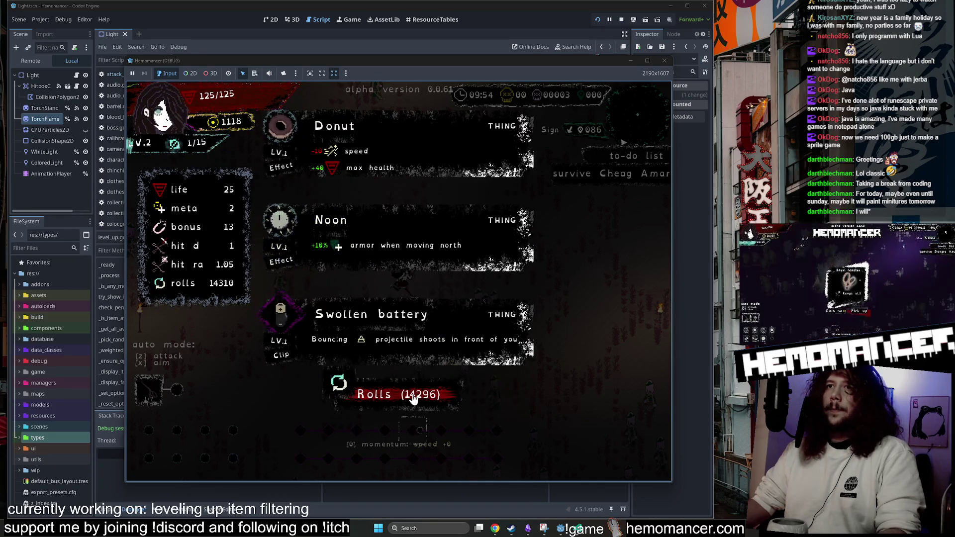
click(414, 395)
click(413, 396)
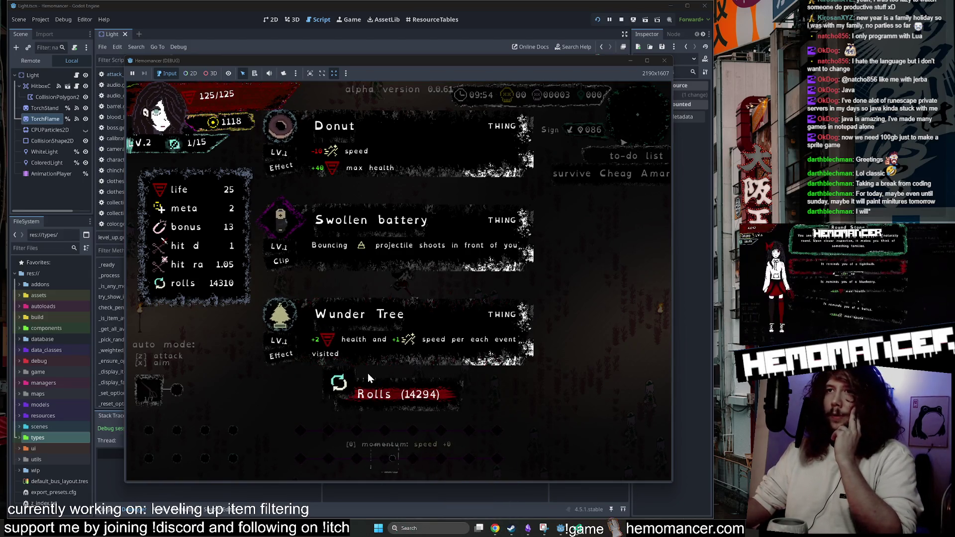
click(397, 401)
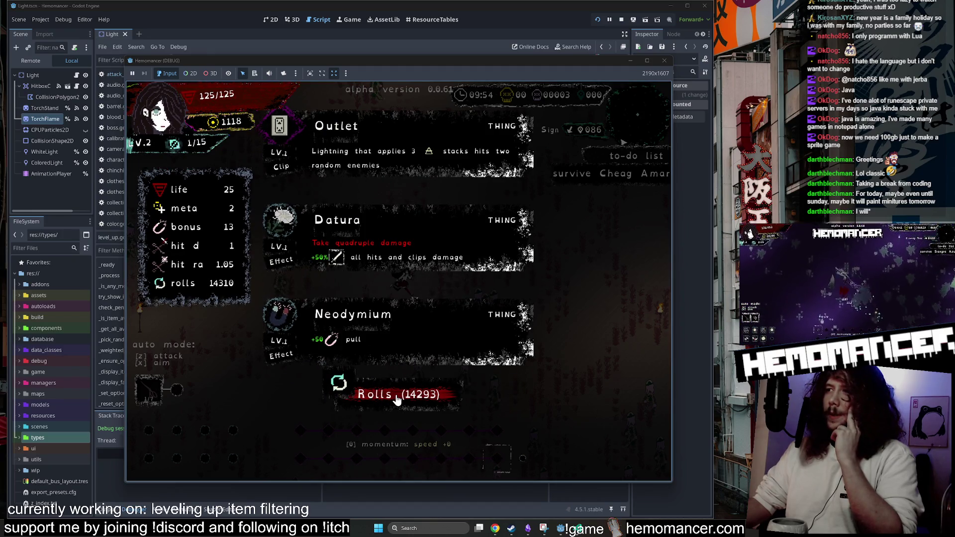
click(397, 401)
click(397, 400)
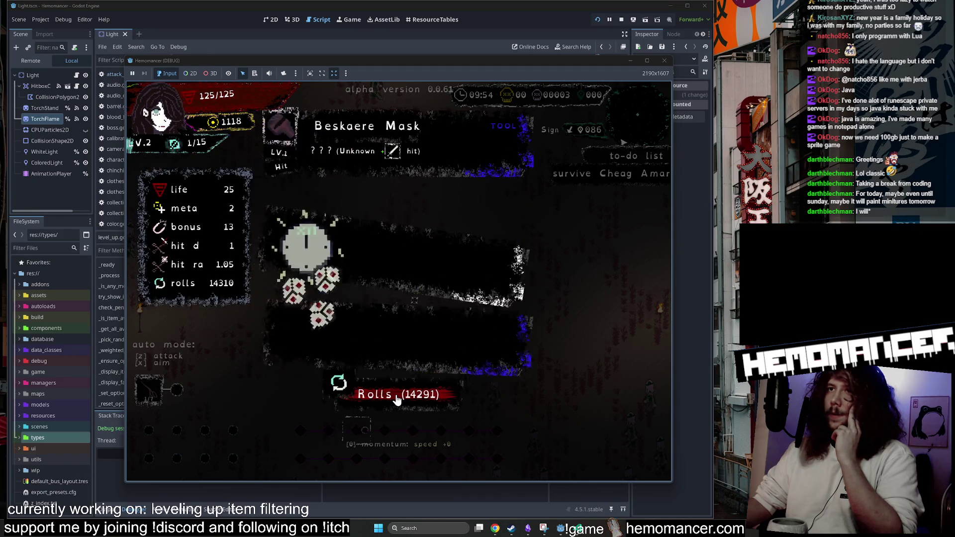
click(397, 400)
click(397, 401)
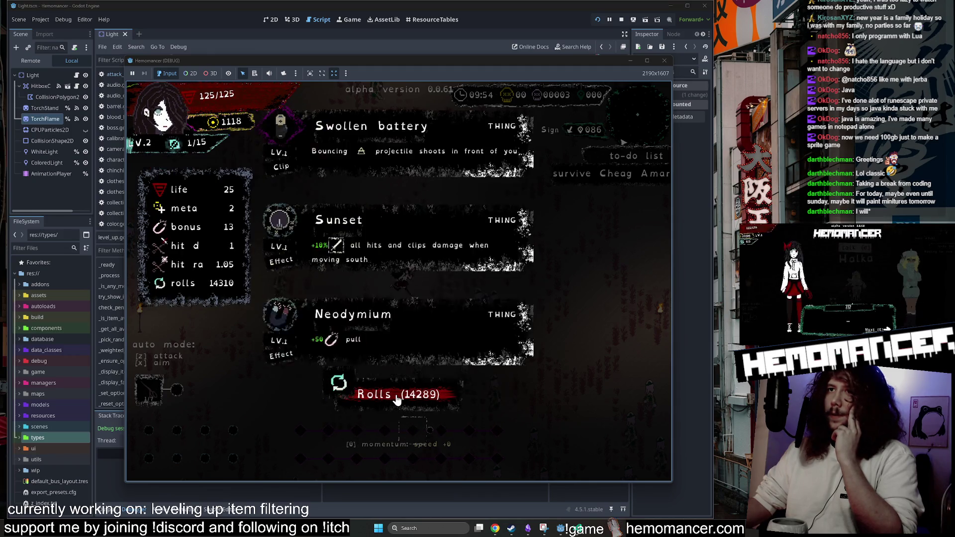
click(397, 401)
click(397, 401)
click(397, 401)
click(397, 401)
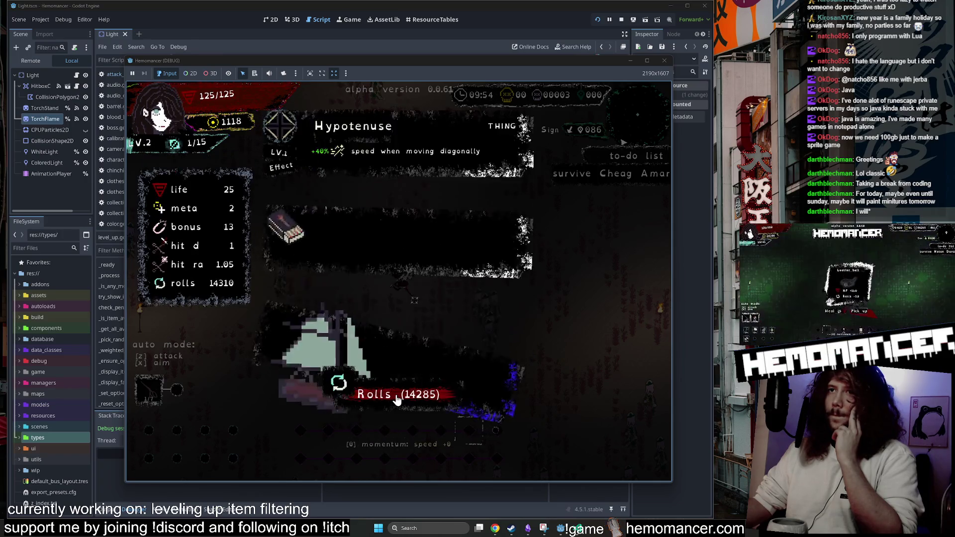
click(397, 400)
click(397, 401)
click(397, 401)
click(397, 400)
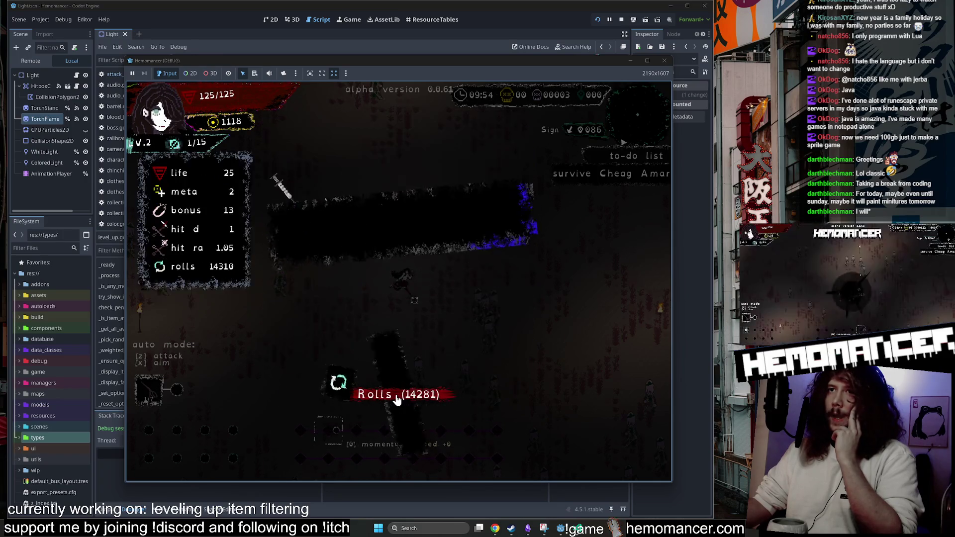
click(396, 401)
click(397, 401)
click(397, 401)
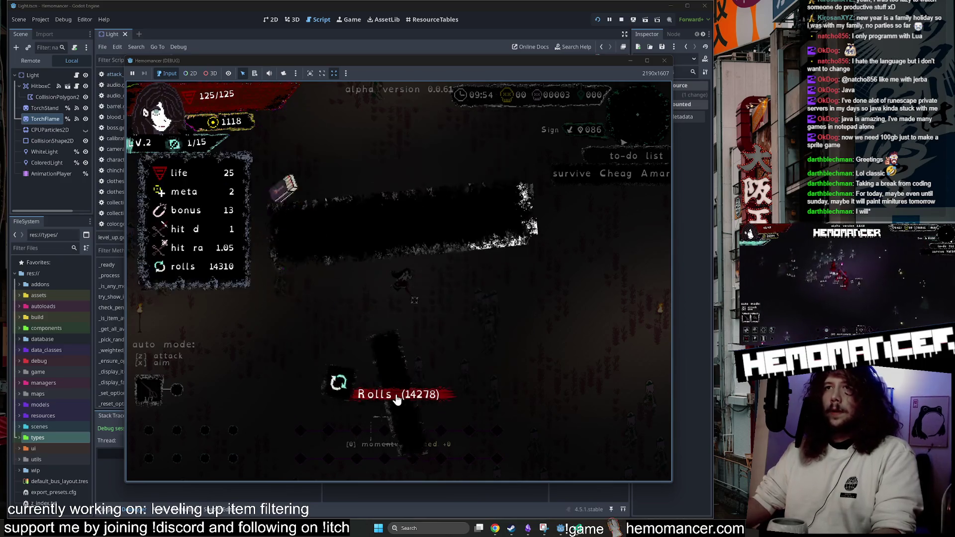
click(396, 401)
click(396, 401)
click(397, 401)
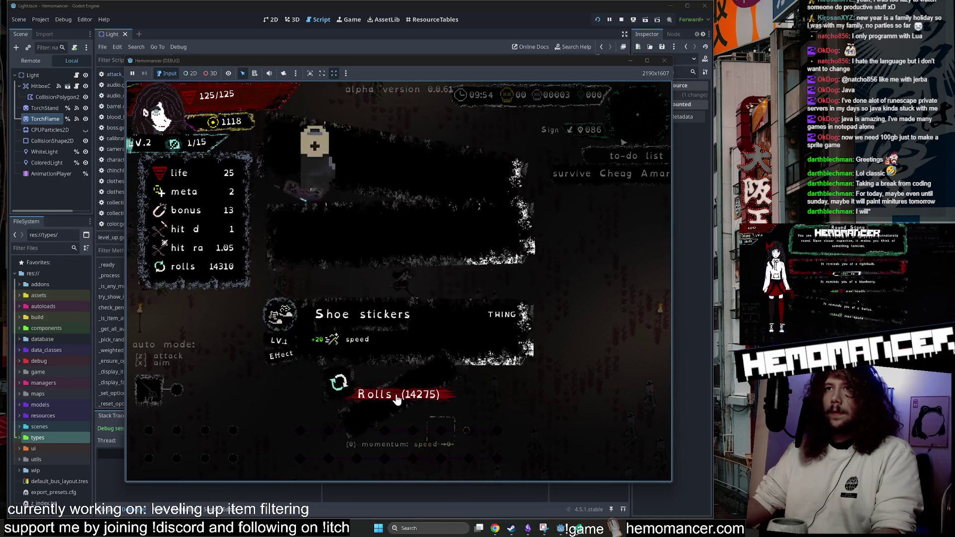
click(396, 401)
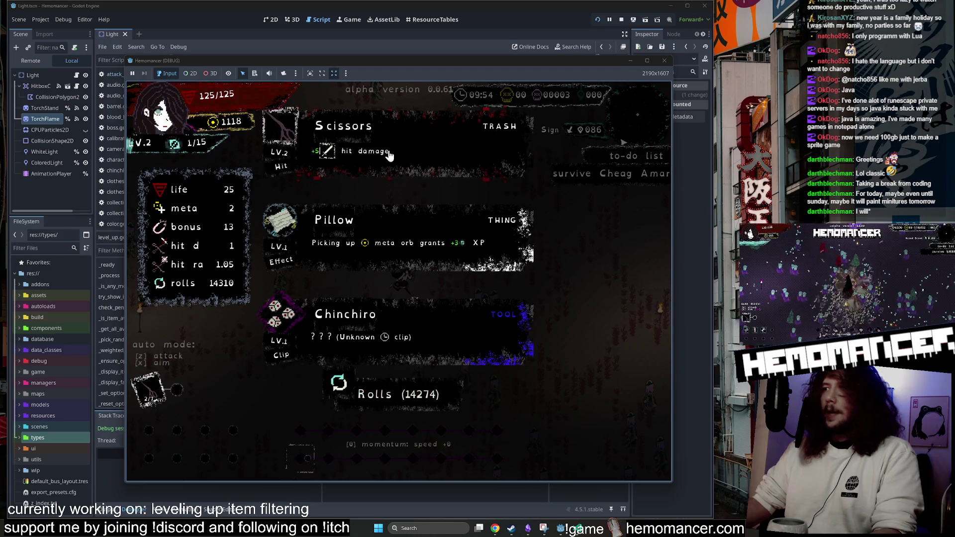
Take Scissors, then reroll and pick at the next level-up. Choose Three of Cups at level 4.
click(390, 155)
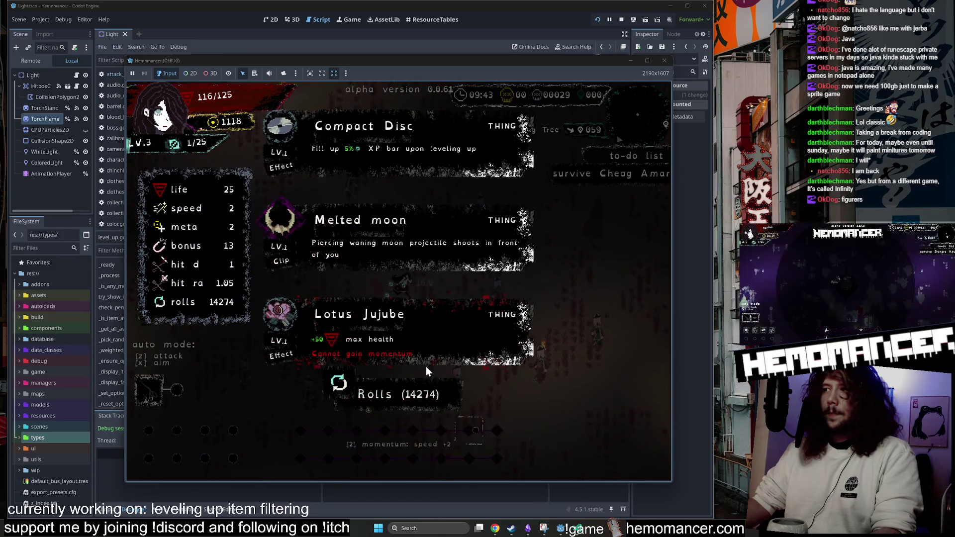
click(419, 400)
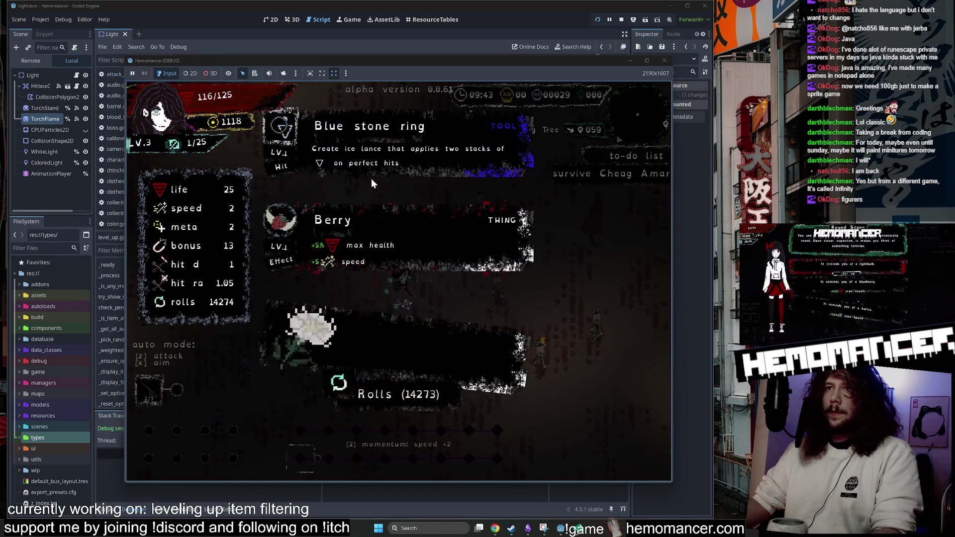
click(356, 161)
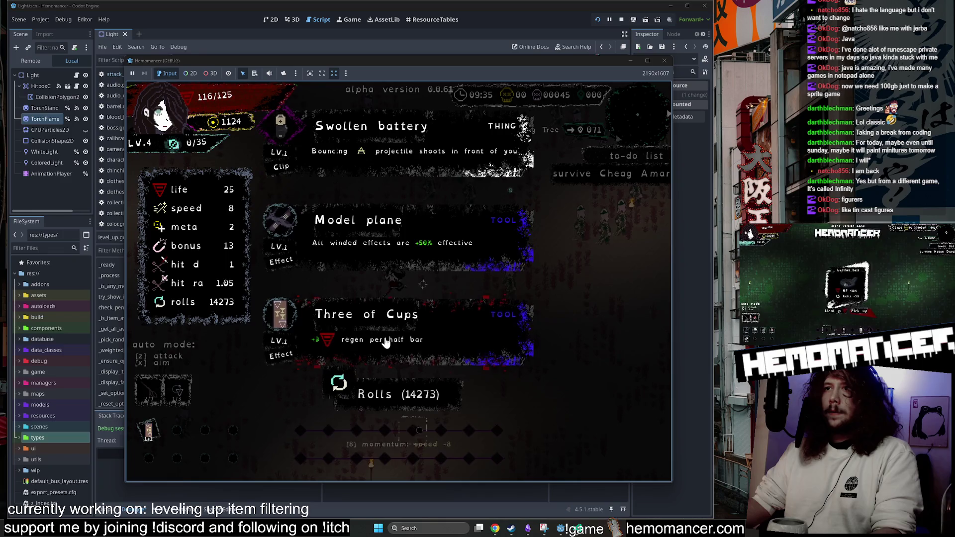
click(385, 342)
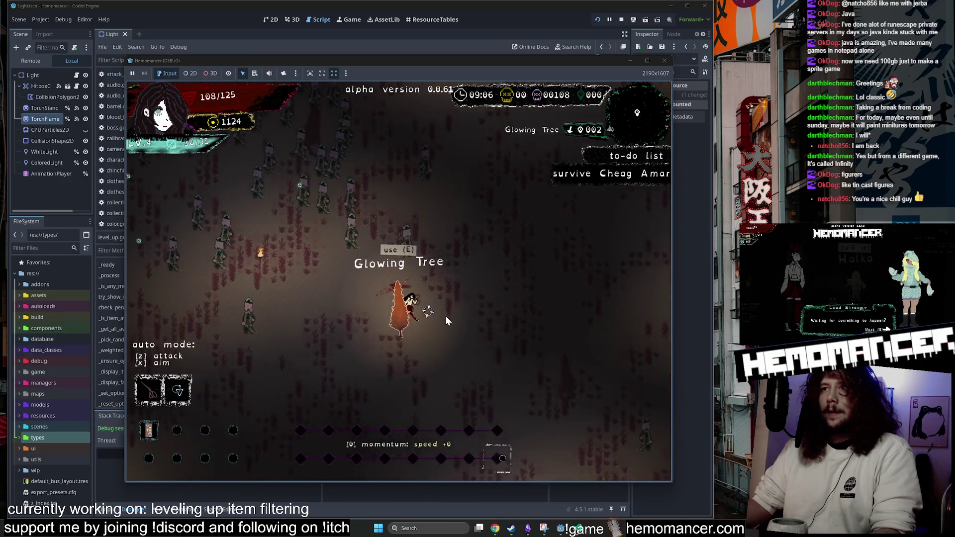
Press E at the Glowing Tree to bring up its +1 speed, +3 max health or +8 meta event.
key(e)
text(Corvus Bali's Infinit)
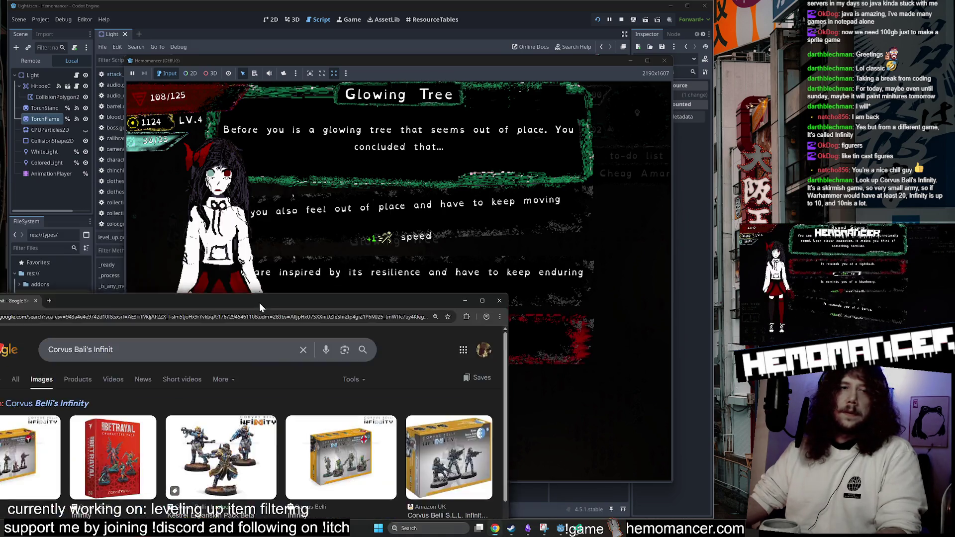
Preview the Kestrel, Karhu box, Betrayal and Bell of Lost Souls miniature images.
mouse_move(259, 302)
mouse_down()
mouse_move(491, 96)
mouse_move(473, 62)
mouse_up()
click(428, 225)
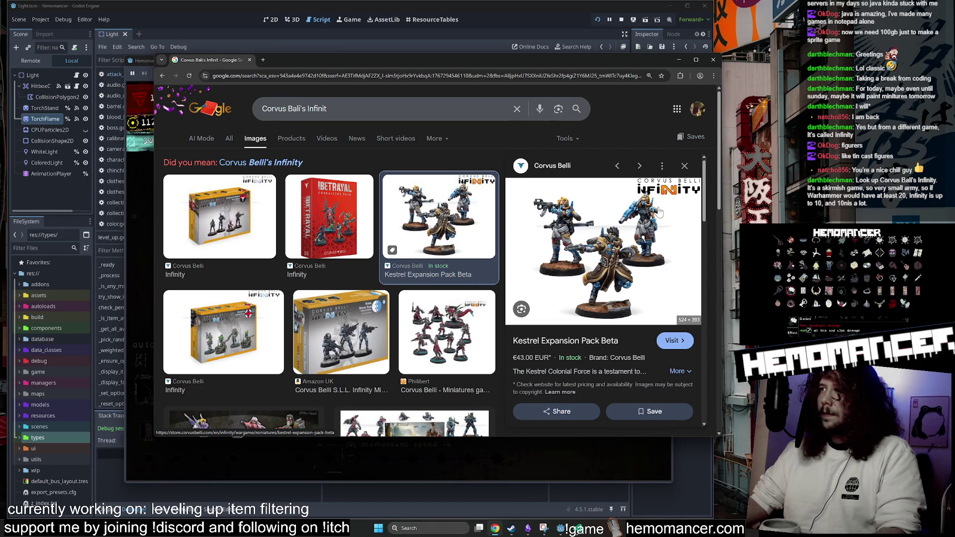
click(320, 323)
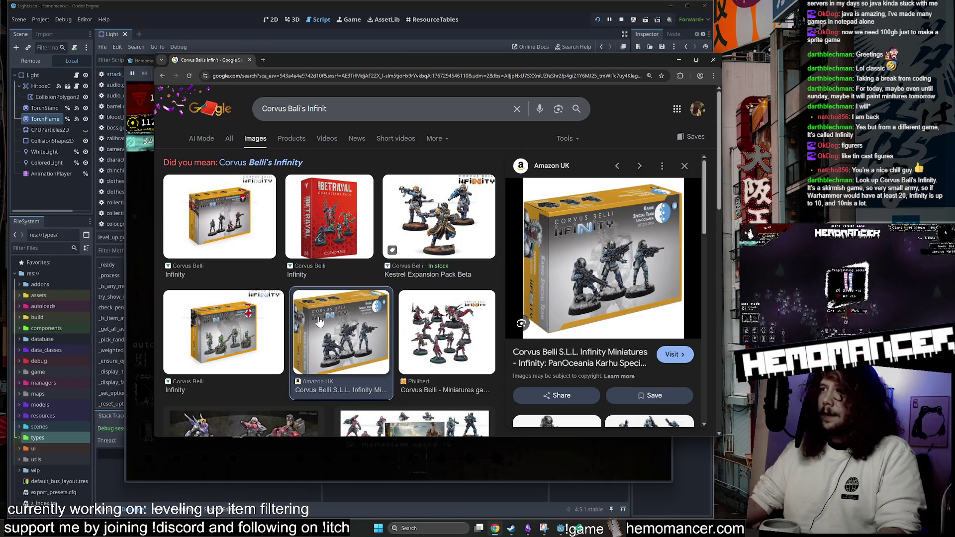
click(350, 219)
scroll(348, 226, down, 3)
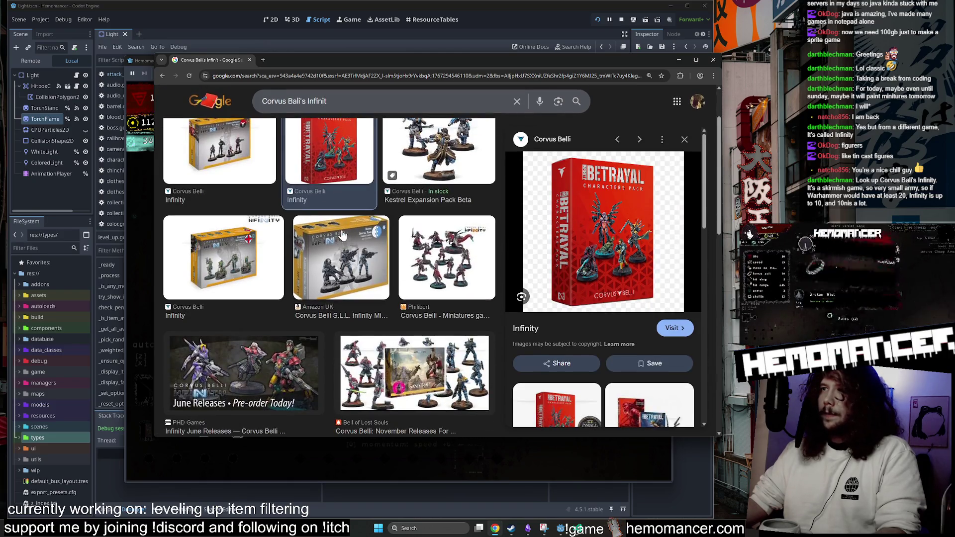
click(346, 234)
click(415, 291)
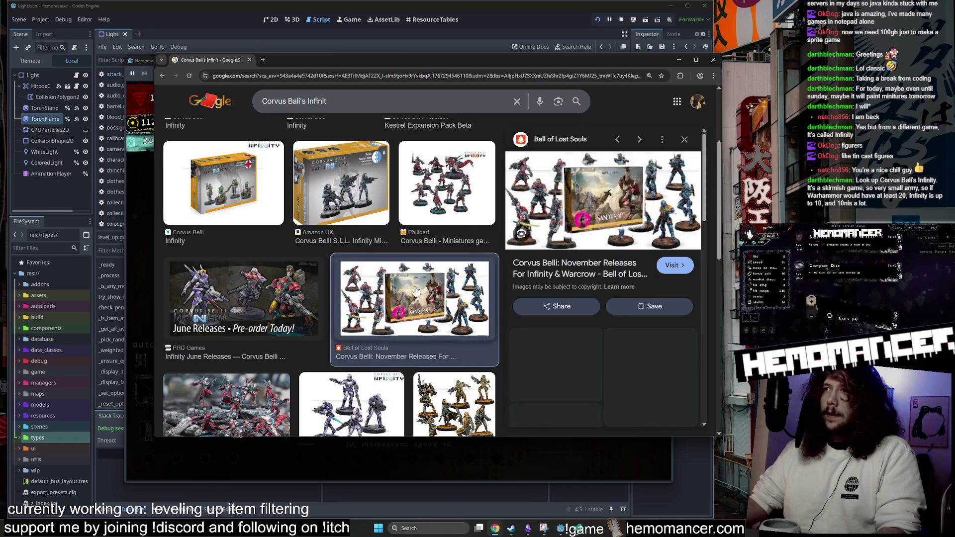
Preview the Spikey Bits, Zatu Games and finally Graphic Policy miniature photos.
scroll(413, 287, down, 3)
click(225, 281)
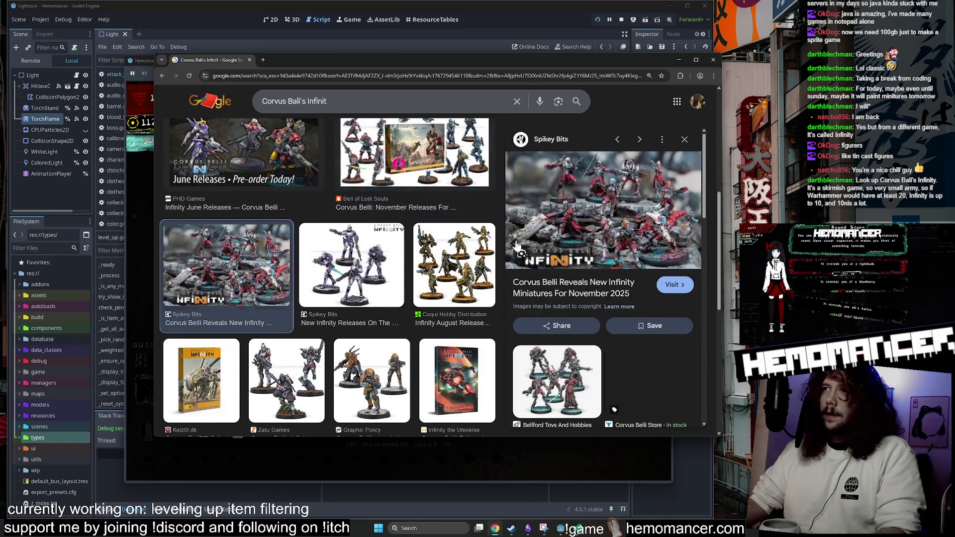
scroll(336, 277, down, 3)
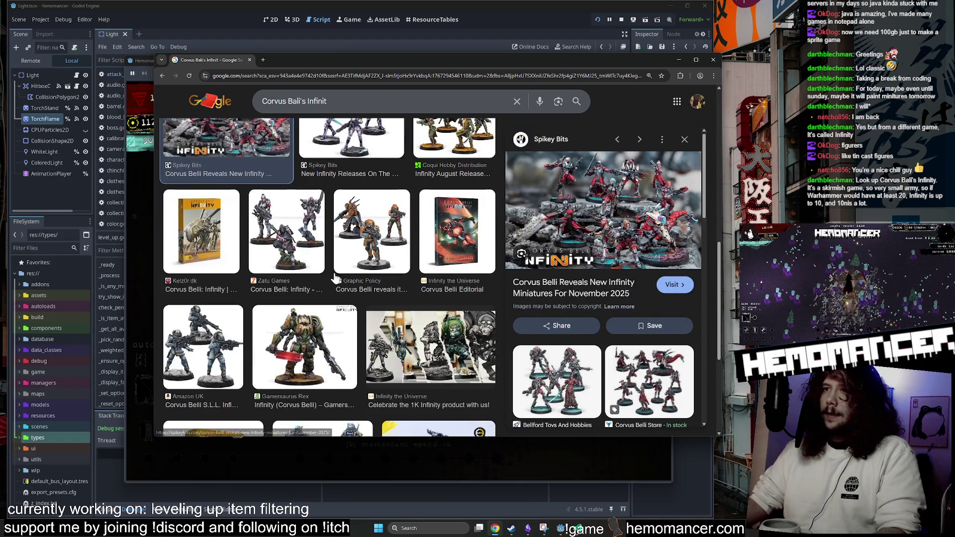
click(290, 226)
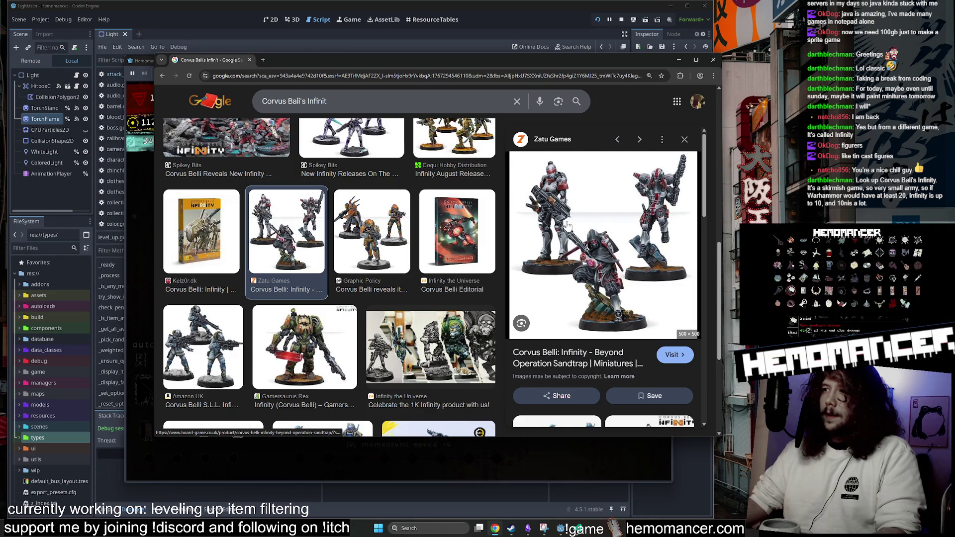
scroll(199, 296, up, 2)
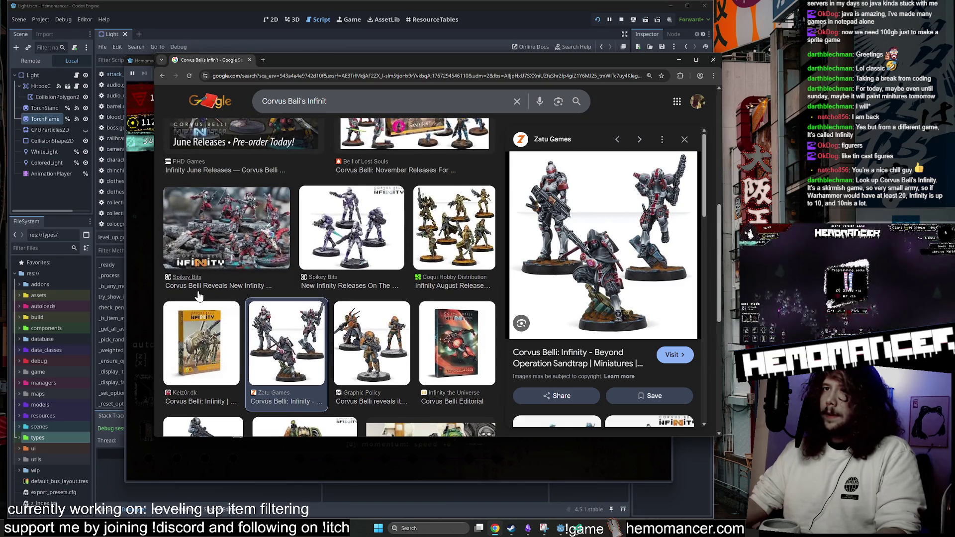
scroll(413, 285, down, 2)
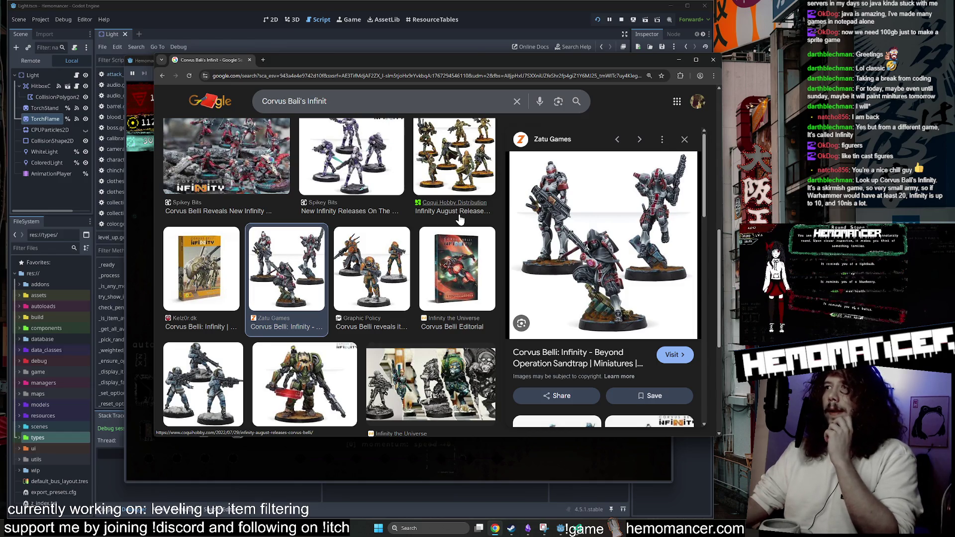
click(376, 295)
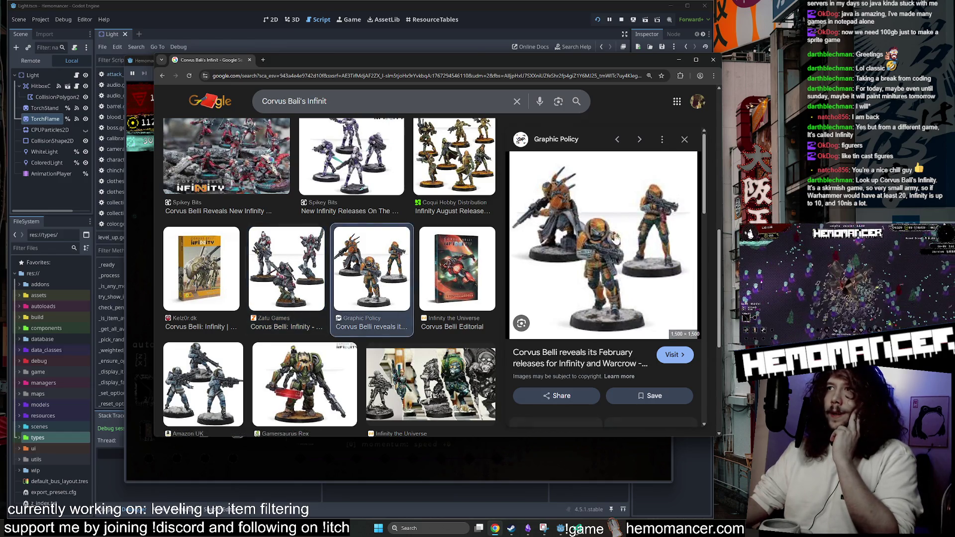
key(alt+Tab)
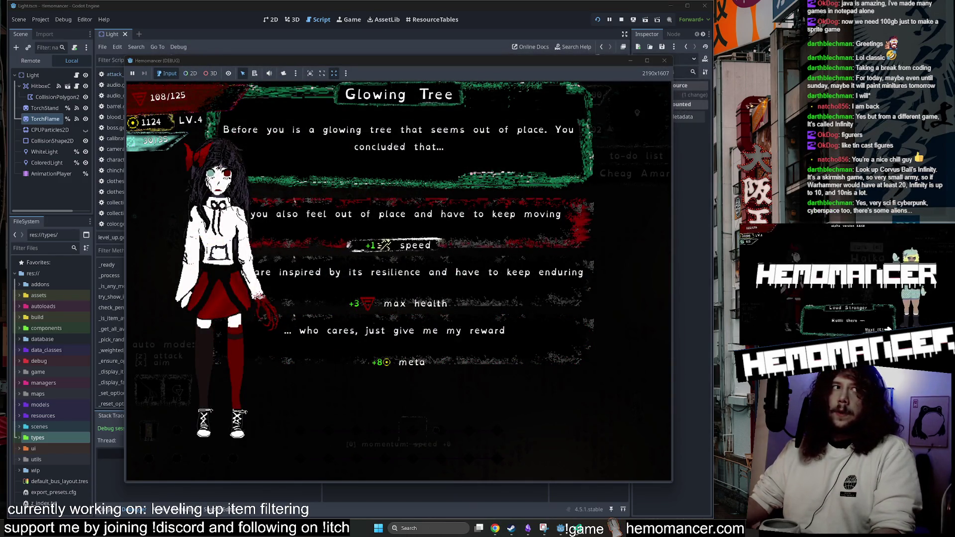
Take the max-health Glowing Tree reward, pick level-up cards including Kapala and Barrel, then close the game.
click(521, 254)
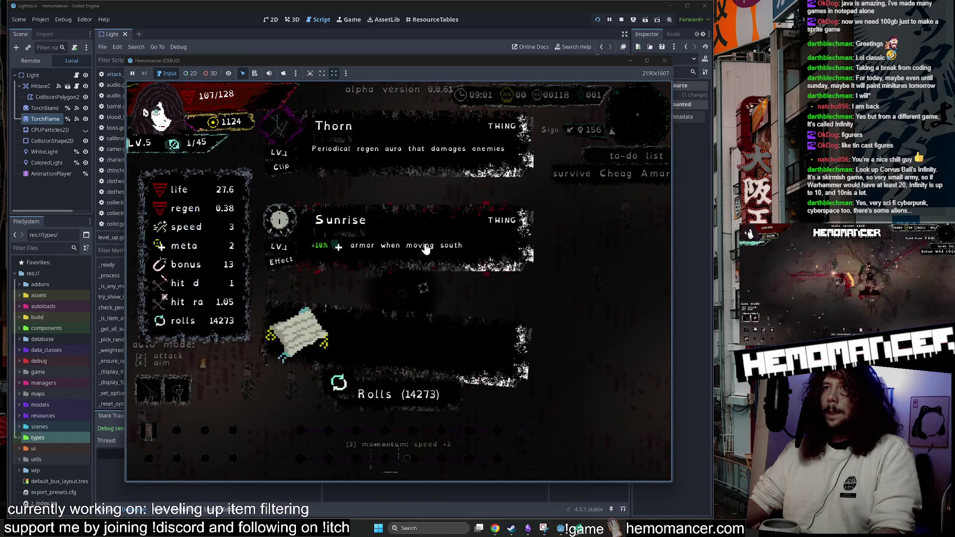
click(447, 275)
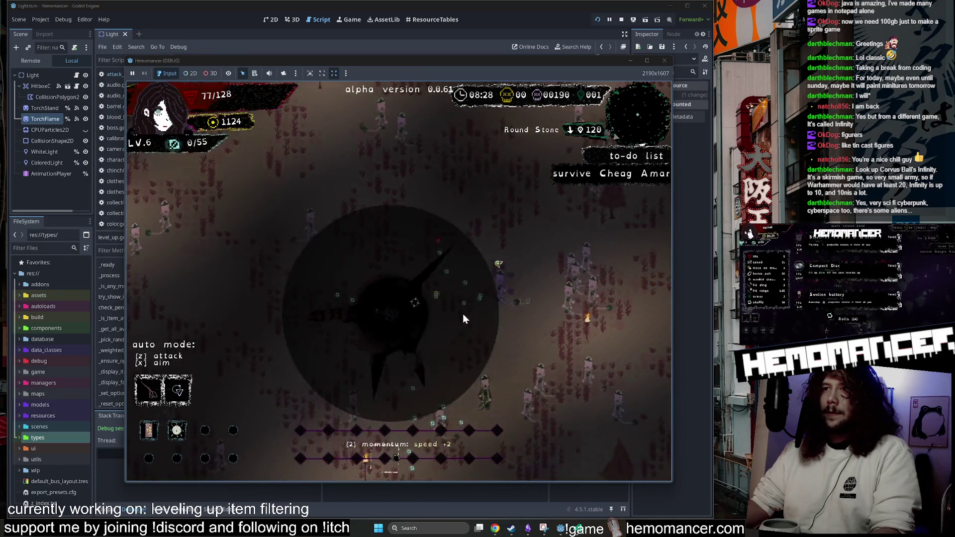
click(431, 262)
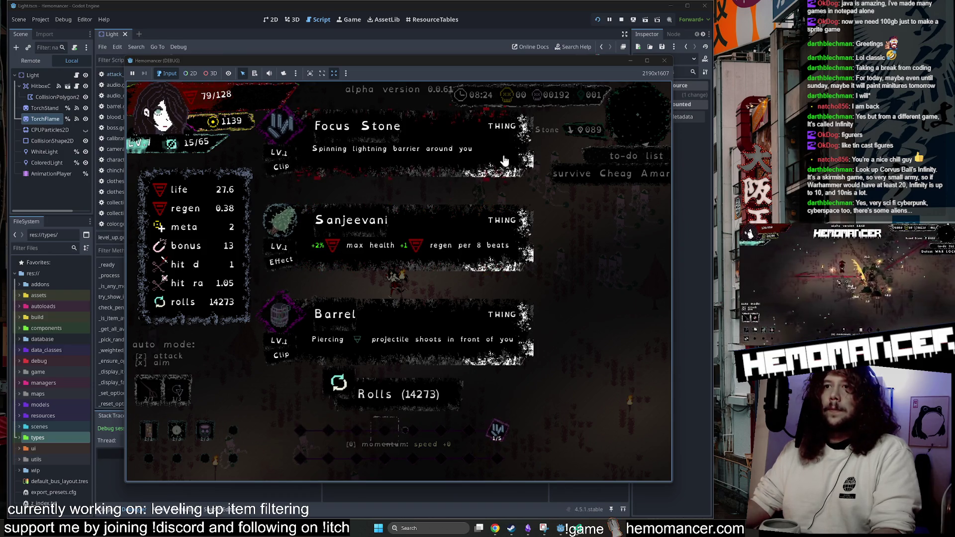
click(332, 343)
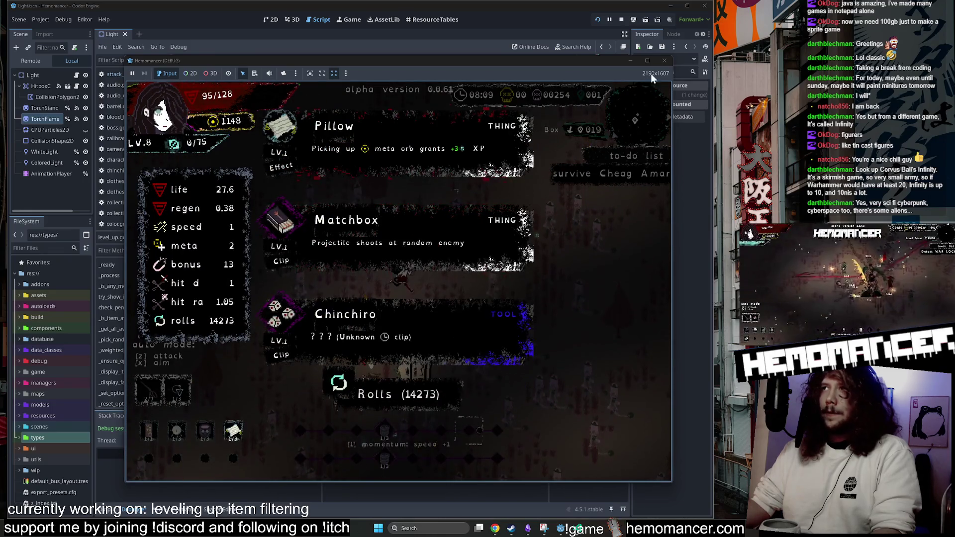
click(664, 60)
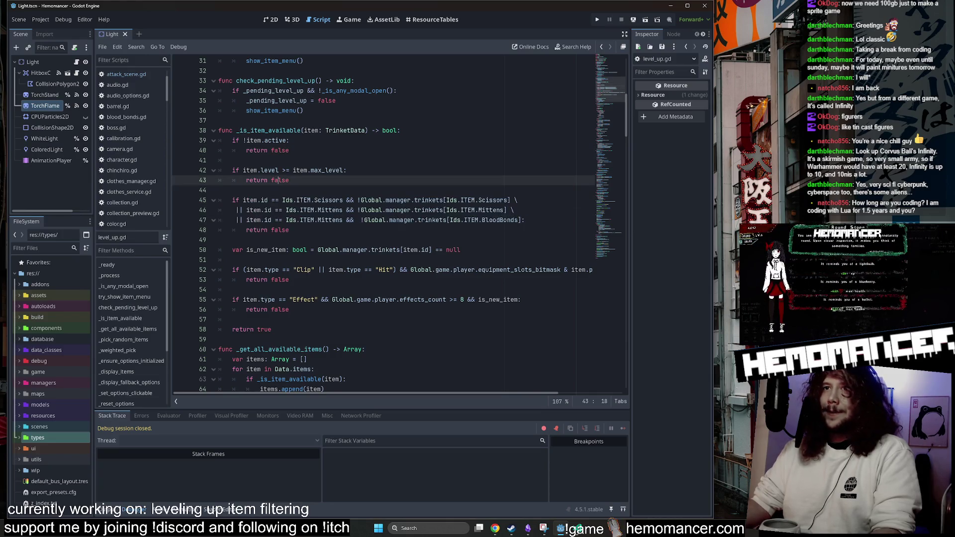
Replace Mittens with BloodBonds in the line 47 trinket check.
click(231, 200)
drag(232, 200, 288, 230)
click(288, 230)
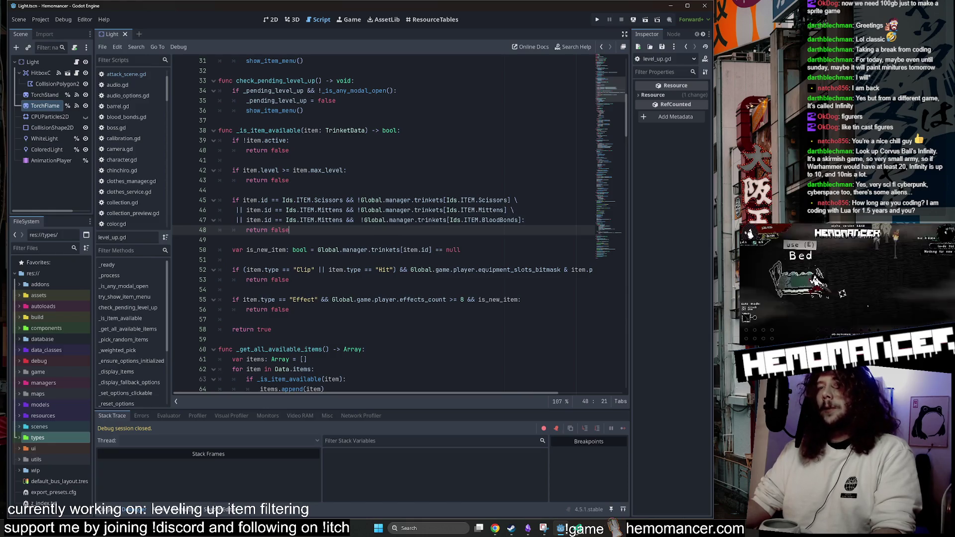
click(482, 220)
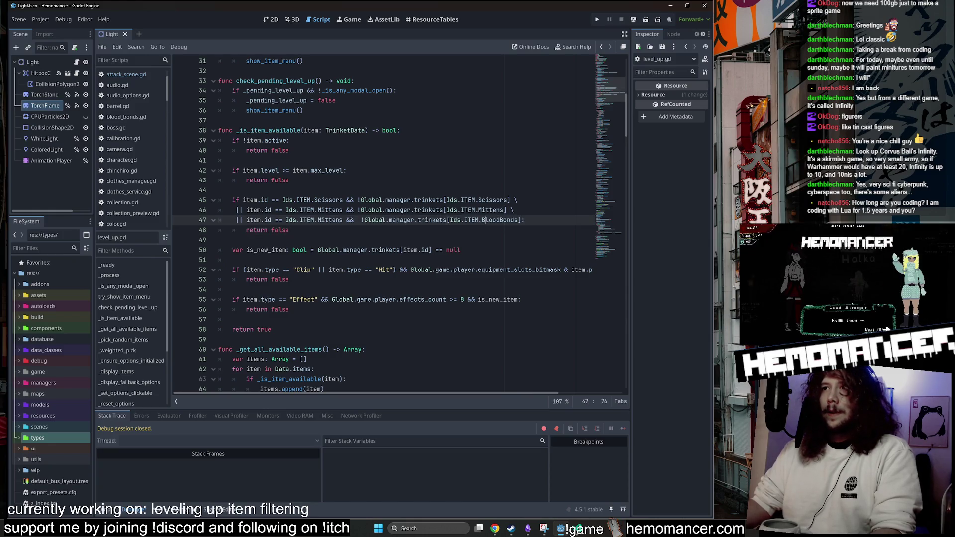
key(ctrl+c)
double_click(330, 220)
key(ctrl+v)
Review the lines around the filter and save level_up.gd.
click(288, 180)
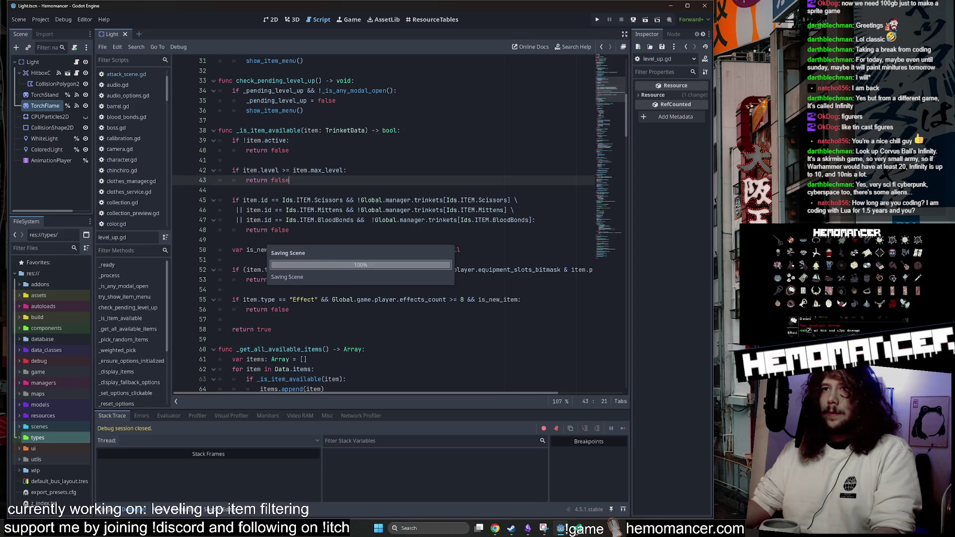
click(289, 229)
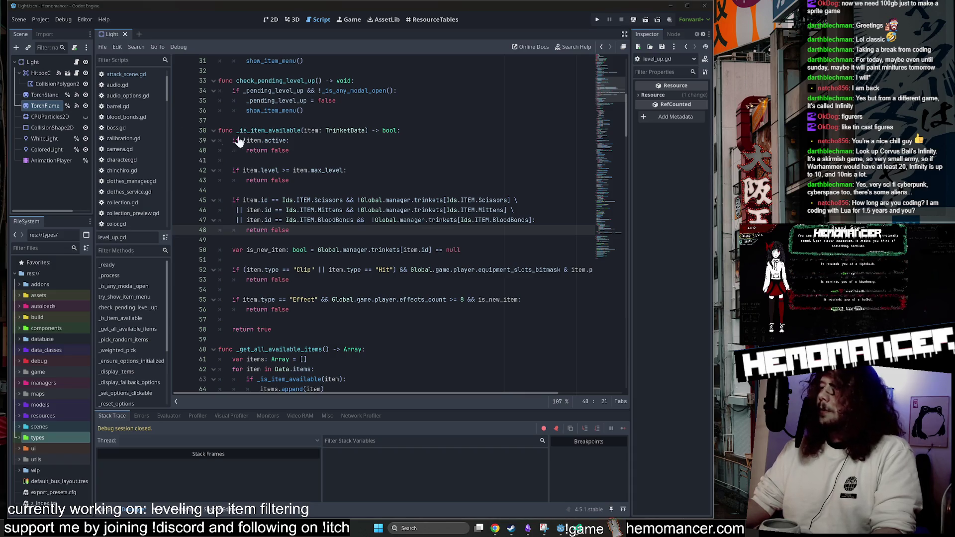
click(354, 80)
click(400, 130)
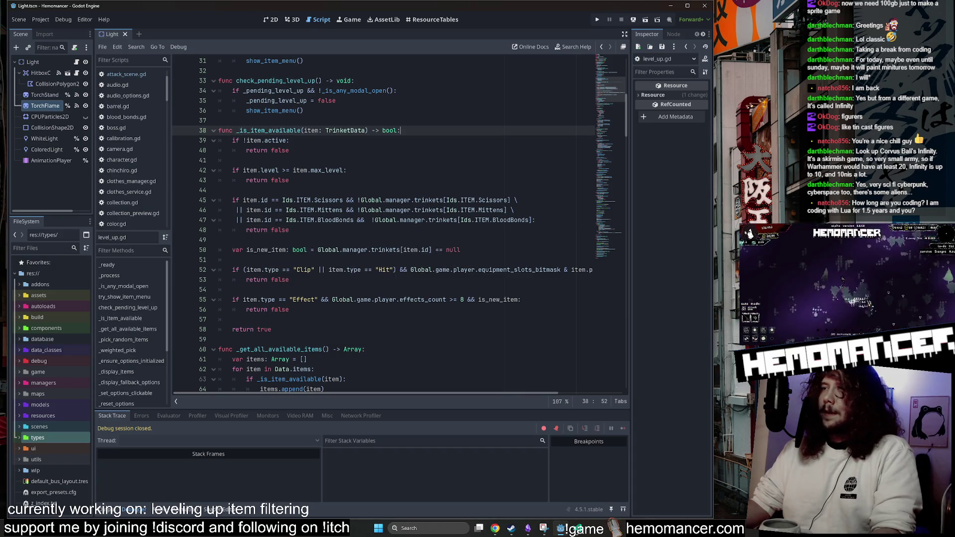
click(290, 150)
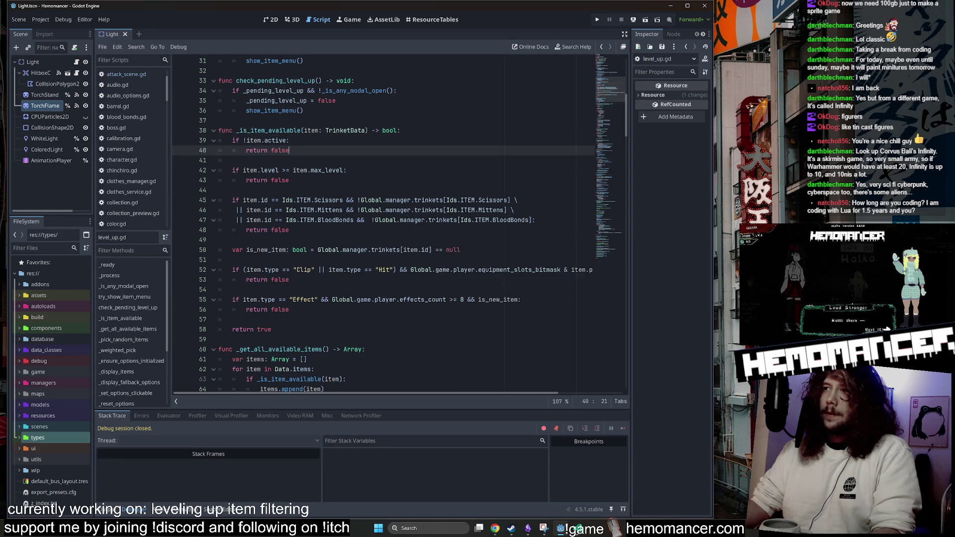
click(232, 161)
key(ctrl+s)
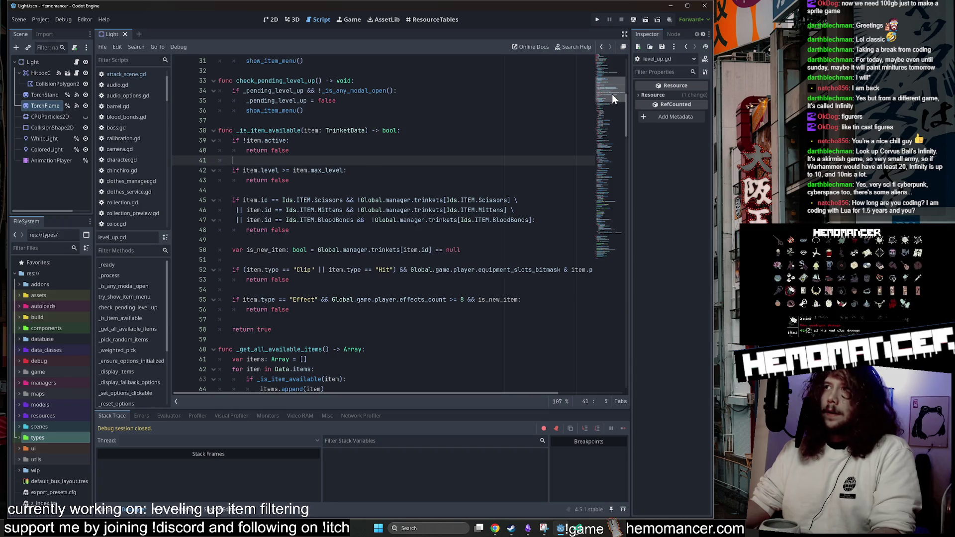
Resave the script several times while scrolling up through its top lines.
drag(611, 93, 604, 106)
click(299, 180)
key(ctrl+s)
scroll(299, 179, up, 5)
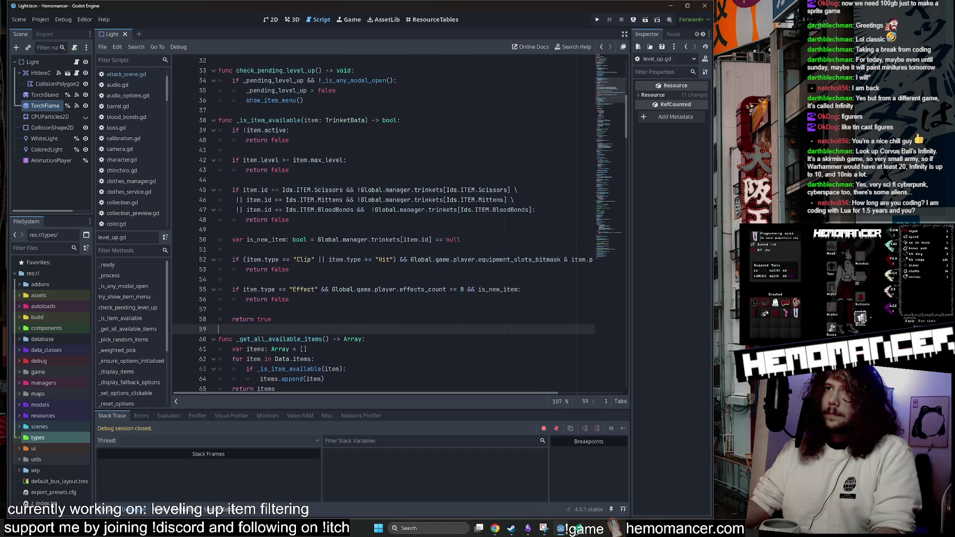
scroll(383, 223, up, 2)
key(ctrl+s)
scroll(383, 224, up, 3)
click(336, 209)
key(ctrl+s)
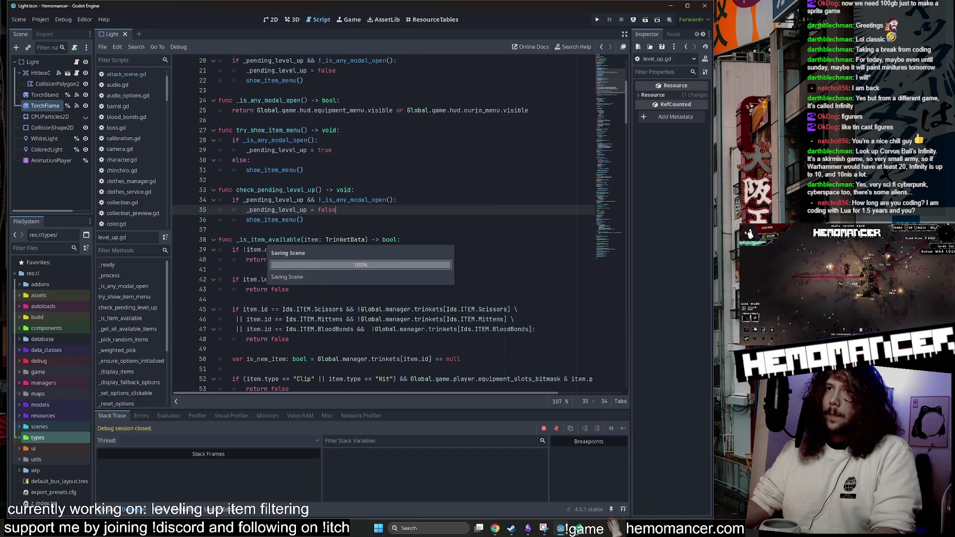
Inspect _is_item_available, the exclude_ids default array and the available-items loop.
click(303, 170)
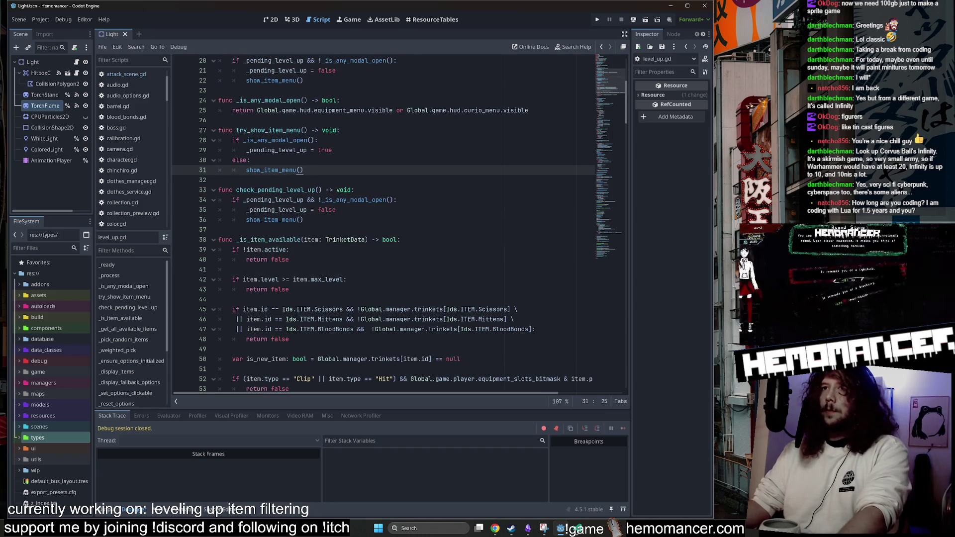
scroll(383, 223, down, 3)
click(232, 309)
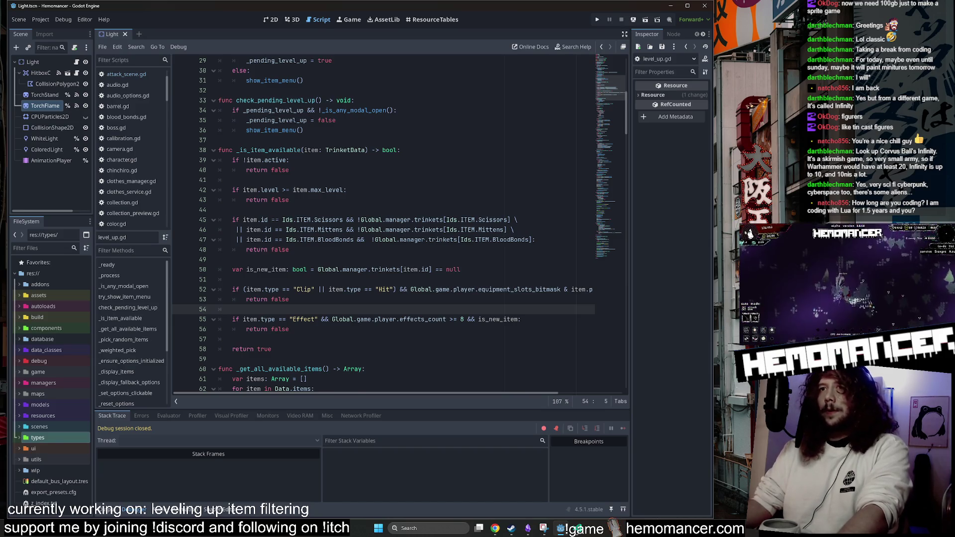
click(348, 190)
scroll(349, 190, down, 3)
click(272, 259)
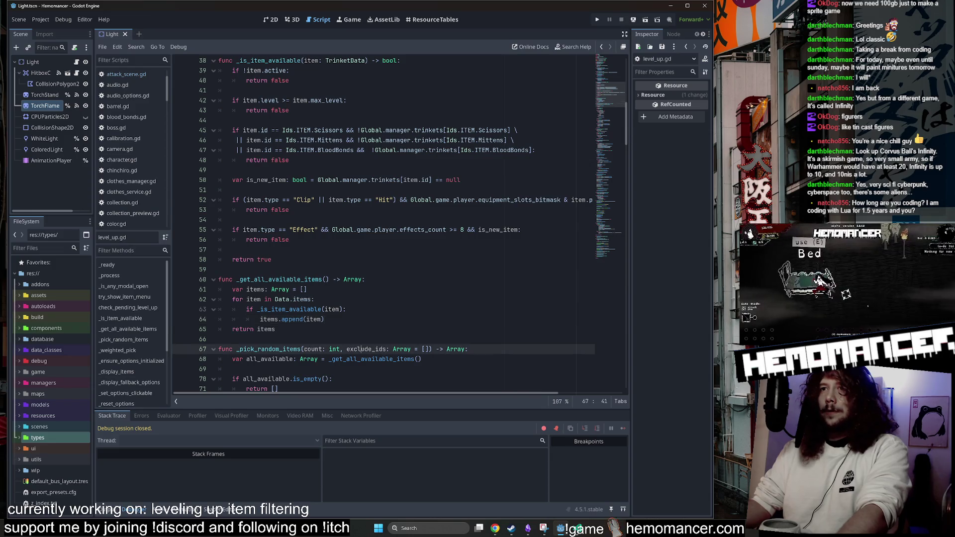
scroll(349, 223, up, 5)
scroll(383, 223, down, 2)
click(233, 180)
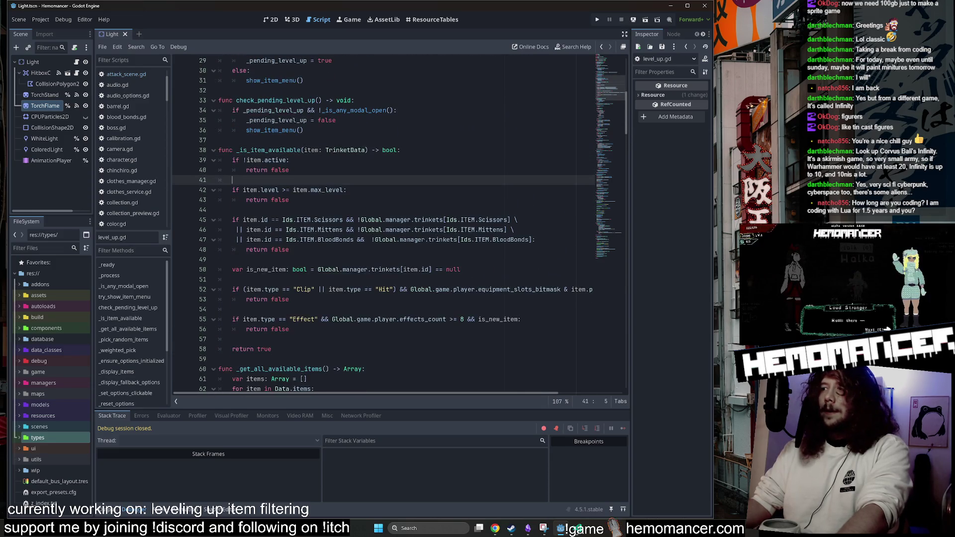
scroll(383, 224, down, 2)
click(232, 279)
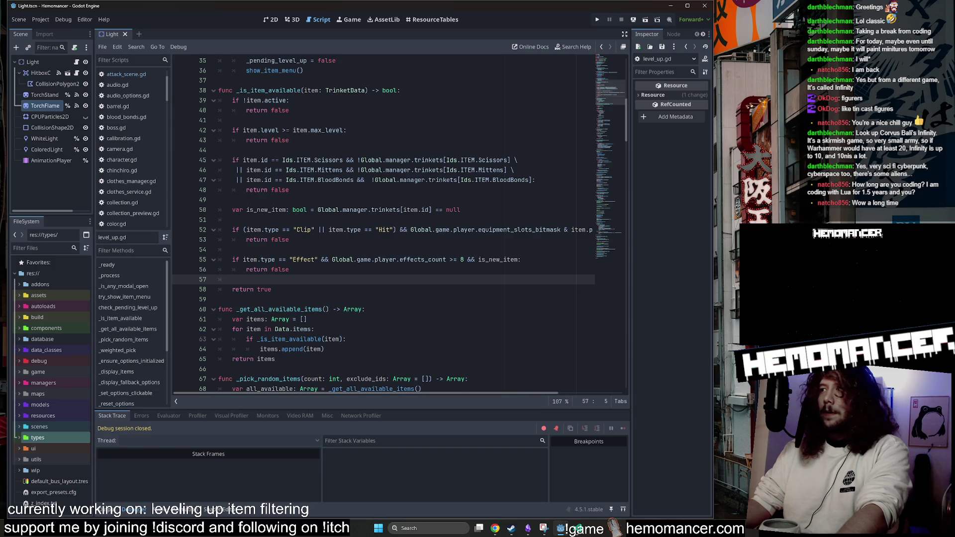
scroll(383, 223, down, 3)
click(422, 289)
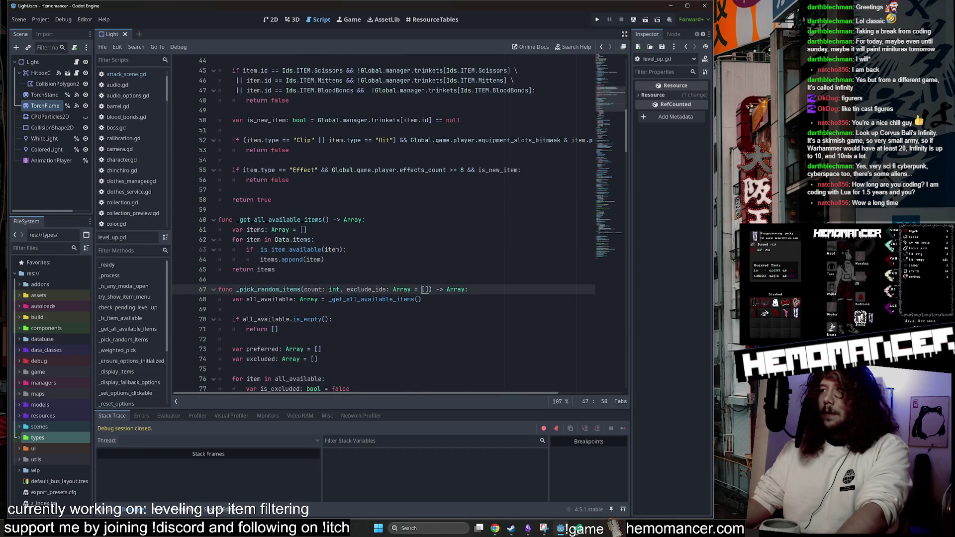
click(351, 249)
Launch the game with F5, then enlarge the game window and move it higher.
key(F5)
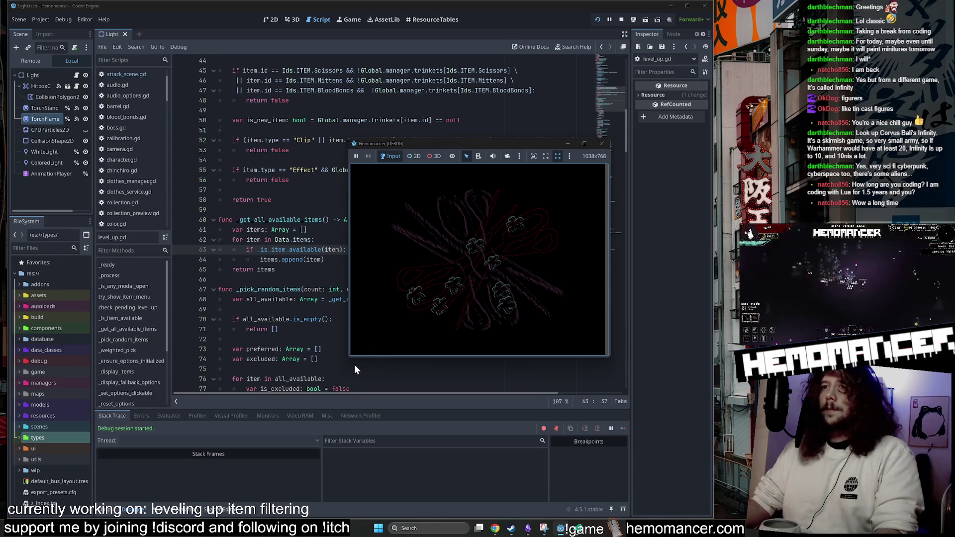
drag(348, 360, 201, 478)
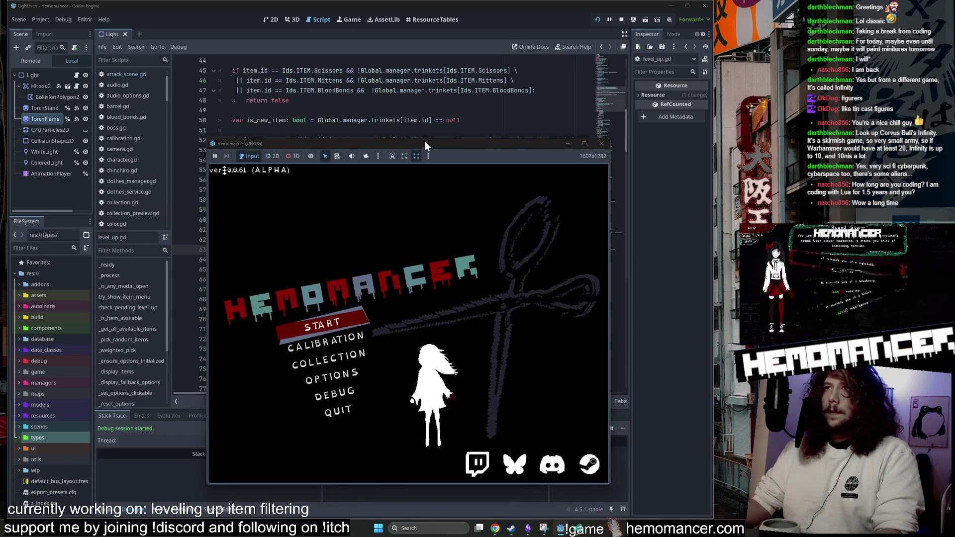
drag(424, 142, 402, 35)
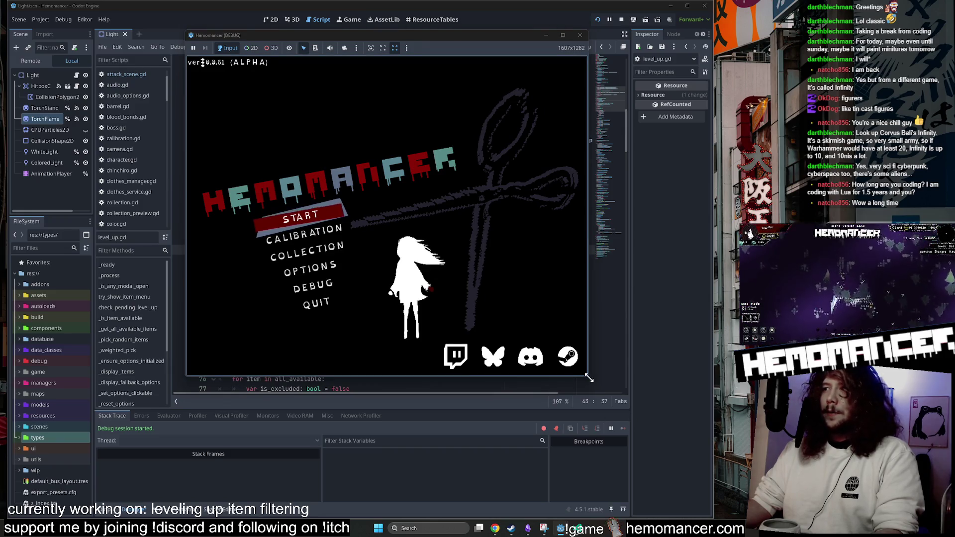
mouse_move(587, 378)
mouse_down()
mouse_move(605, 391)
mouse_move(604, 376)
mouse_move(588, 384)
mouse_move(604, 387)
mouse_up()
Start a new run, walk to the Signpole and begin the journey.
key(Return)
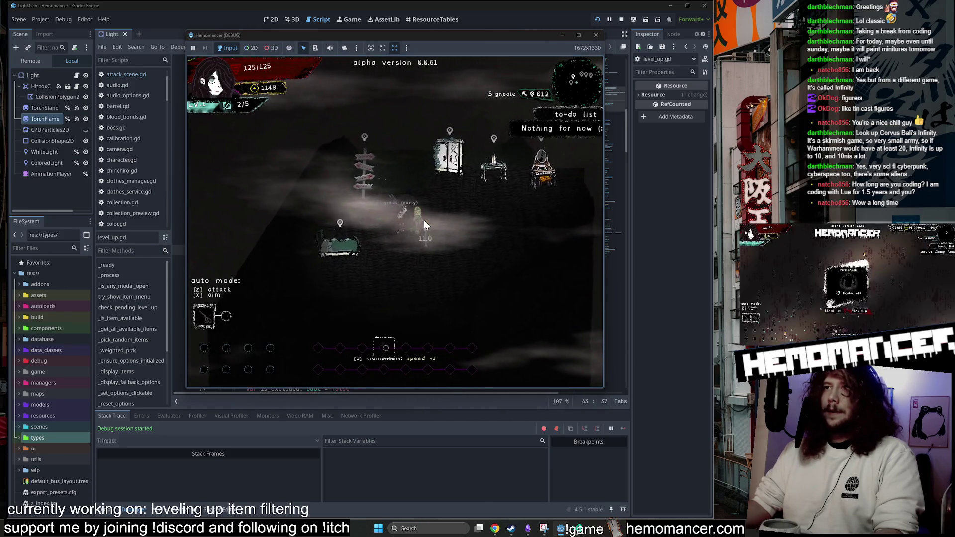
key(a)
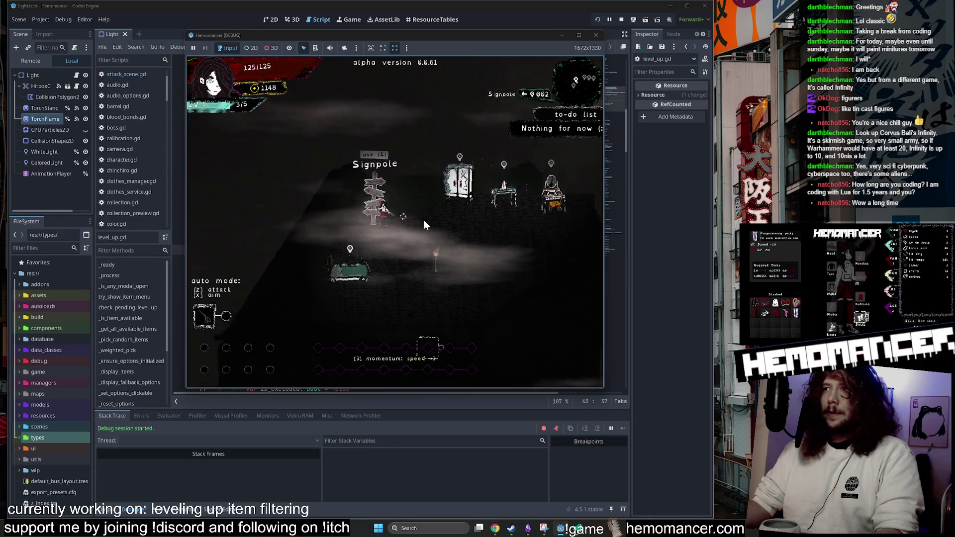
key(e)
click(393, 251)
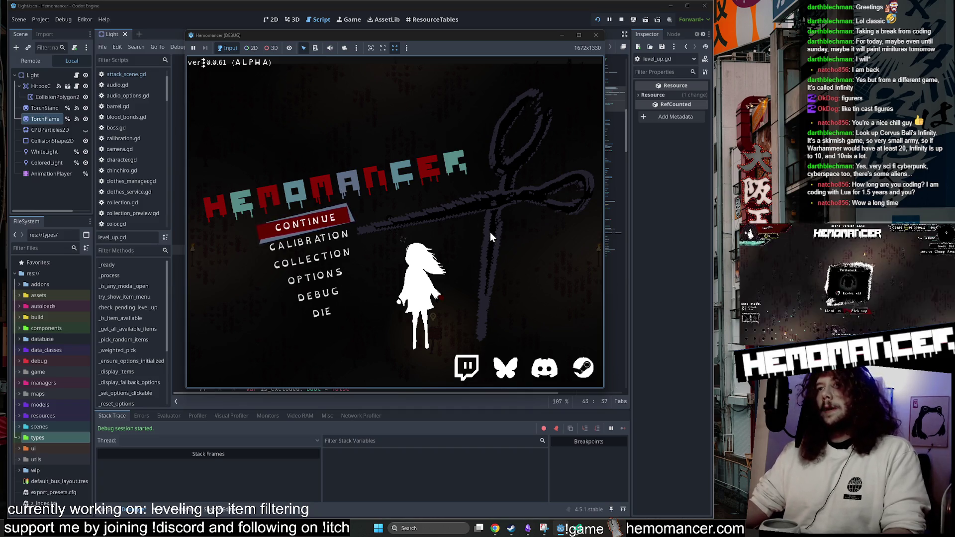
mouse_move(461, 38)
mouse_down()
mouse_move(464, 115)
mouse_move(479, 102)
mouse_up()
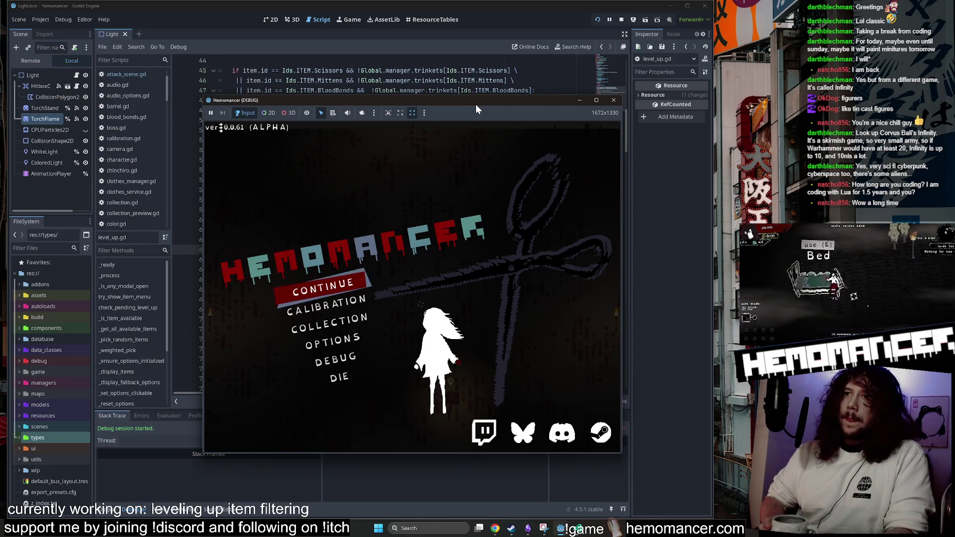
Browse the game's Options > Audio and Accessibility screens, resize the window, and go back.
click(332, 340)
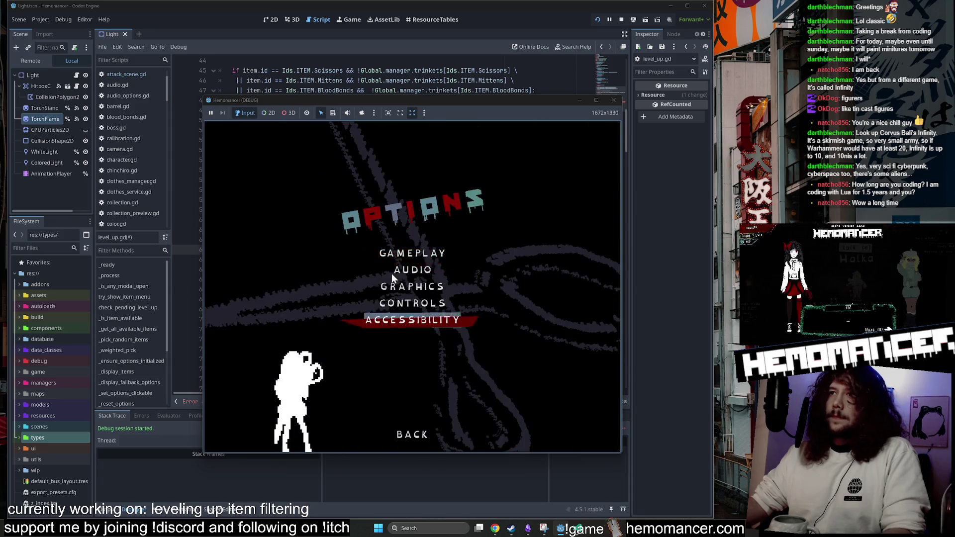
click(398, 271)
click(412, 435)
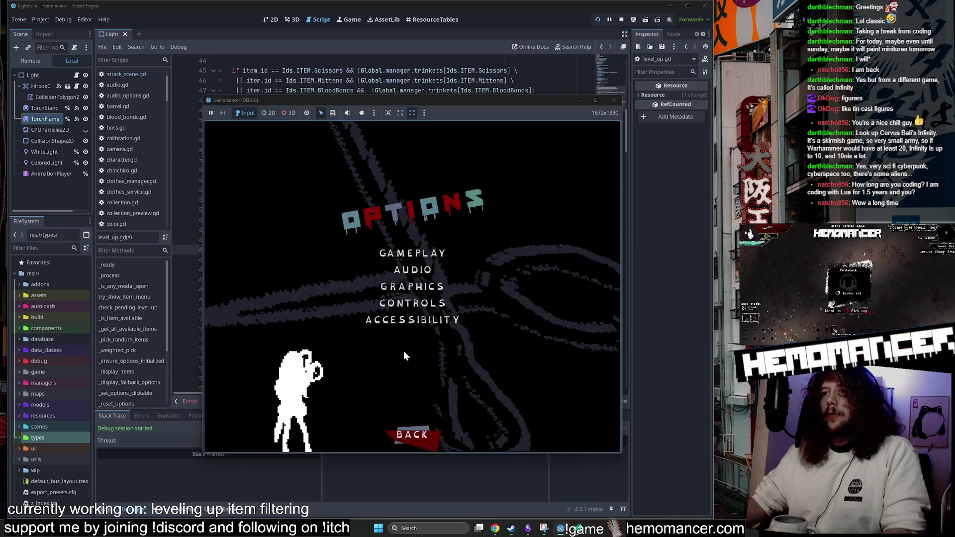
click(408, 320)
drag(472, 104, 431, 69)
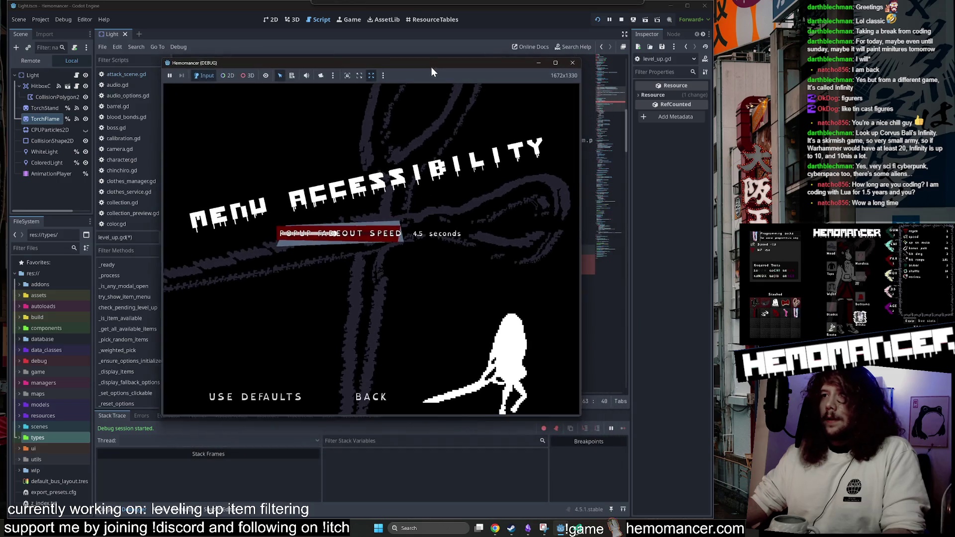
drag(580, 414, 628, 473)
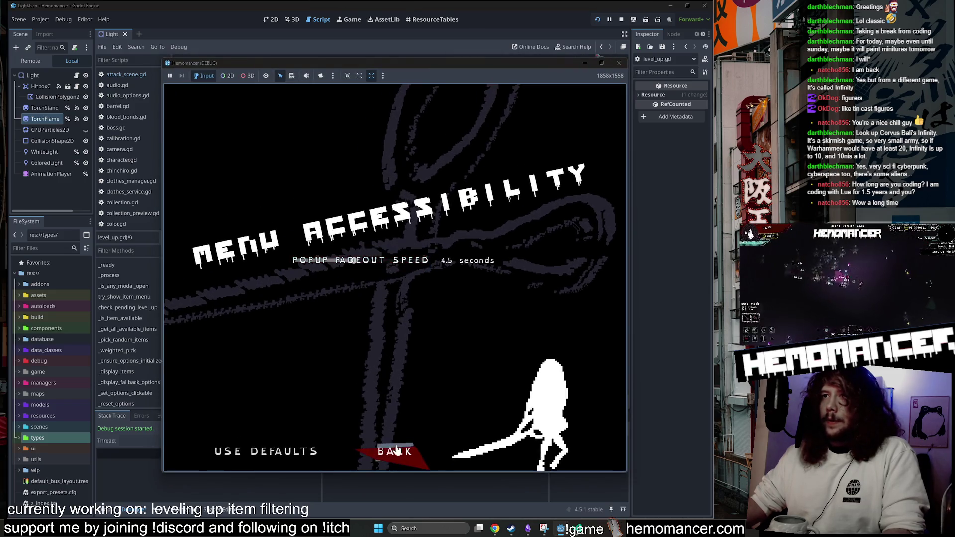
click(396, 450)
Close the game, delete the stray 'sss' after '(item):' on line 63, and save level_up.gd.
click(619, 63)
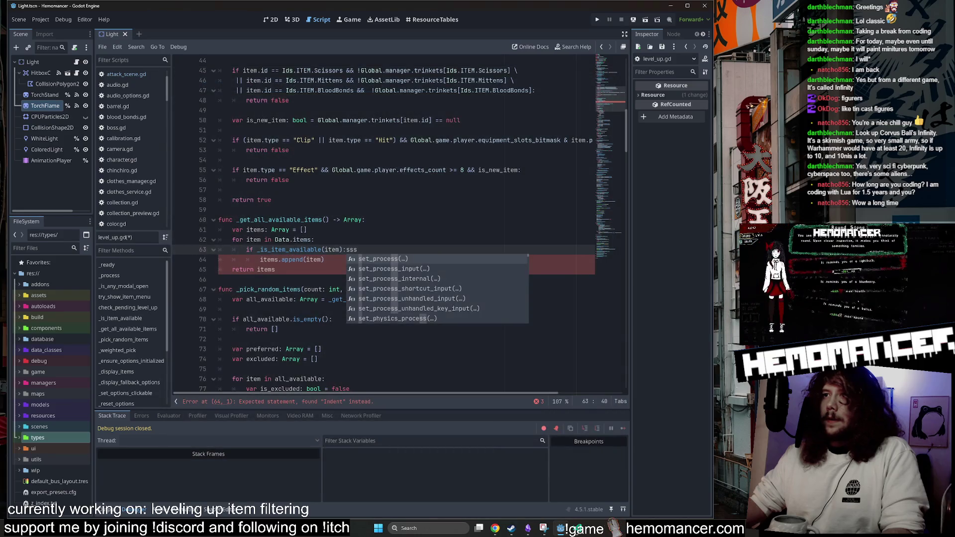
key(Escape)
key(BackSpace)
key(BackSpace)
key(BackSpace)
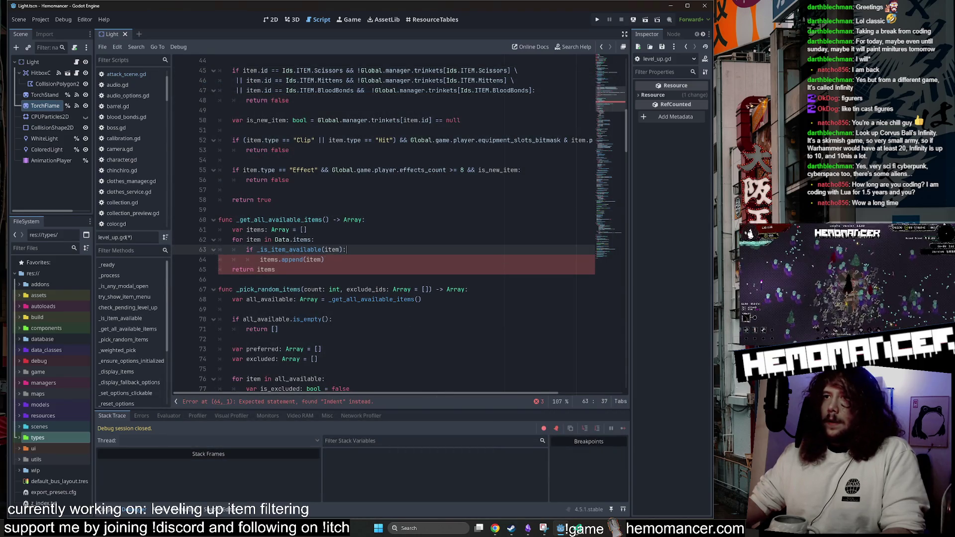
key(ctrl+s)
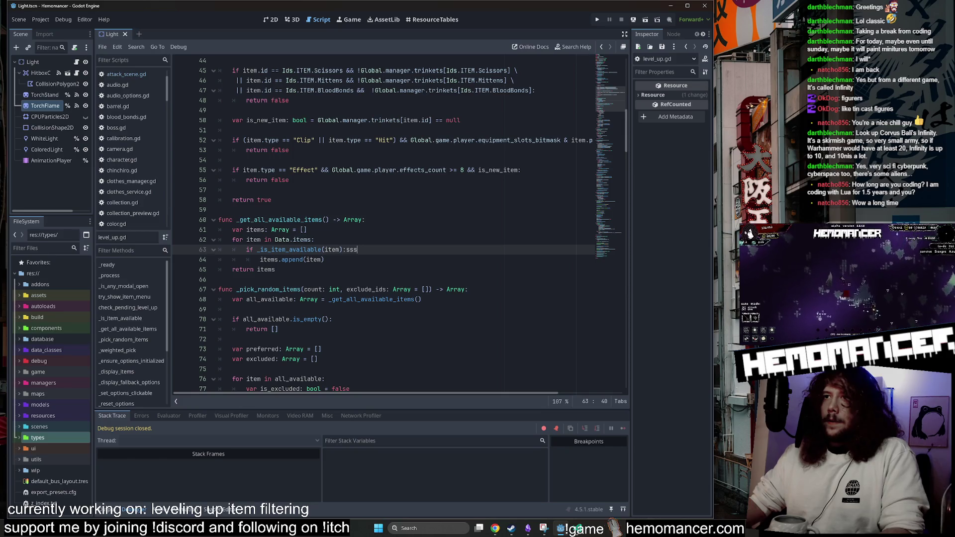
key(ctrl+z)
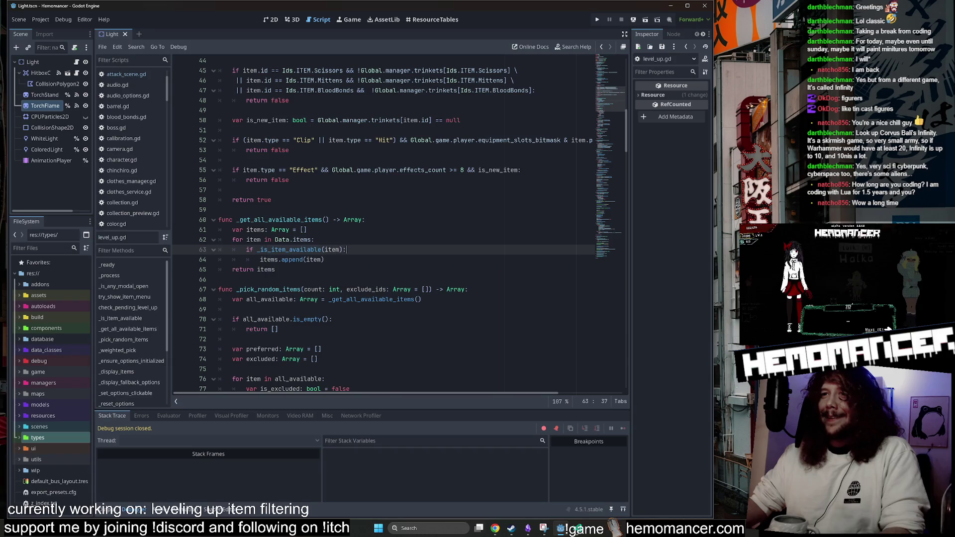
key(BackSpace)
key(BackSpace)
key(BackSpace)
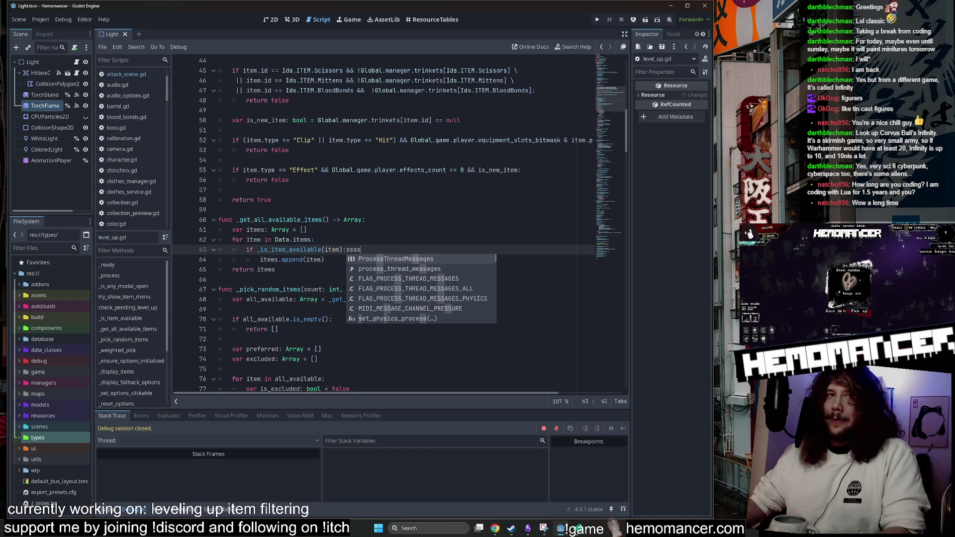
key(ctrl+s)
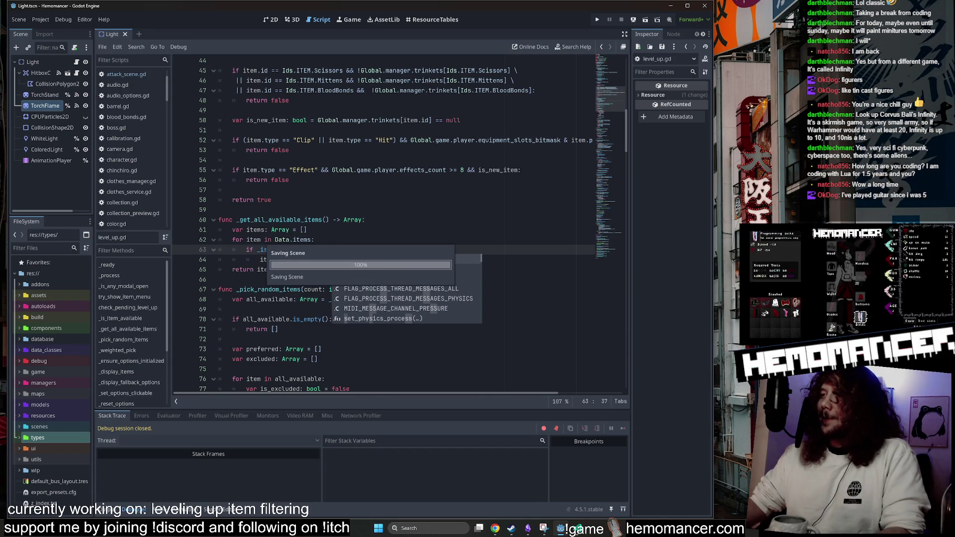
Review lines 50–60 of the script, then relaunch the project with F5.
click(365, 219)
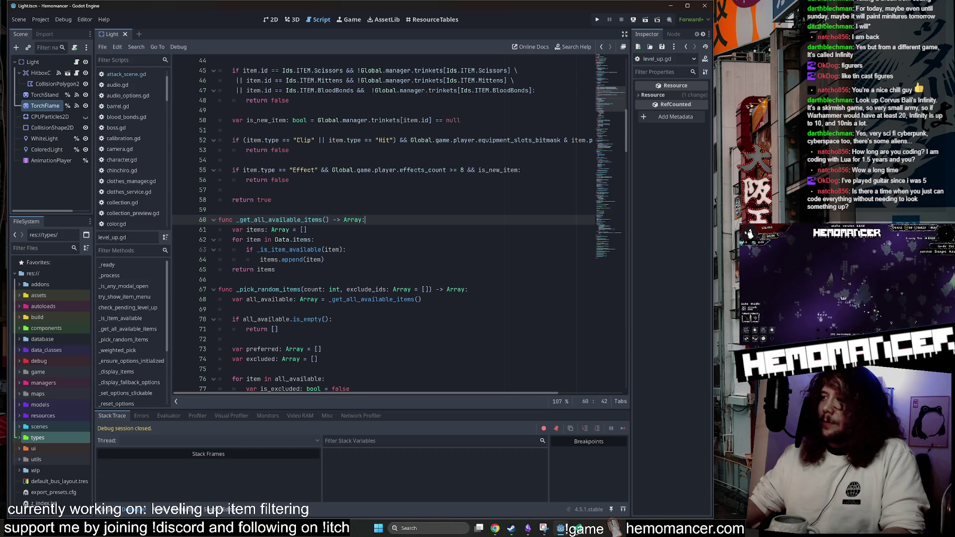
click(398, 120)
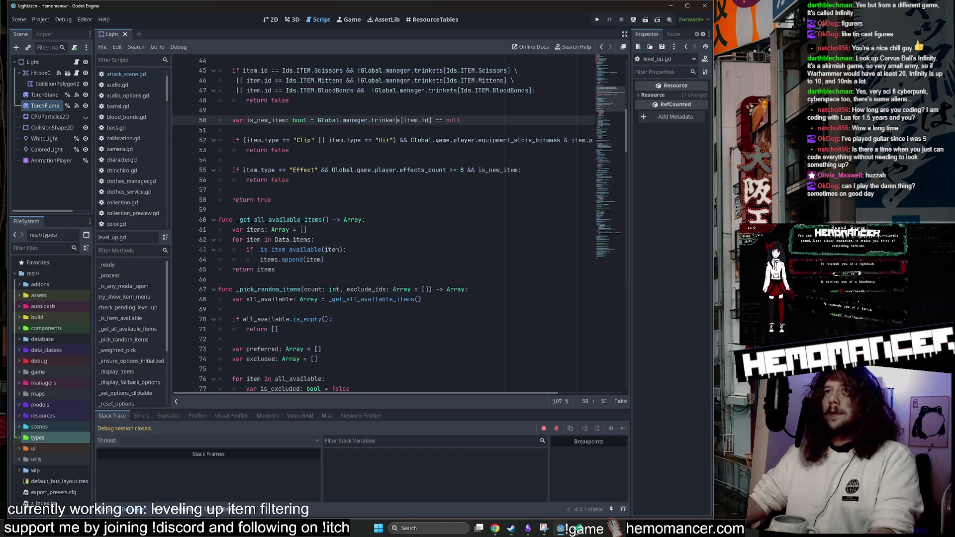
scroll(383, 224, up, 14)
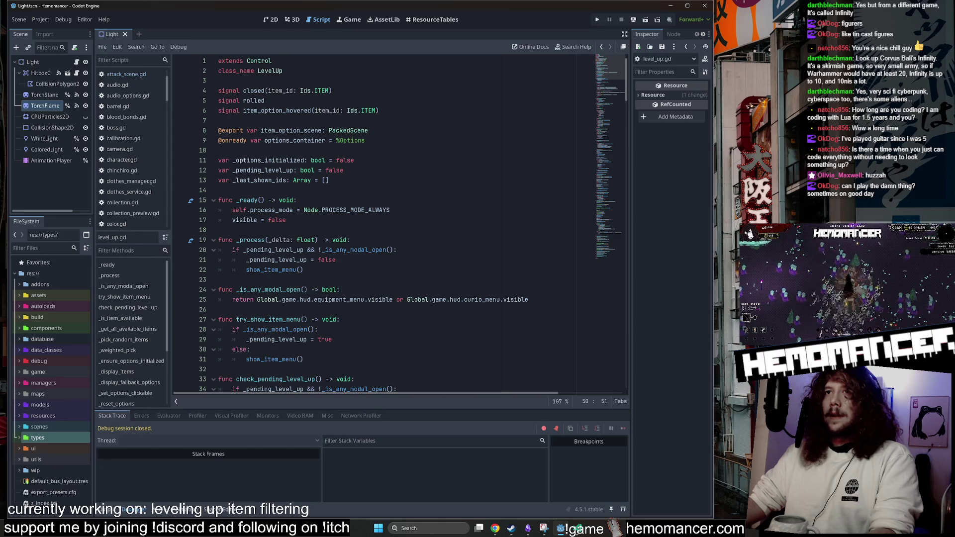
drag(603, 64, 601, 253)
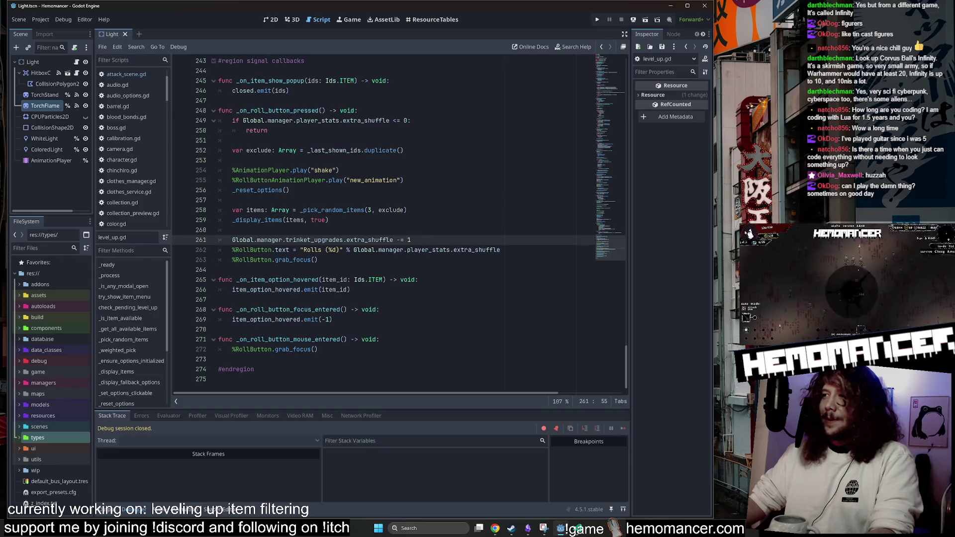
click(487, 279)
key(F5)
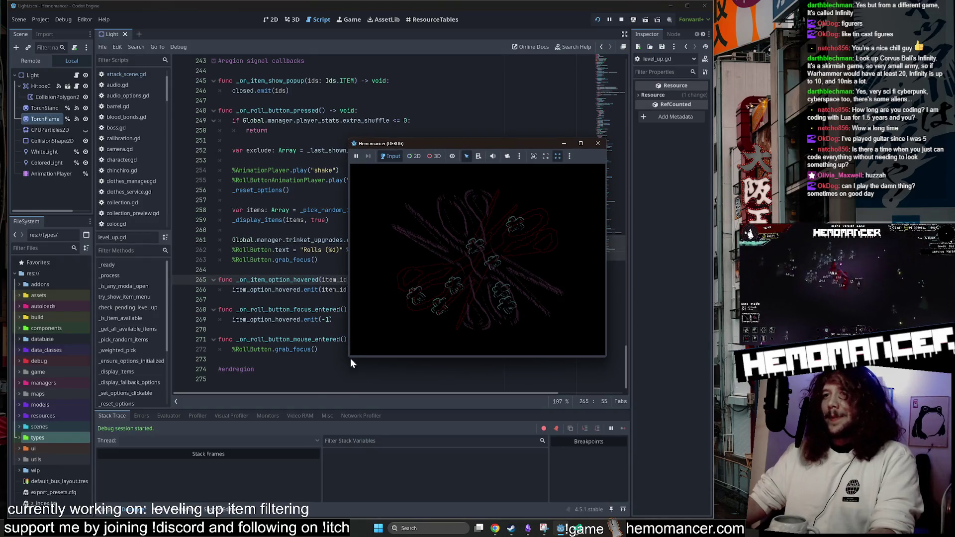
Enlarge the game window and position it toward the upper left of the screen.
drag(350, 358, 242, 479)
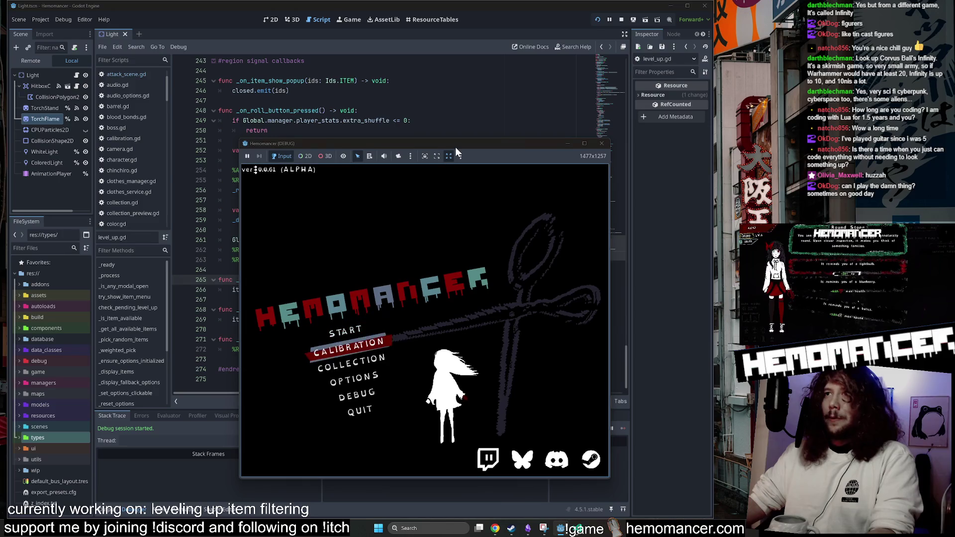
mouse_move(455, 144)
mouse_down()
mouse_move(396, 52)
mouse_move(400, 68)
mouse_up()
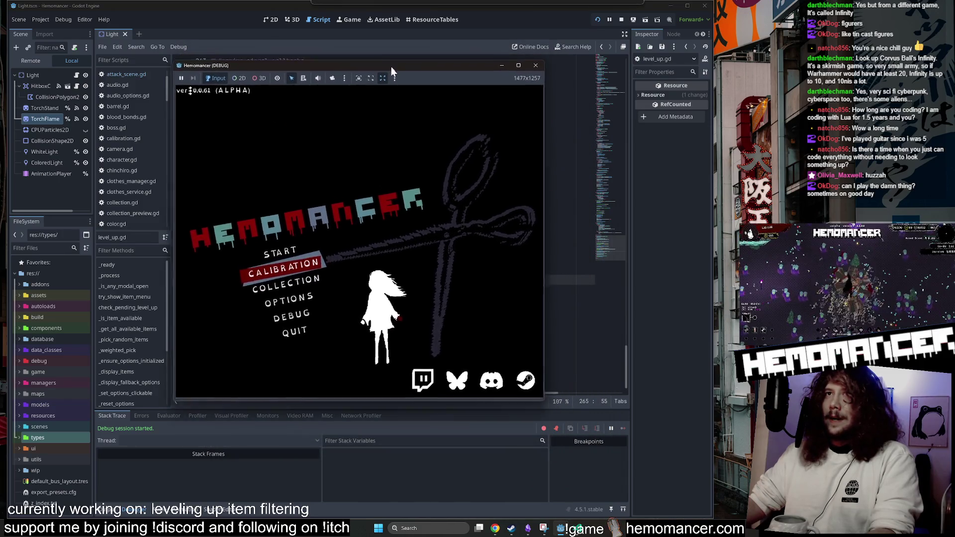
drag(552, 61, 536, 69)
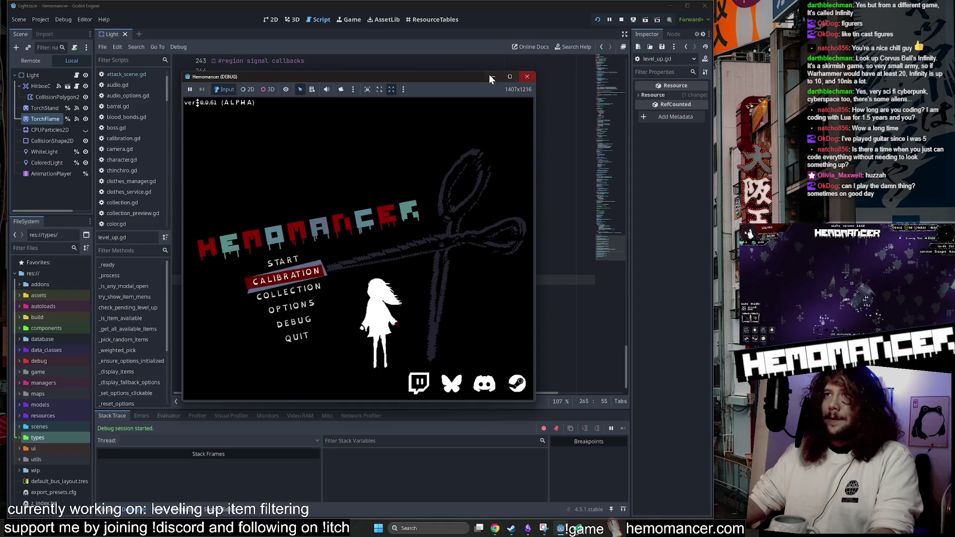
drag(460, 75, 454, 60)
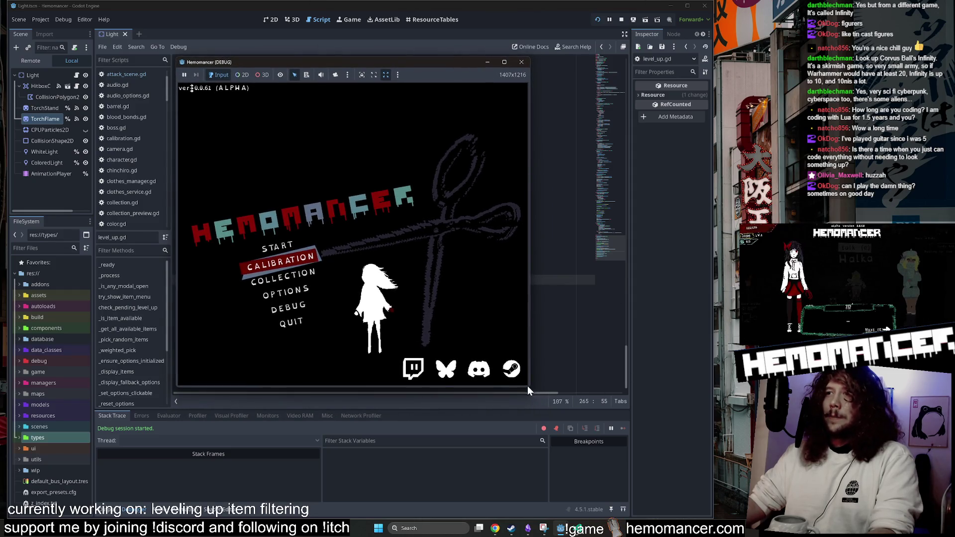
mouse_move(529, 392)
mouse_down()
mouse_move(547, 386)
mouse_move(580, 490)
mouse_move(700, 495)
mouse_up()
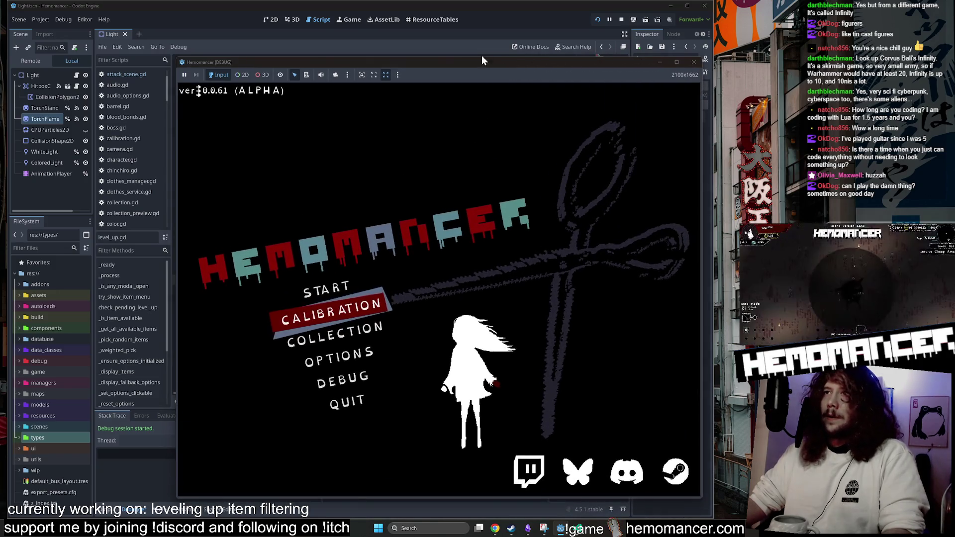
drag(471, 62, 454, 42)
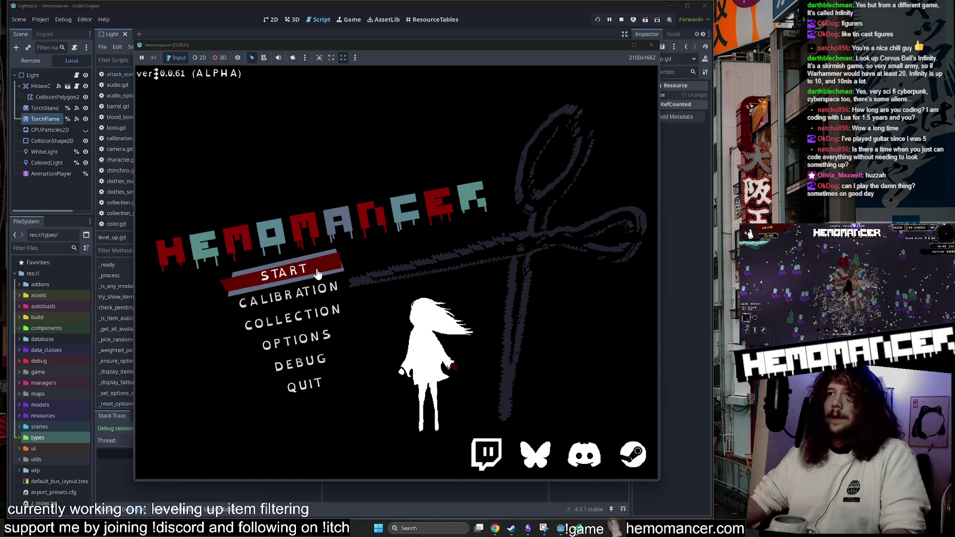
drag(437, 49, 417, 42)
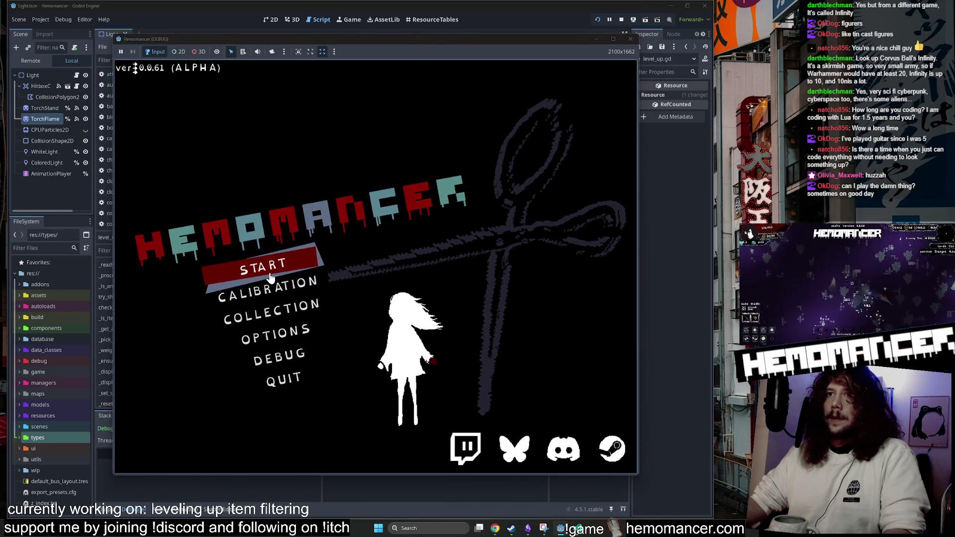
Start a run, escape back to the main menu, and open the DEBUG screen.
key(Down)
key(Down)
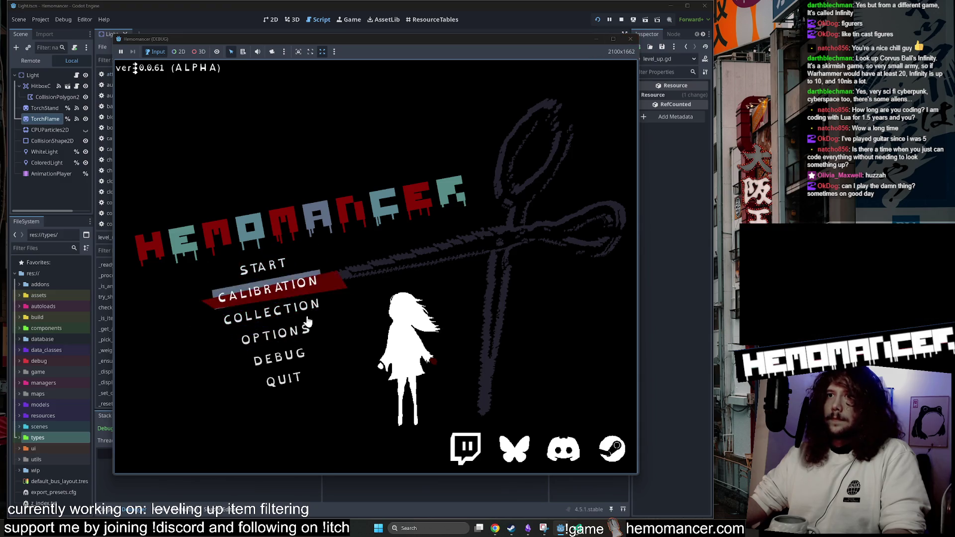
click(274, 275)
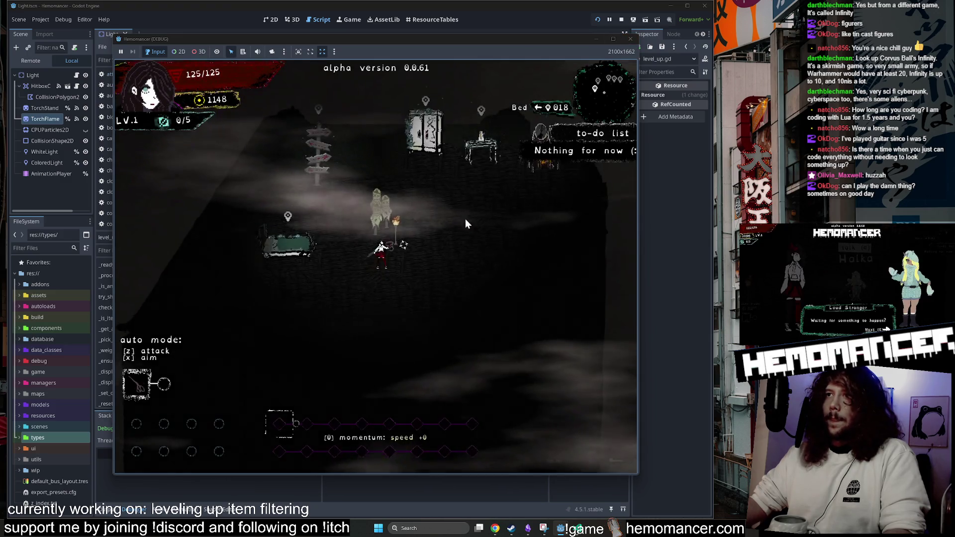
key(Escape)
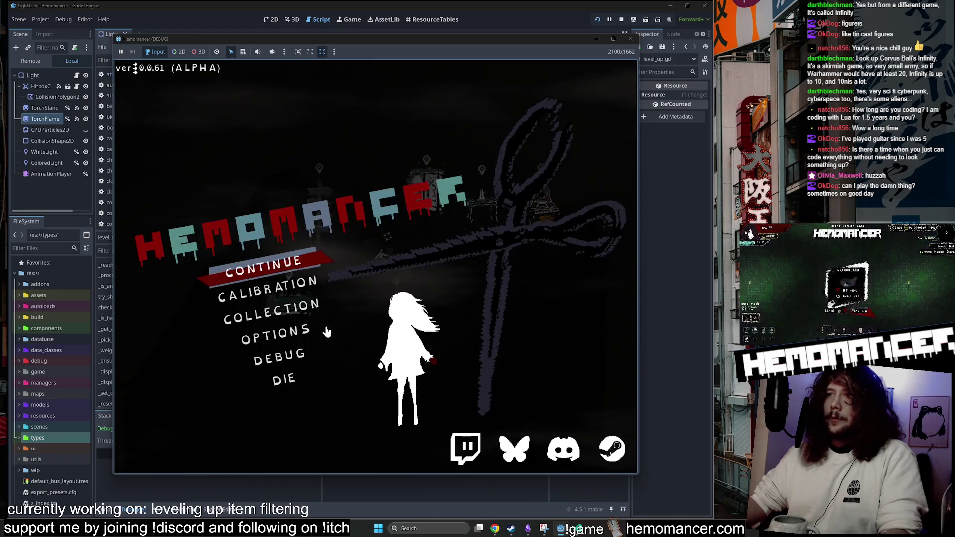
click(319, 360)
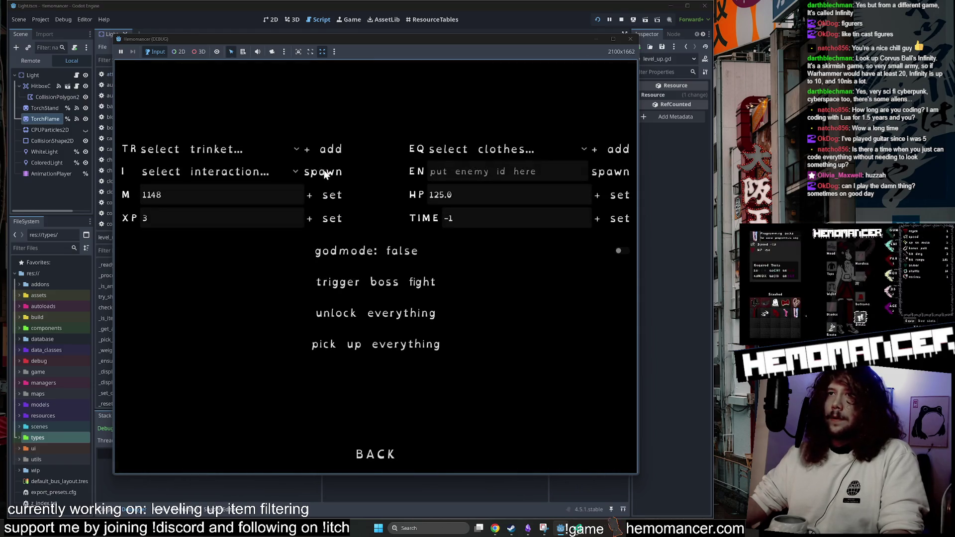
Pick Turtleneck in the debug EQ clothes dropdown, go back, and Continue the run.
click(227, 173)
click(493, 147)
scroll(527, 293, down, 3)
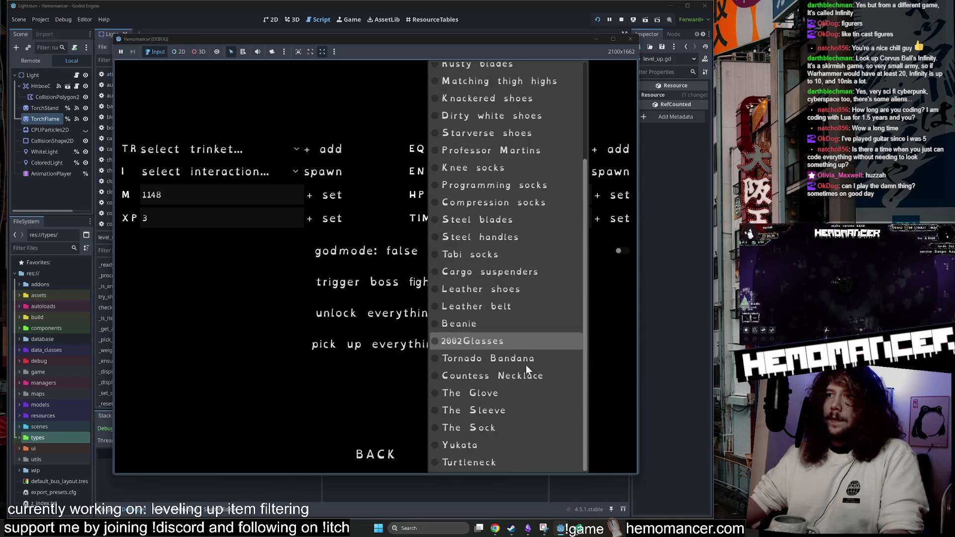
scroll(517, 341, up, 3)
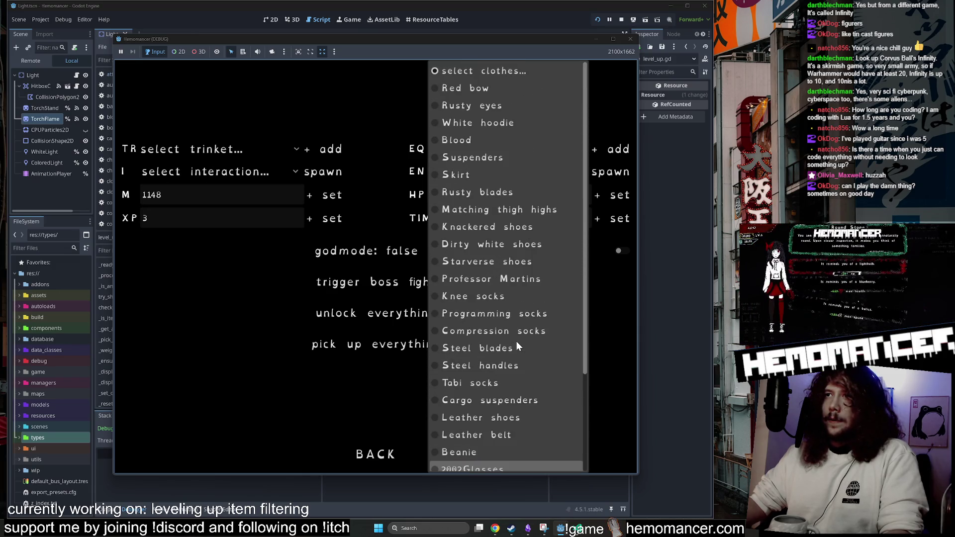
scroll(505, 308, down, 3)
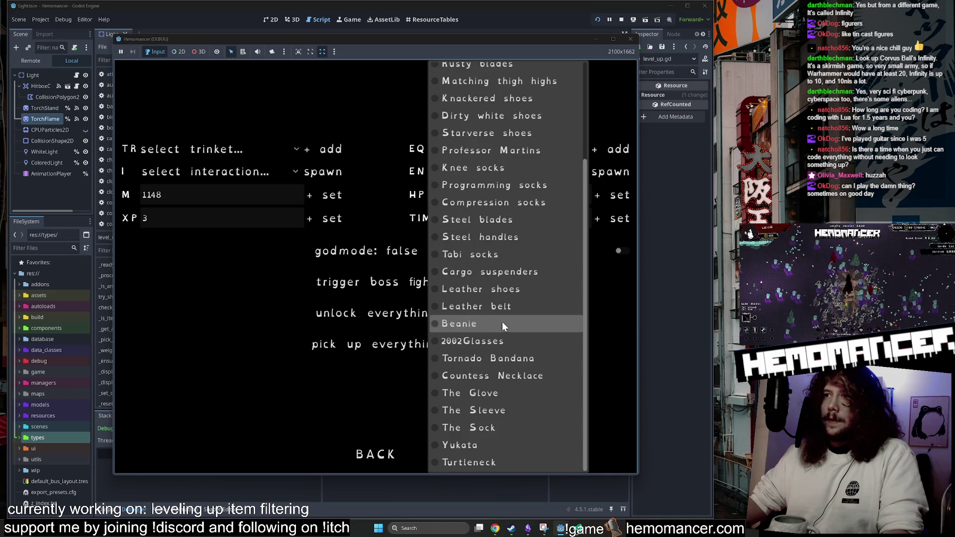
click(494, 461)
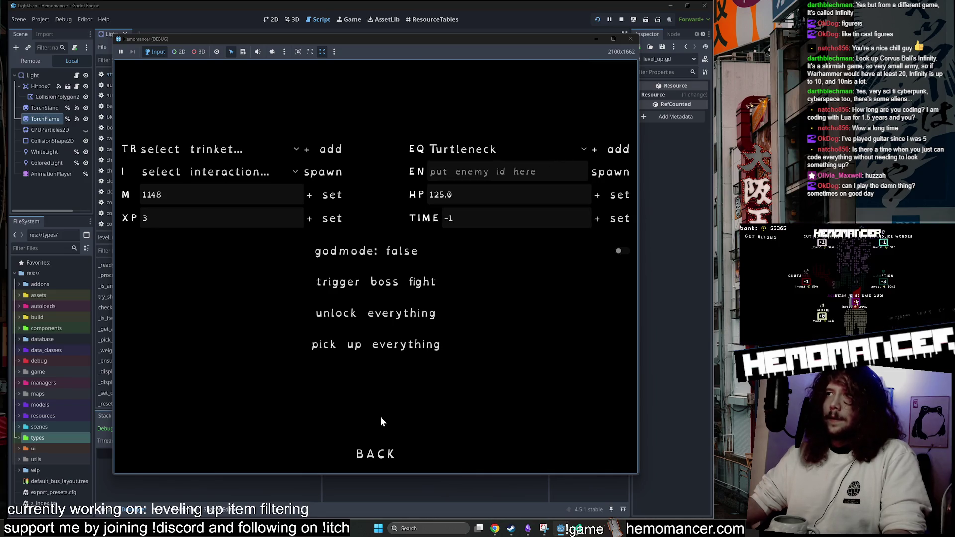
click(377, 454)
click(268, 266)
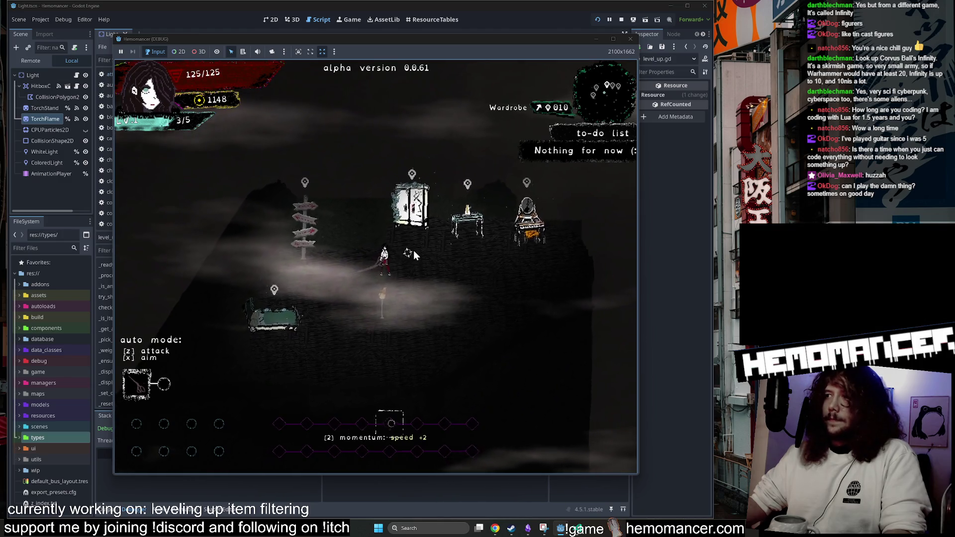
Check the wardrobe and Metronome, then equip the Turtleneck in the Tops slot.
key(e)
mouse_move(144, 331)
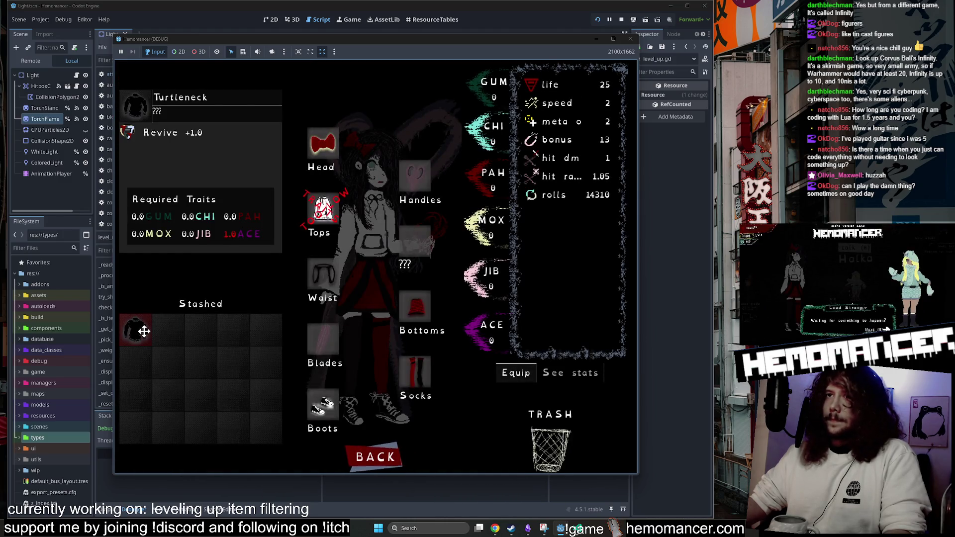
key(e)
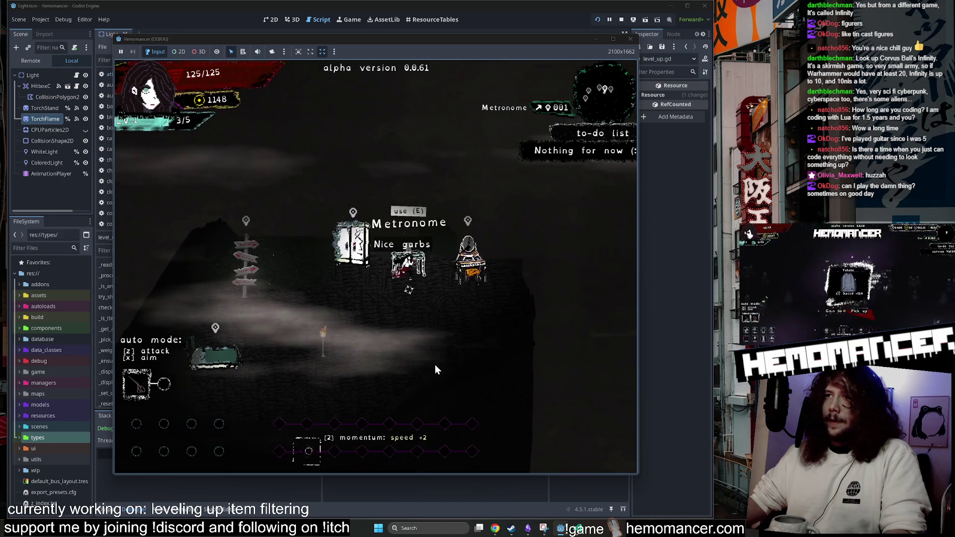
key(e)
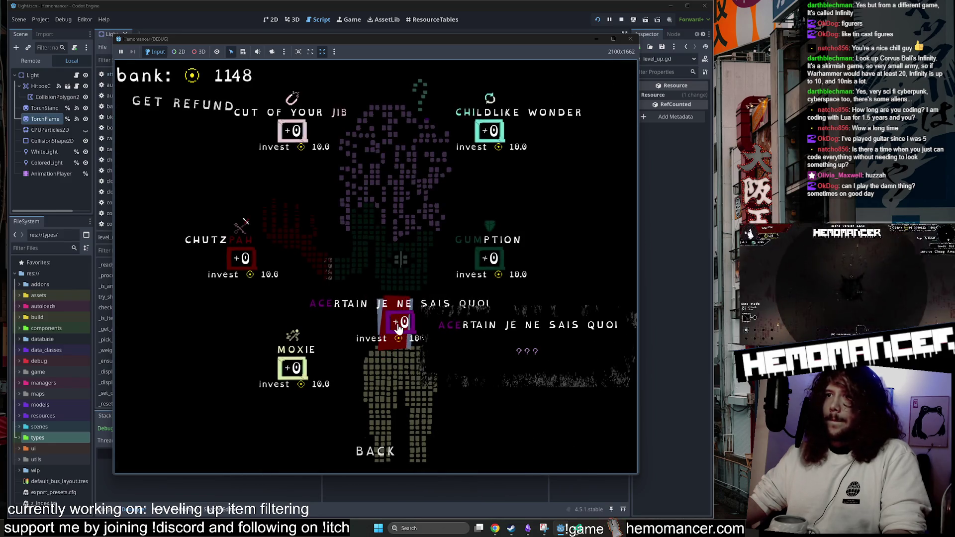
click(369, 453)
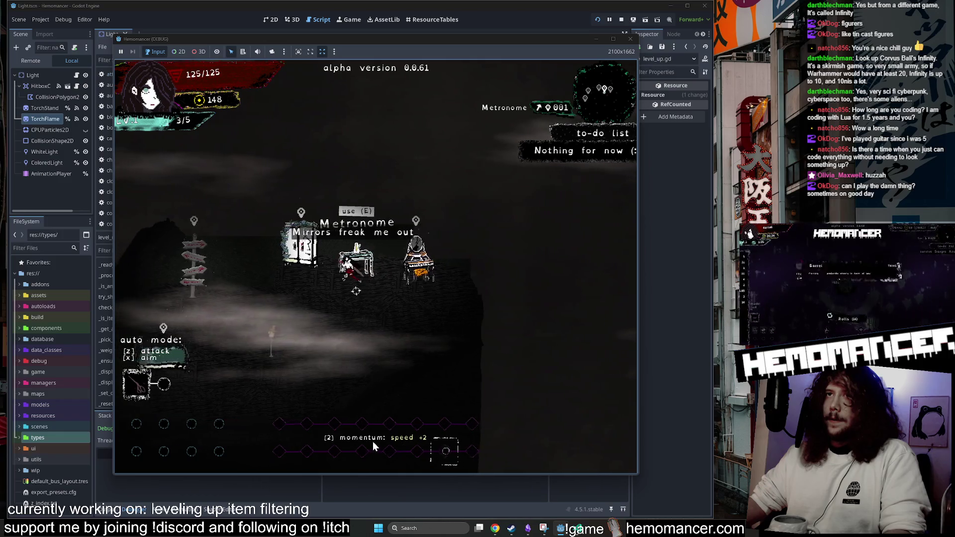
key(e)
drag(135, 328, 286, 289)
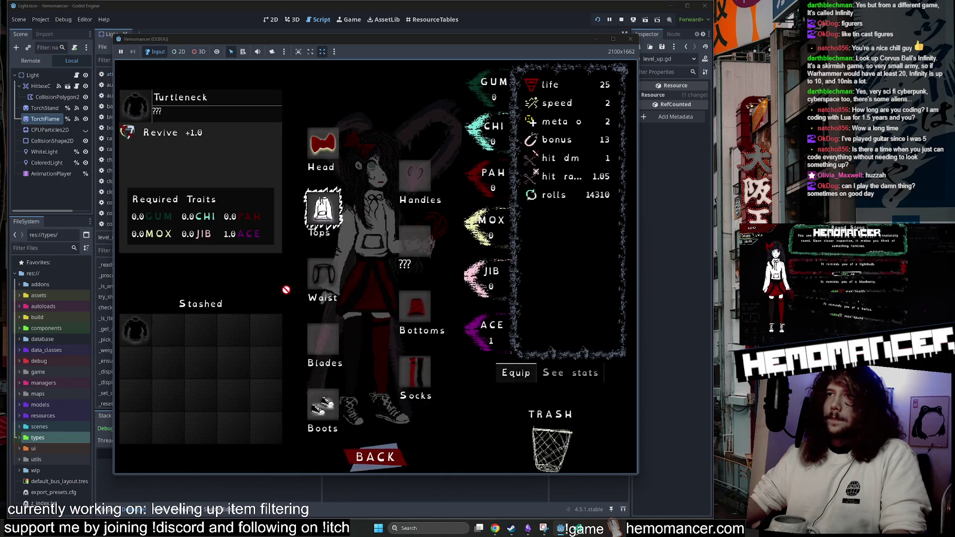
drag(319, 210, 318, 211)
click(375, 454)
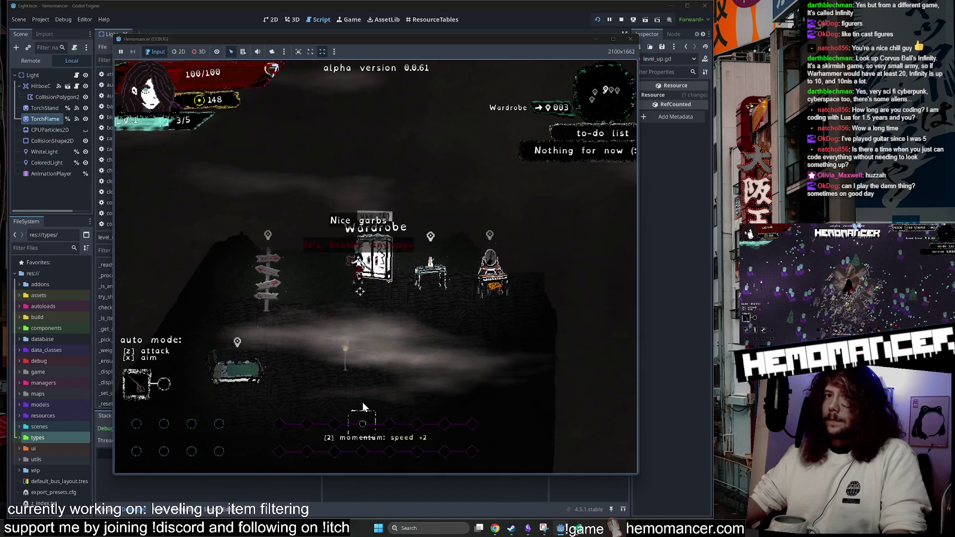
Travel from the signpost to Cheag Amar and resume the run.
key(a)
key(e)
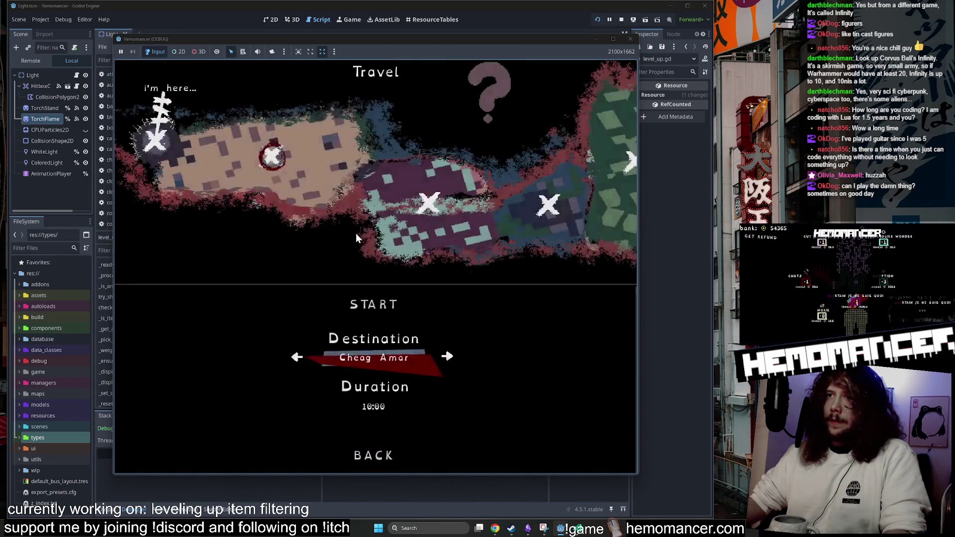
click(381, 306)
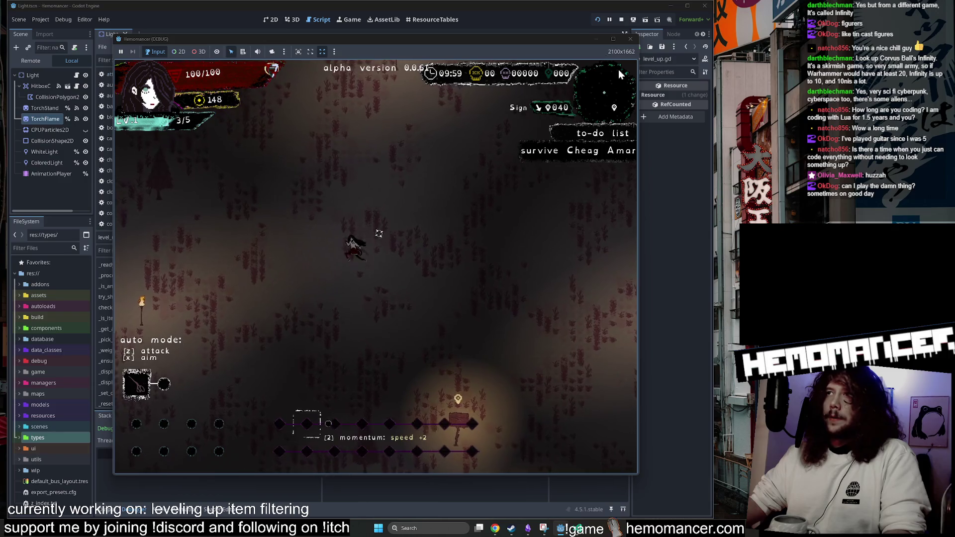
drag(637, 474, 736, 511)
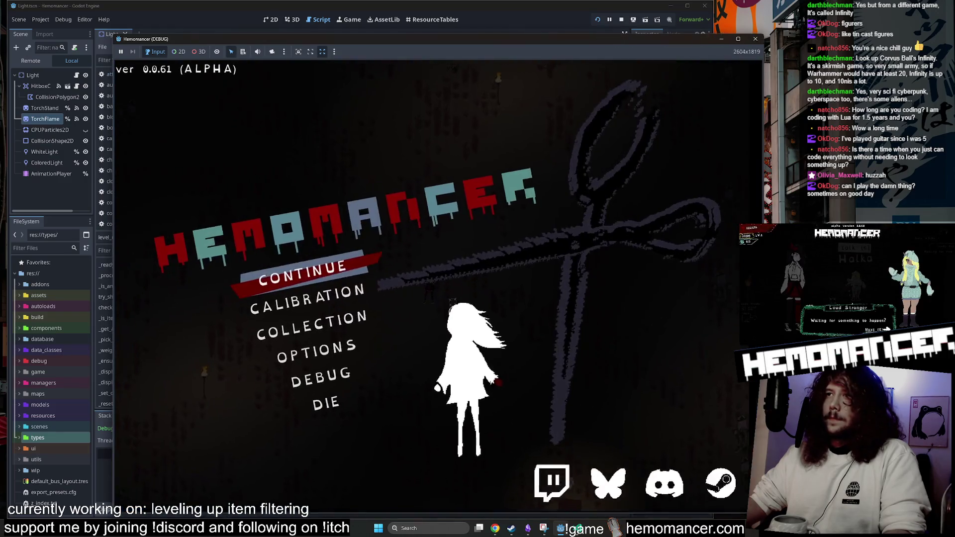
click(350, 258)
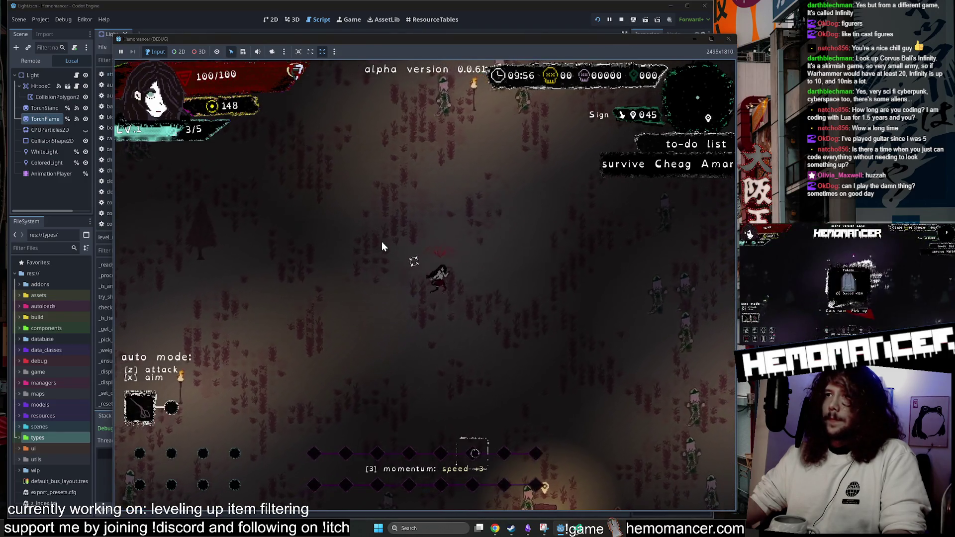
Reach level 2, take an item from the Midnight, Barrel and Crown choices, then pause.
key(w)
key(d)
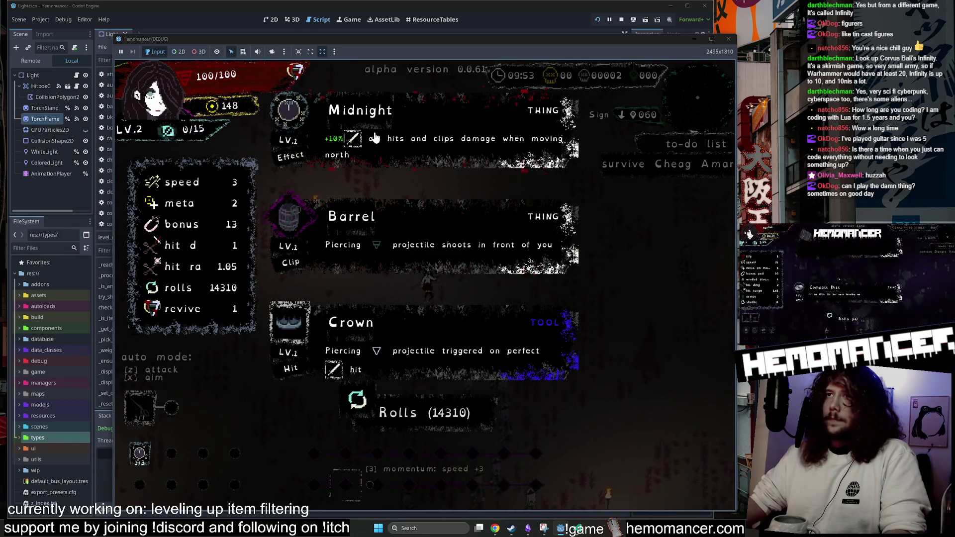
click(373, 134)
key(s)
key(d)
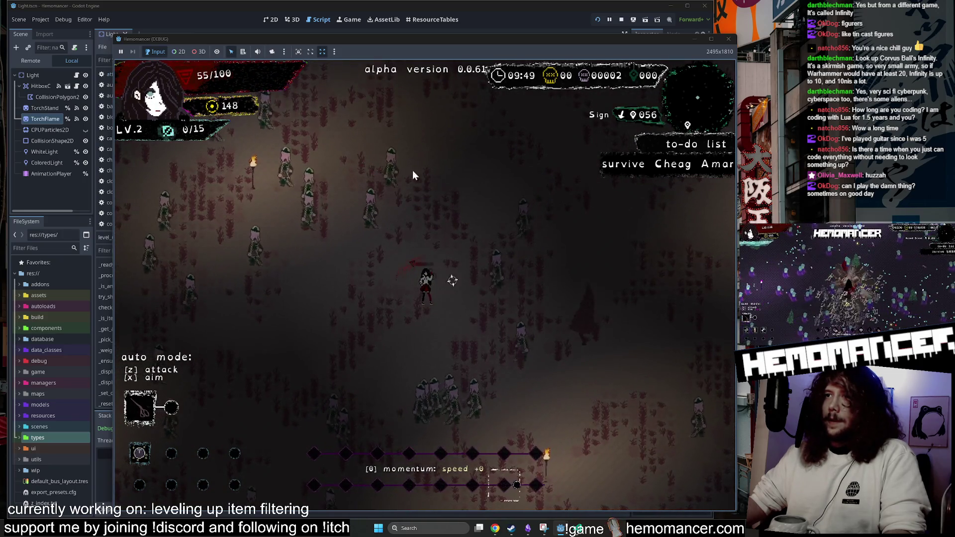
key(s)
key(a)
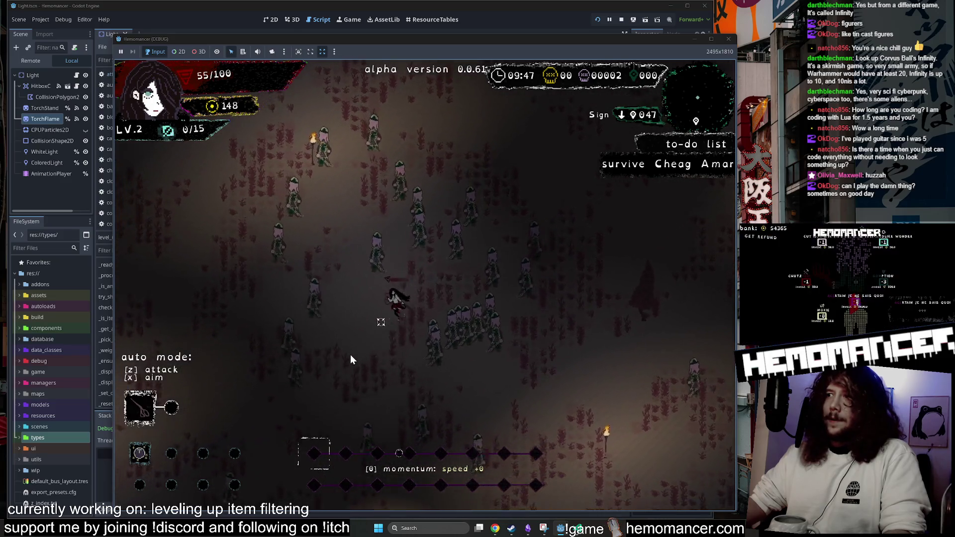
key(Escape)
Confirm dying, start a new game, and travel via the signpole.
click(332, 393)
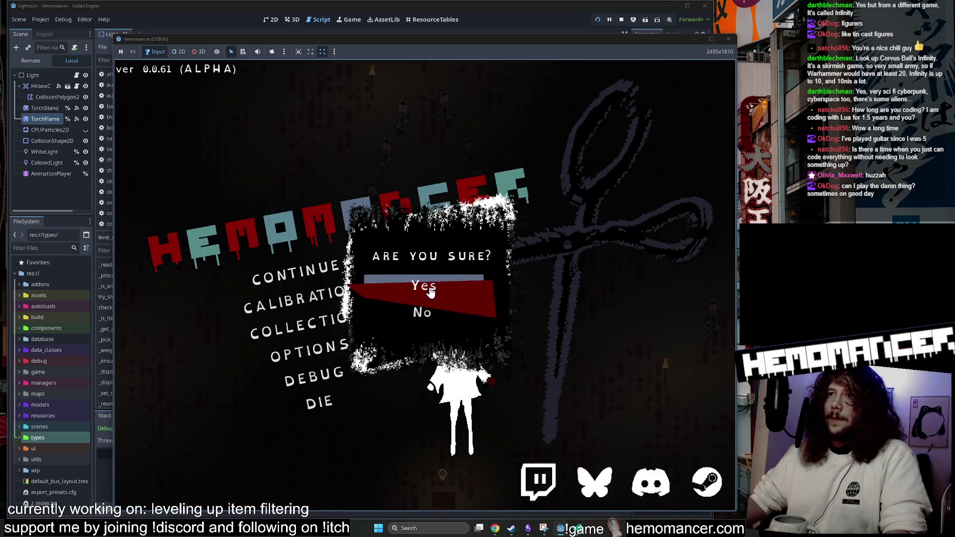
click(438, 292)
click(325, 272)
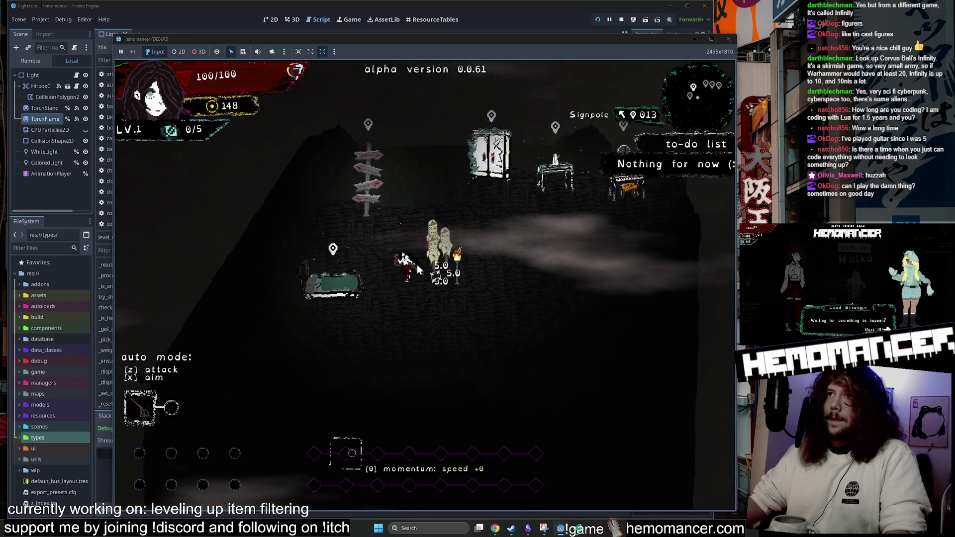
key(w)
key(e)
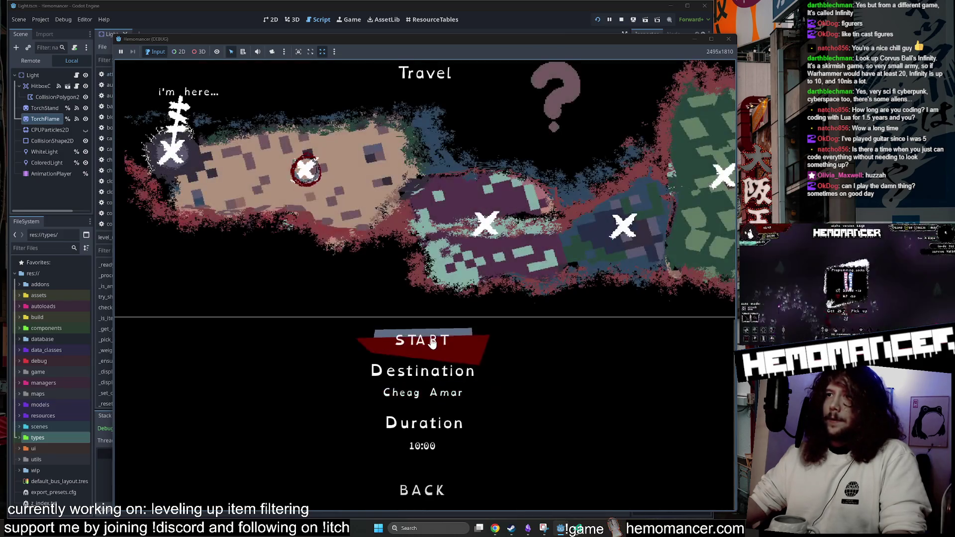
Fight enemies in Cheag Amar until level 2 and pick the Sunrise card.
key(w)
key(d)
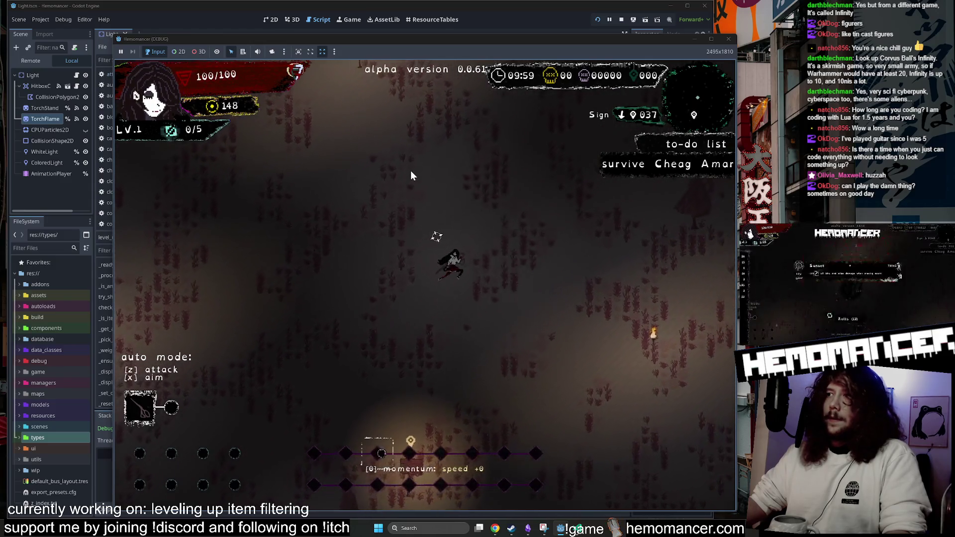
key(w)
key(d)
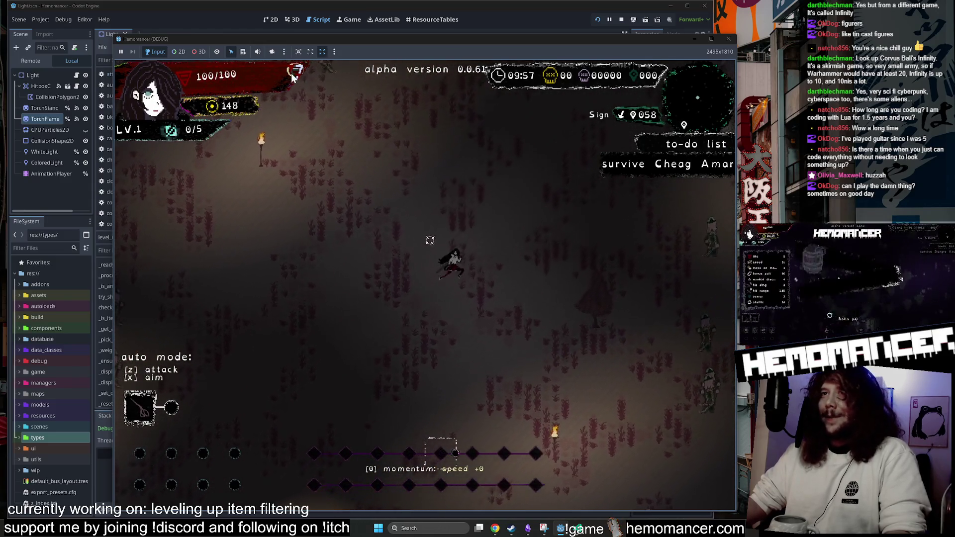
key(w)
key(d)
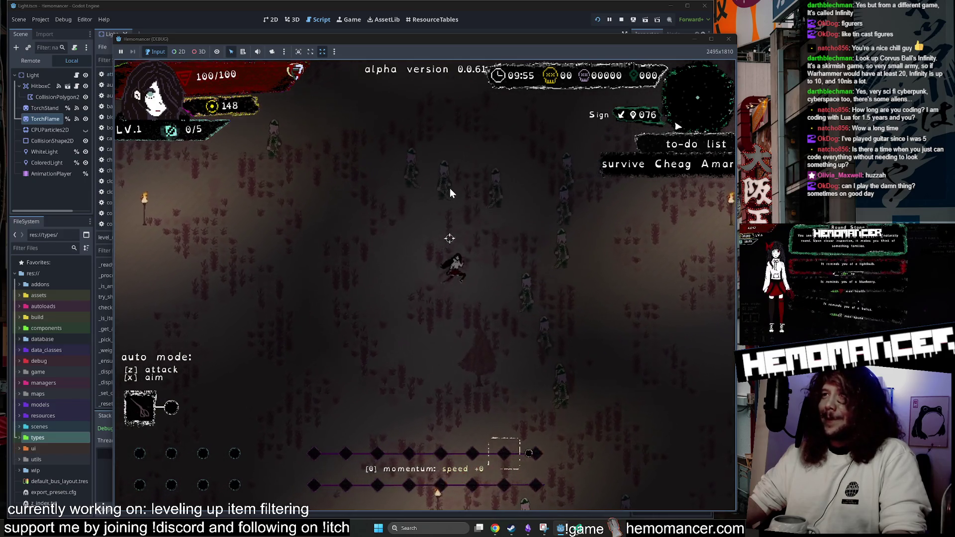
key(d)
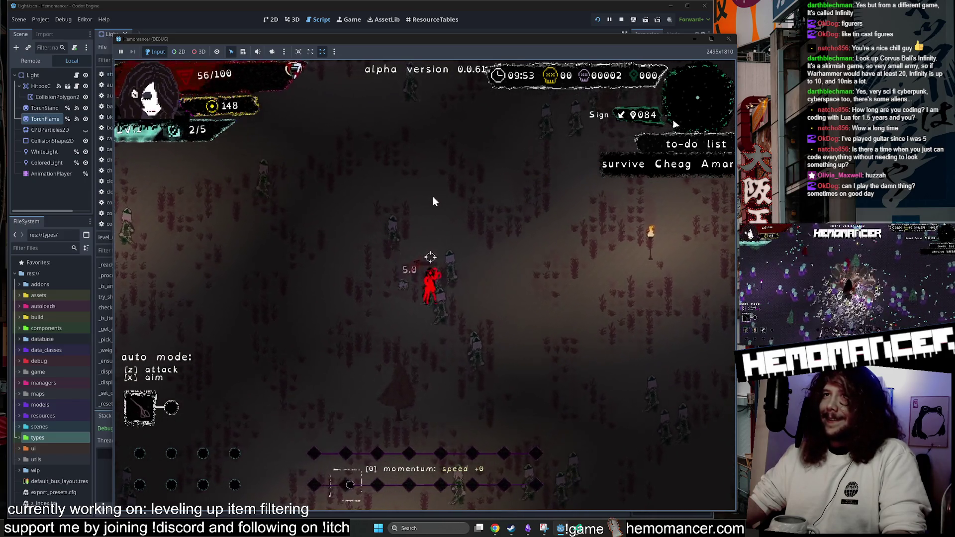
key(d)
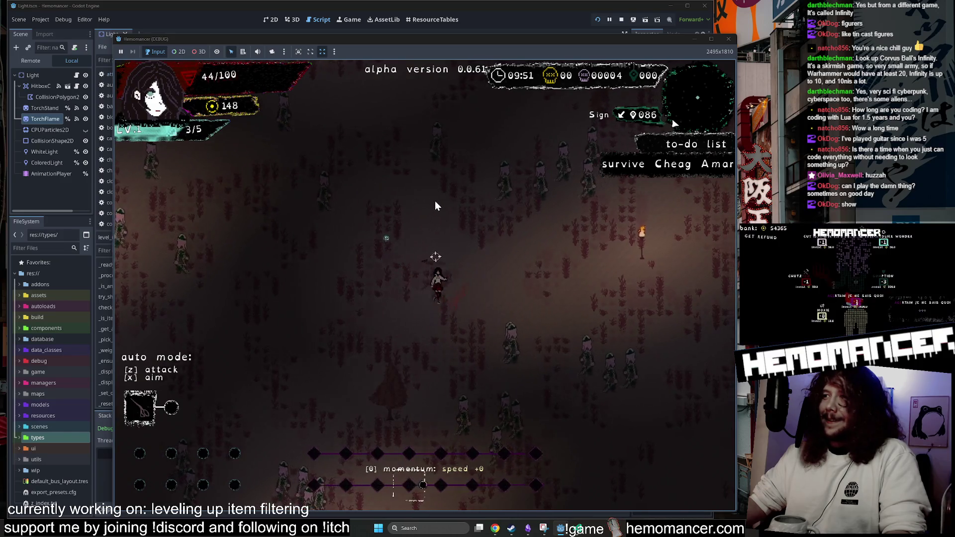
key(d)
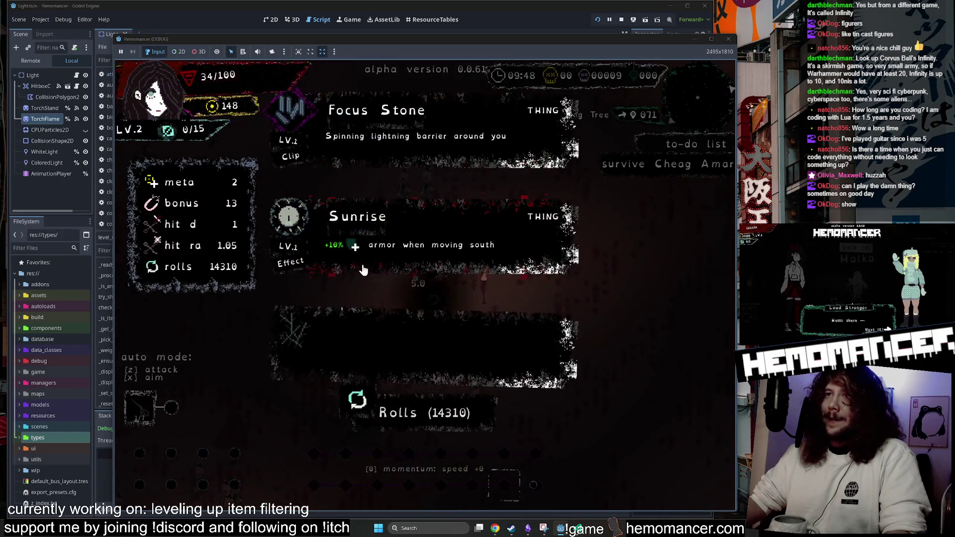
click(362, 268)
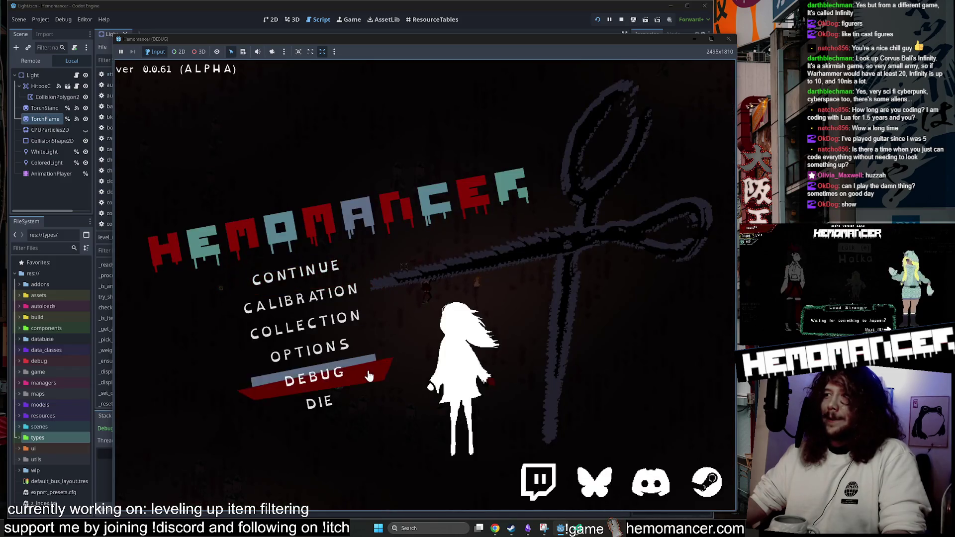
Die again, start a new game, and begin another Cheag Amar run from the signpost.
click(317, 404)
click(422, 284)
click(323, 268)
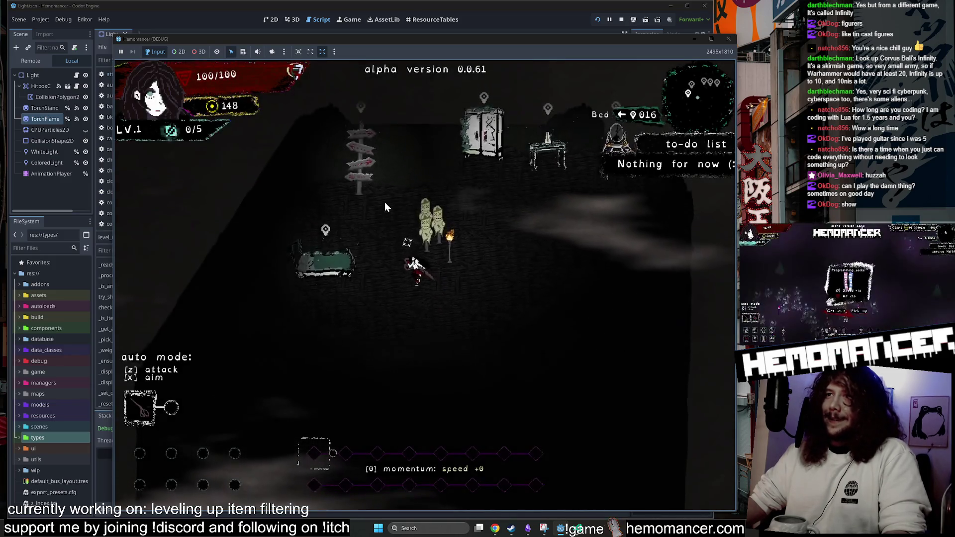
key(a)
key(e)
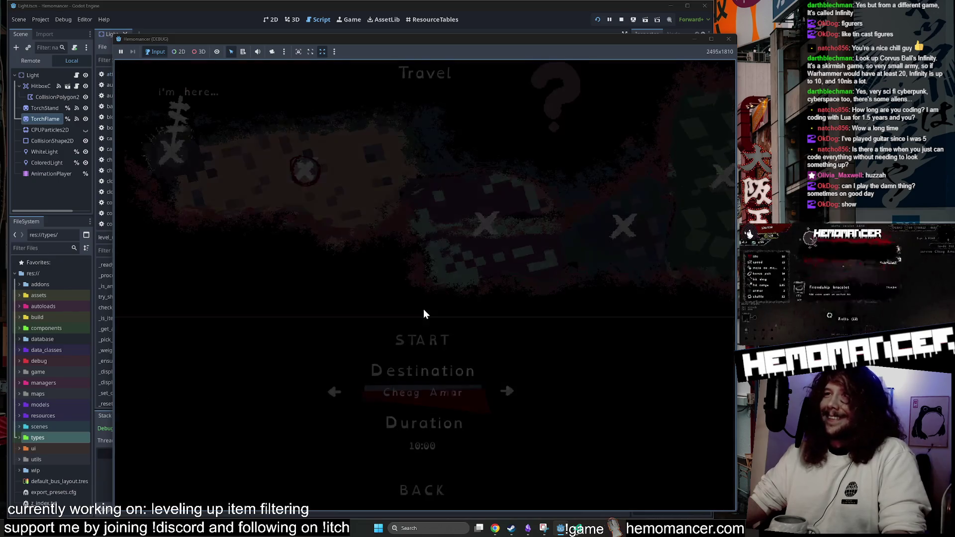
click(413, 340)
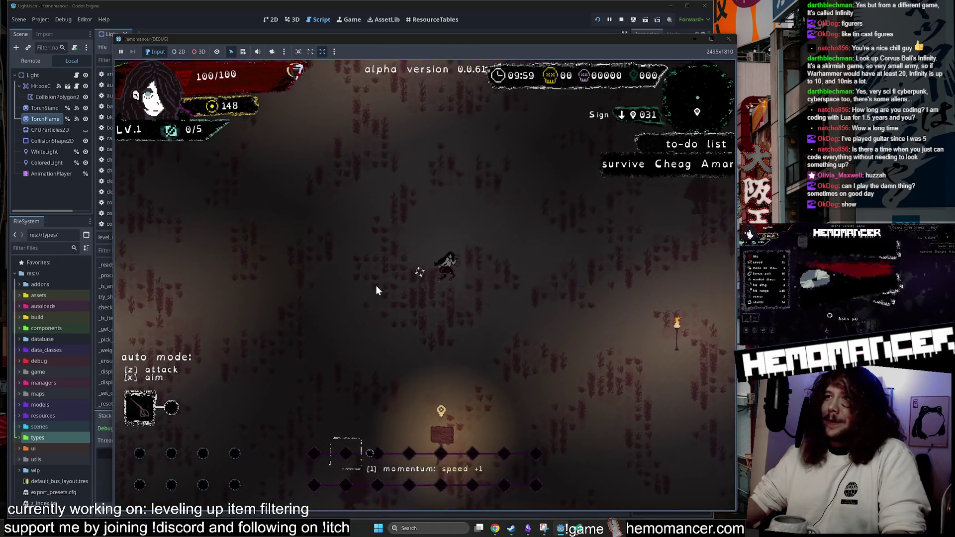
Level up twice, taking the Noon clock and then Two of Swords.
key(w)
key(d)
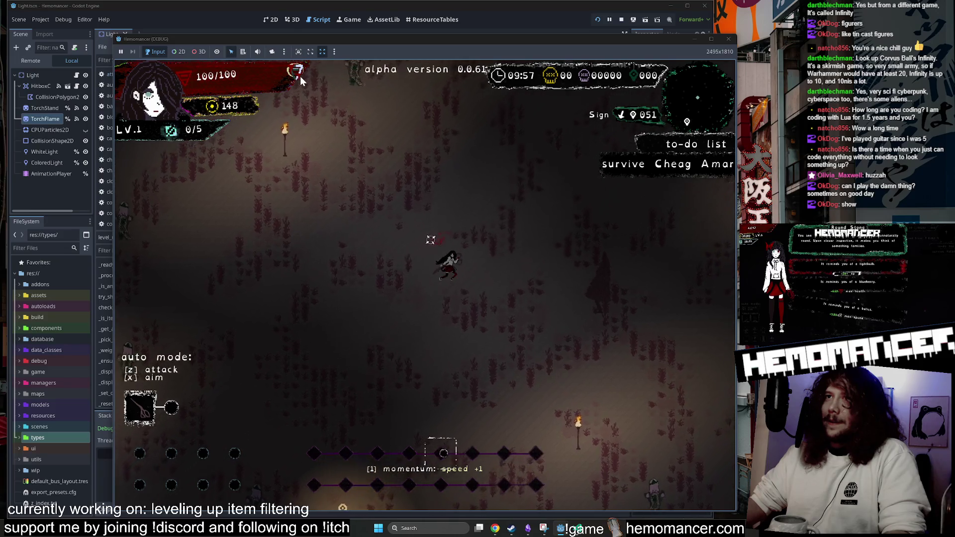
key(w)
key(d)
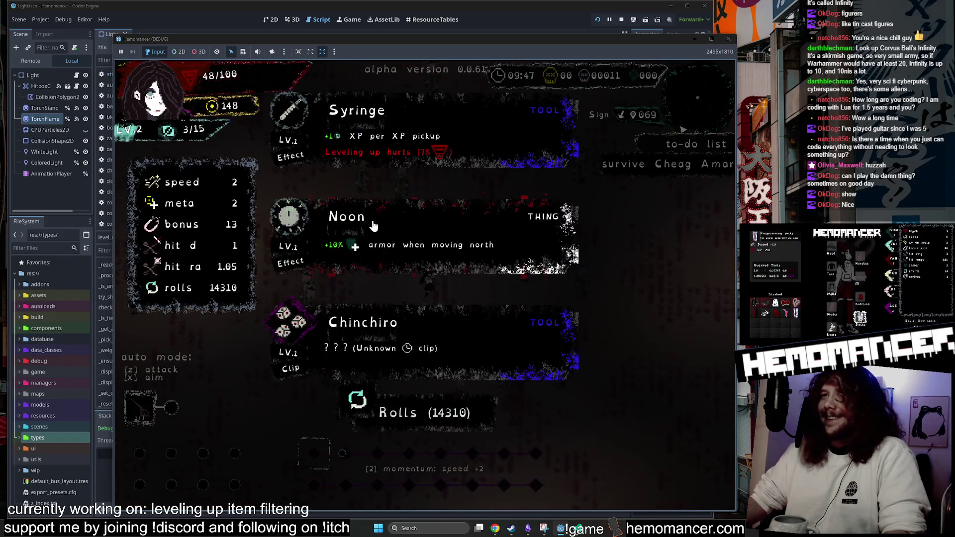
click(374, 226)
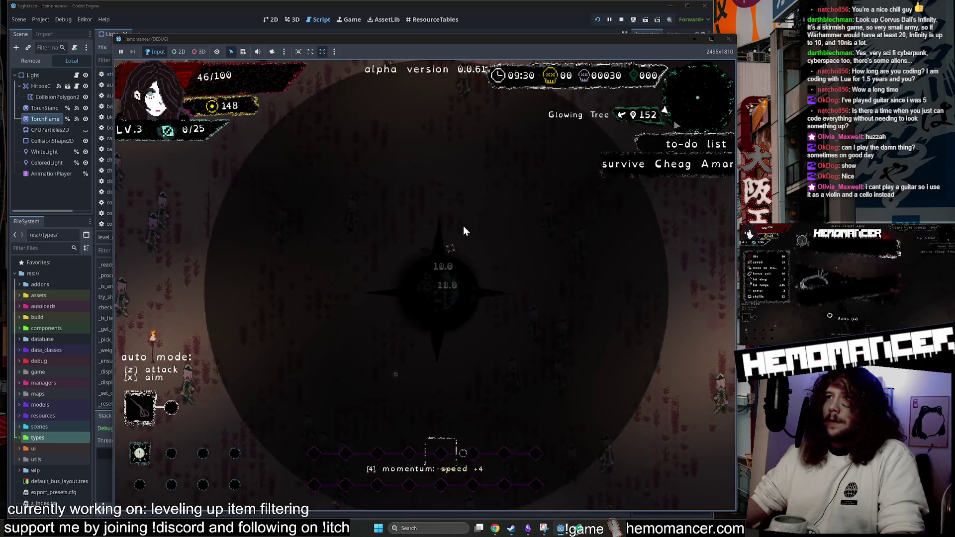
click(356, 240)
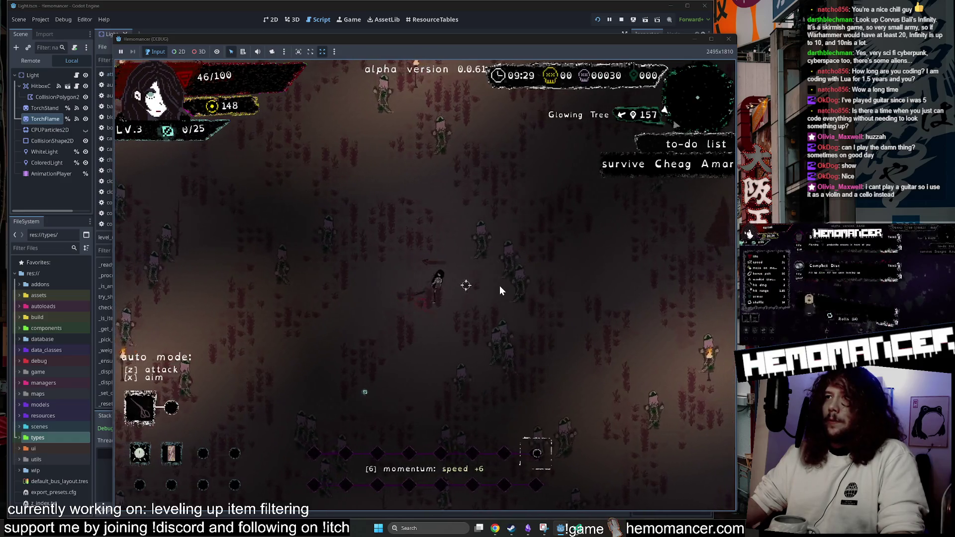
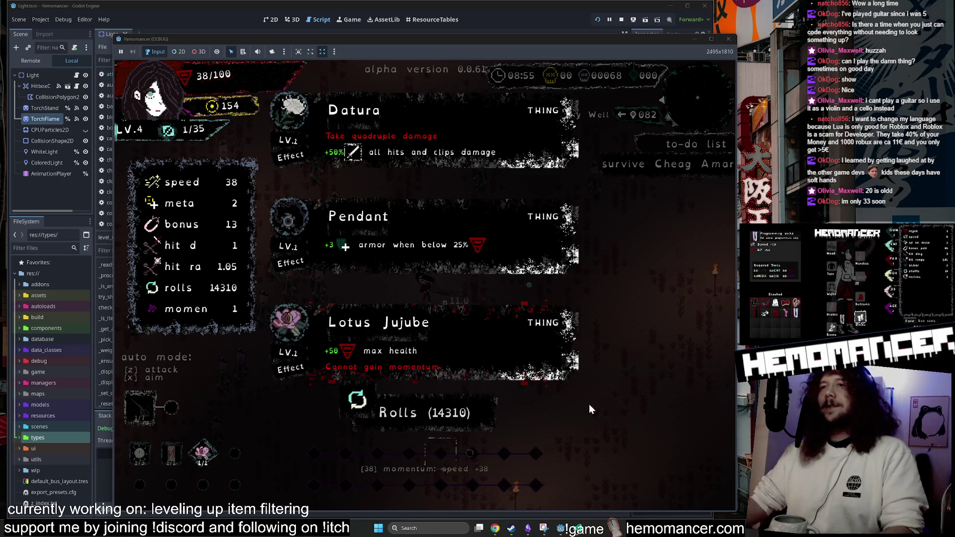
Take the Pendant card from the level-up choices.
click(403, 255)
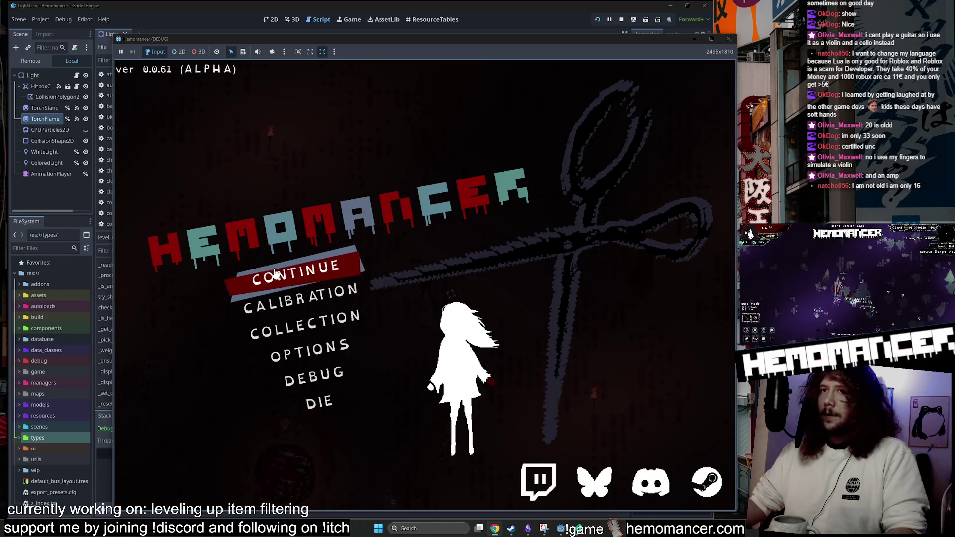
Continue the run from the title menu and take Scissors from the level-up offer.
click(275, 274)
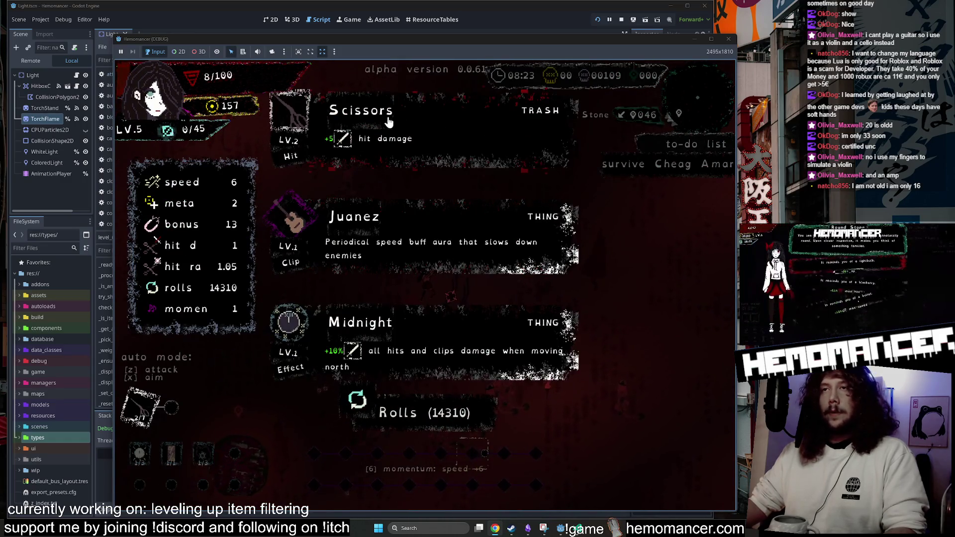
click(389, 122)
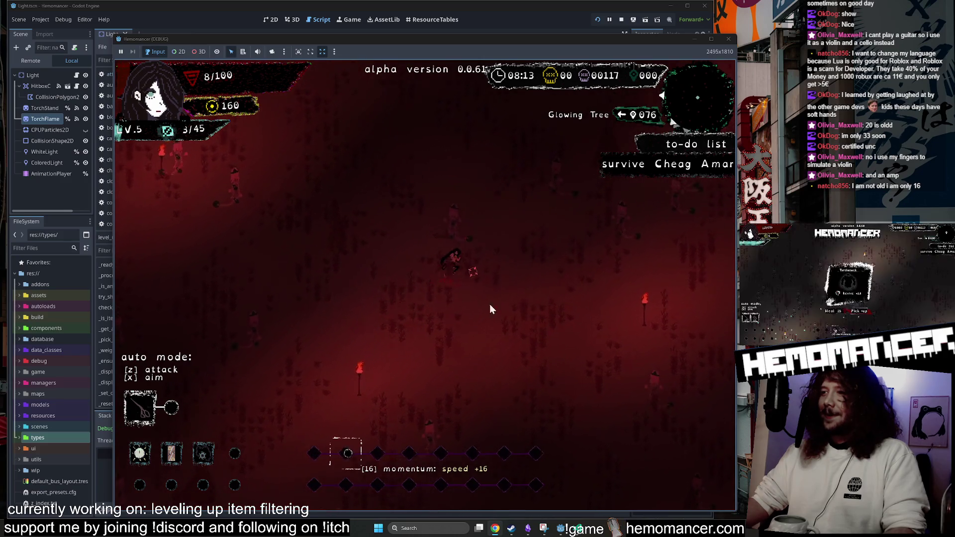
After dying, continue to the hub and equip the white hoodie in the wardrobe's Tops slot.
click(467, 288)
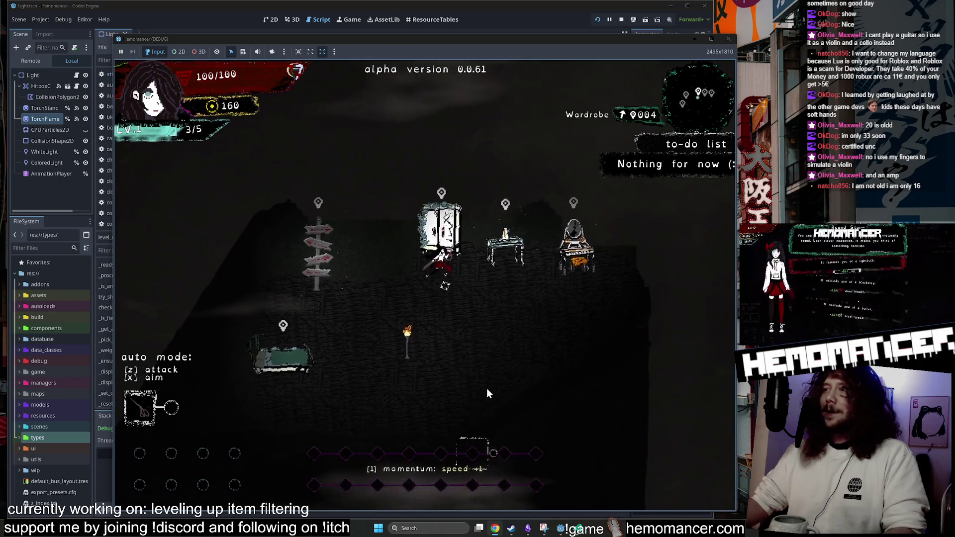
key(e)
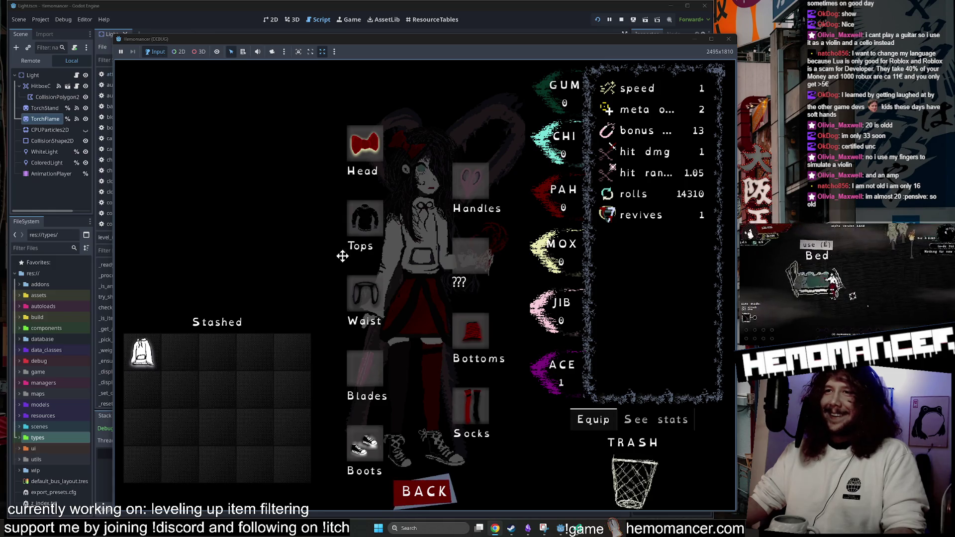
click(142, 352)
click(372, 226)
key(Escape)
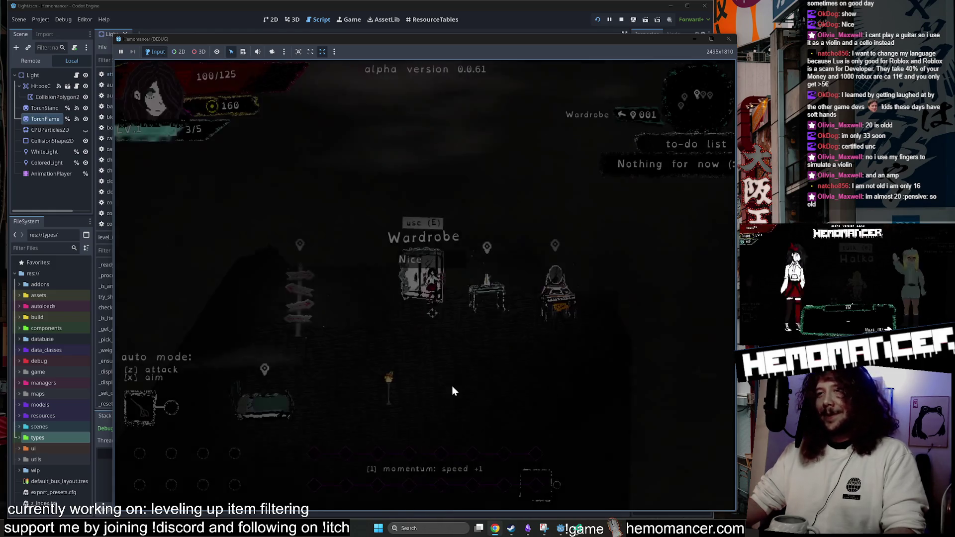
Travel from the signpole to Cheag Amar, then close the debug game window.
key(a)
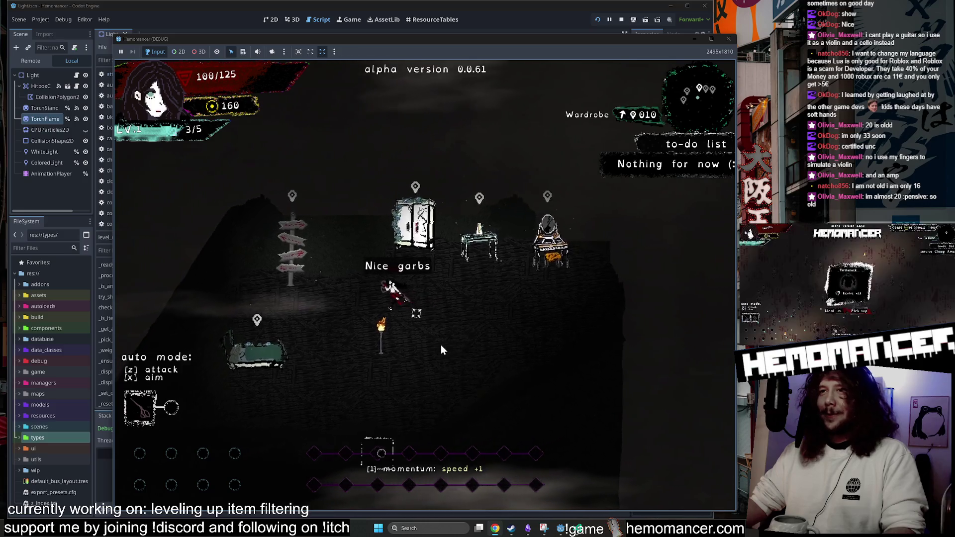
key(e)
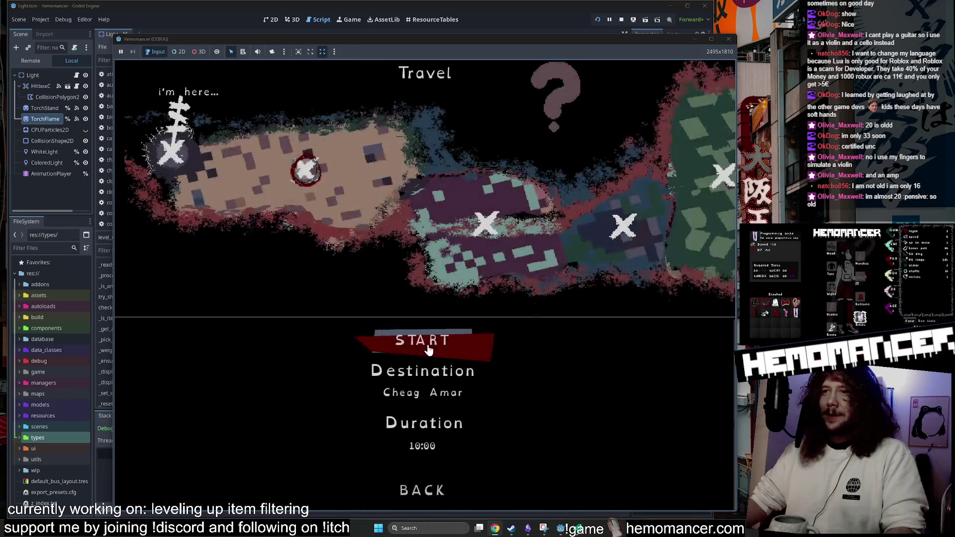
click(424, 342)
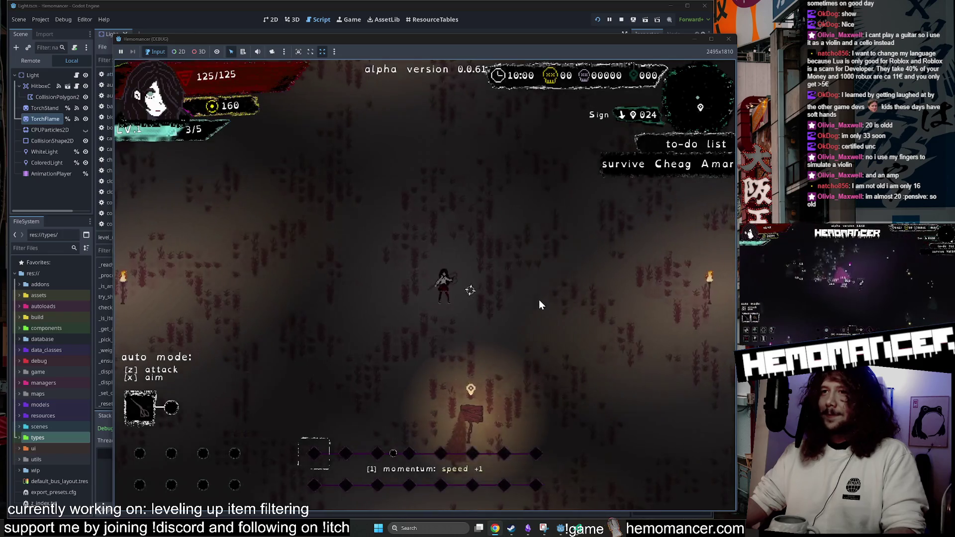
key(d)
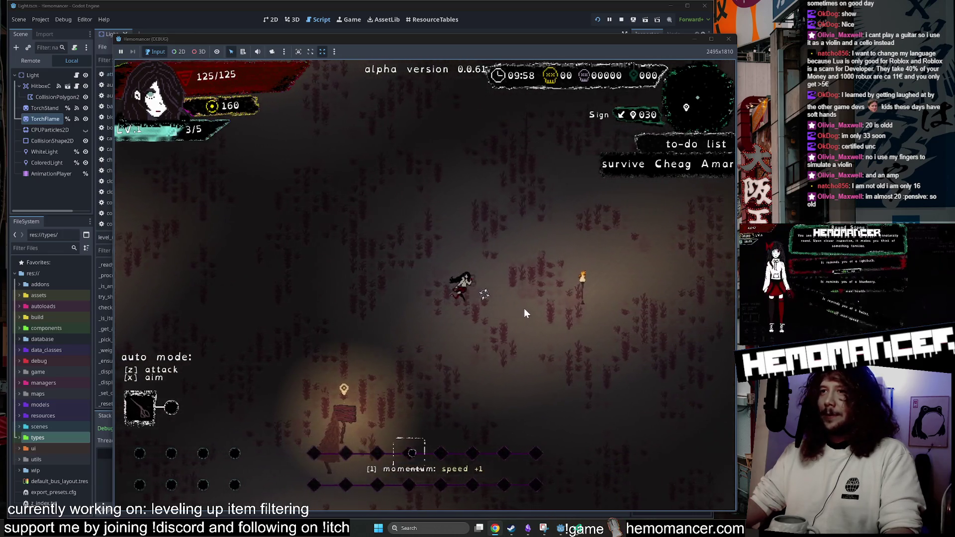
key(Escape)
click(726, 40)
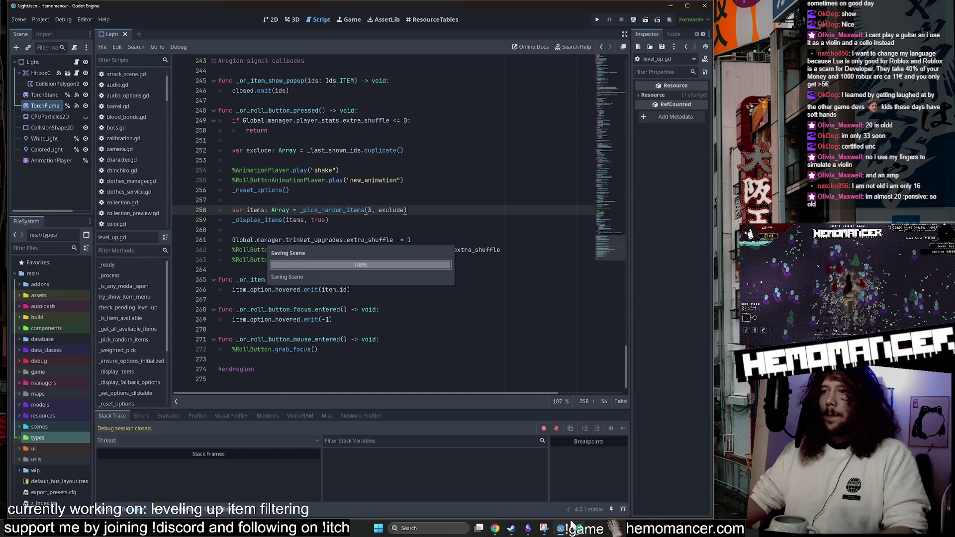
View the orb.gd and level_up.gd diffs in Source Control and enlarge the VS Code window.
scroll(177, 309, down, 5)
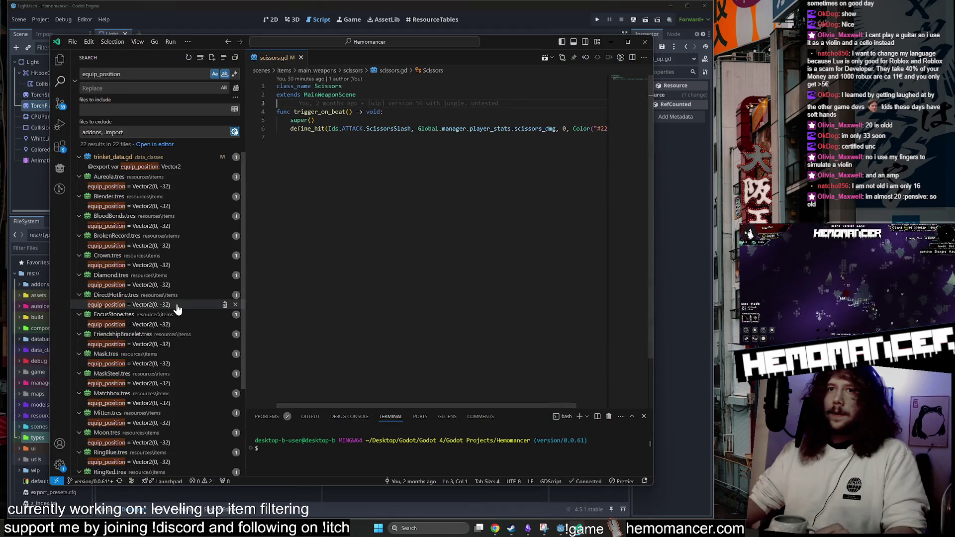
click(60, 104)
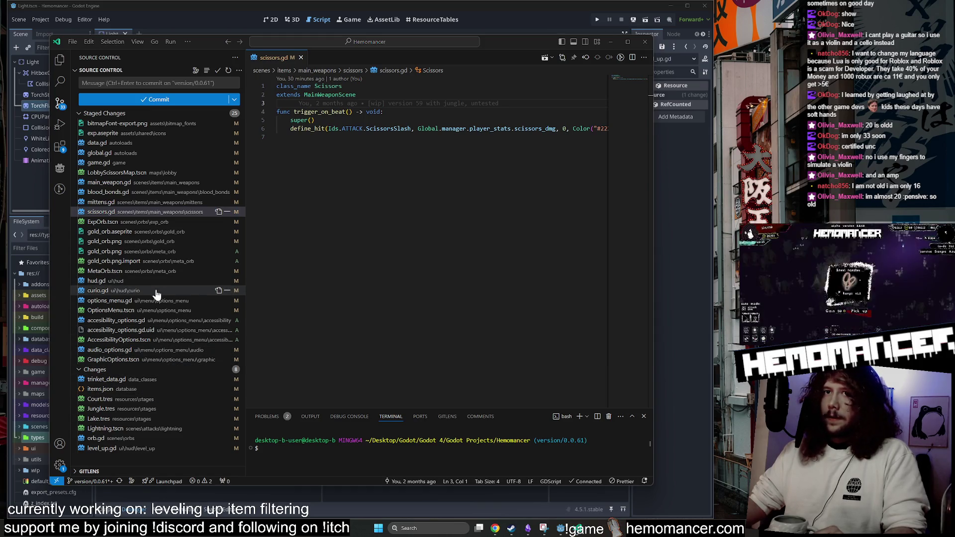
click(131, 441)
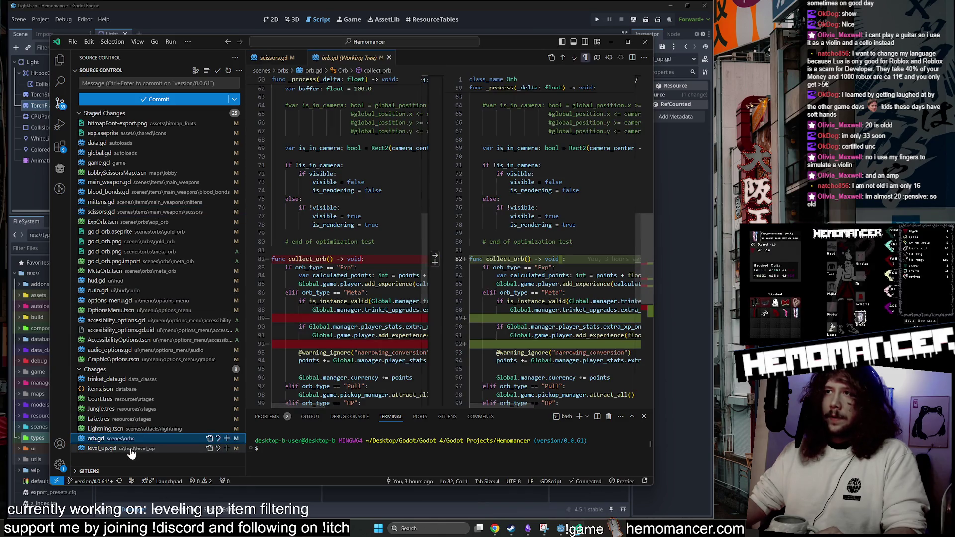
click(130, 449)
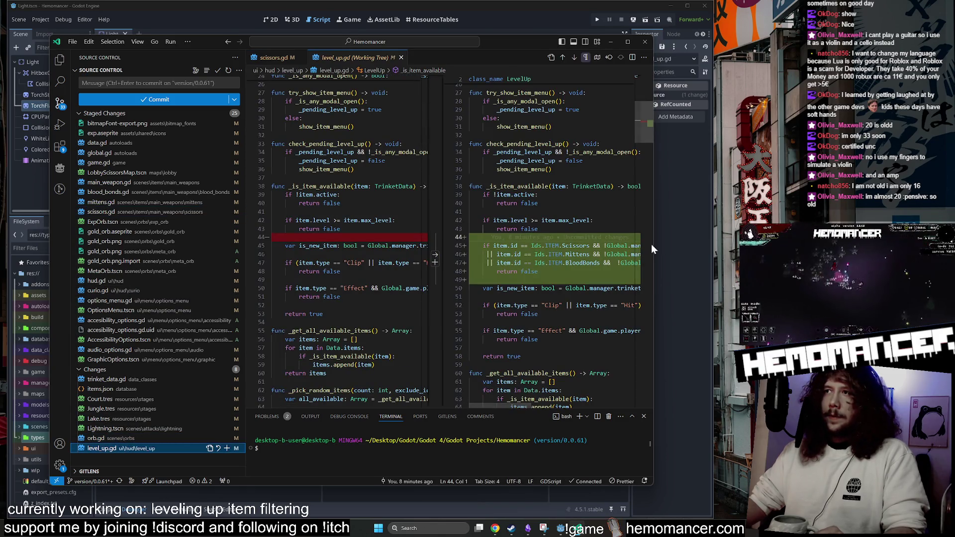
drag(652, 243, 749, 243)
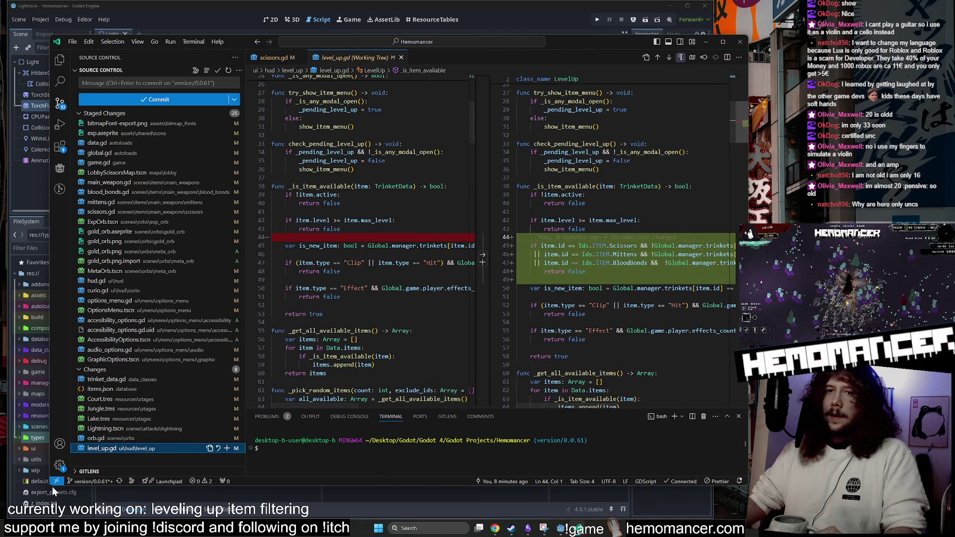
drag(48, 490, 3, 506)
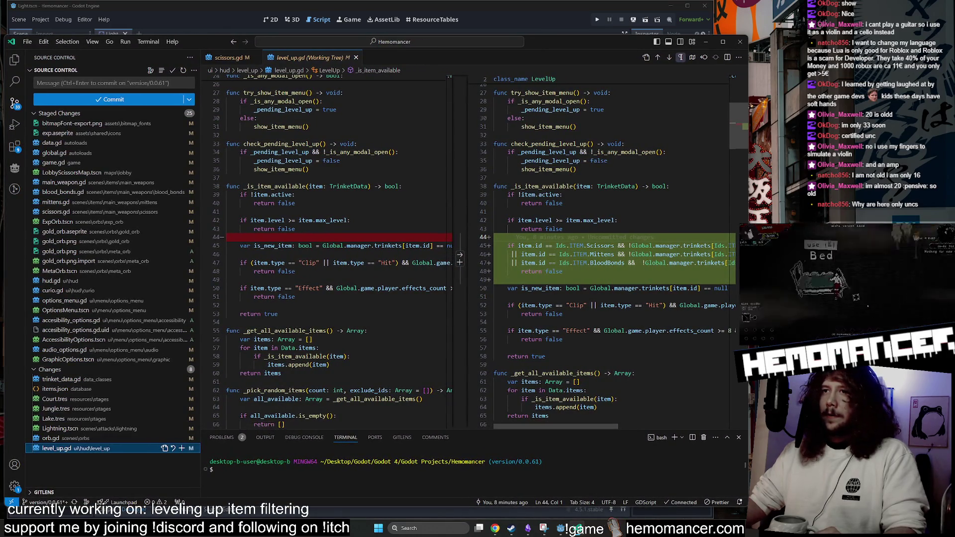
Narrow the file list and rebalance the original and working-tree sides of the level_up.gd diff.
drag(199, 292, 147, 294)
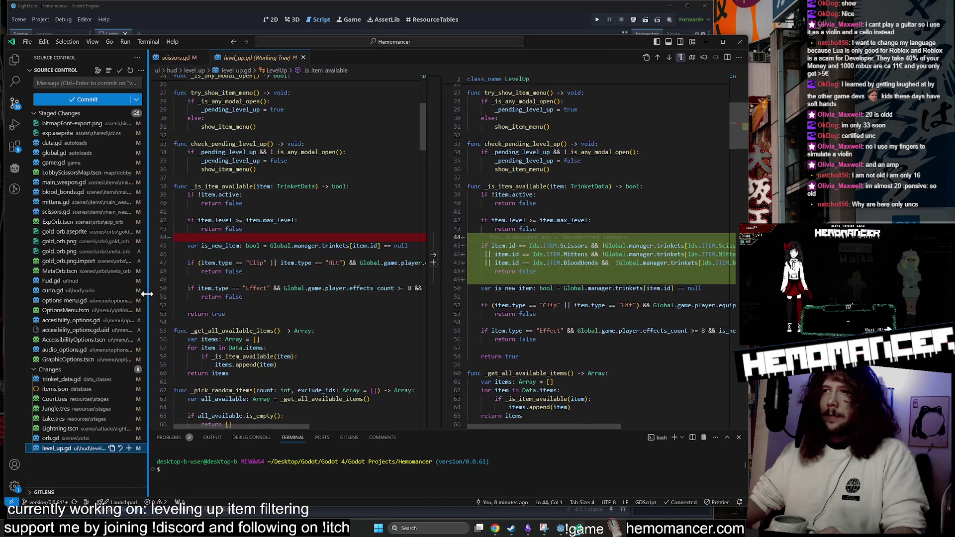
drag(585, 430, 592, 428)
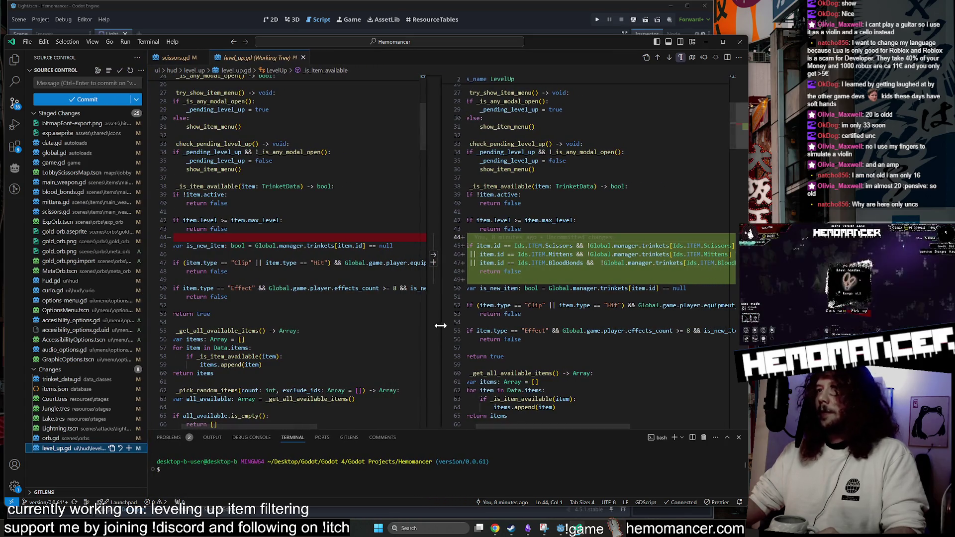
mouse_move(441, 325)
mouse_down()
mouse_move(320, 323)
mouse_move(327, 324)
mouse_up()
drag(485, 428, 473, 428)
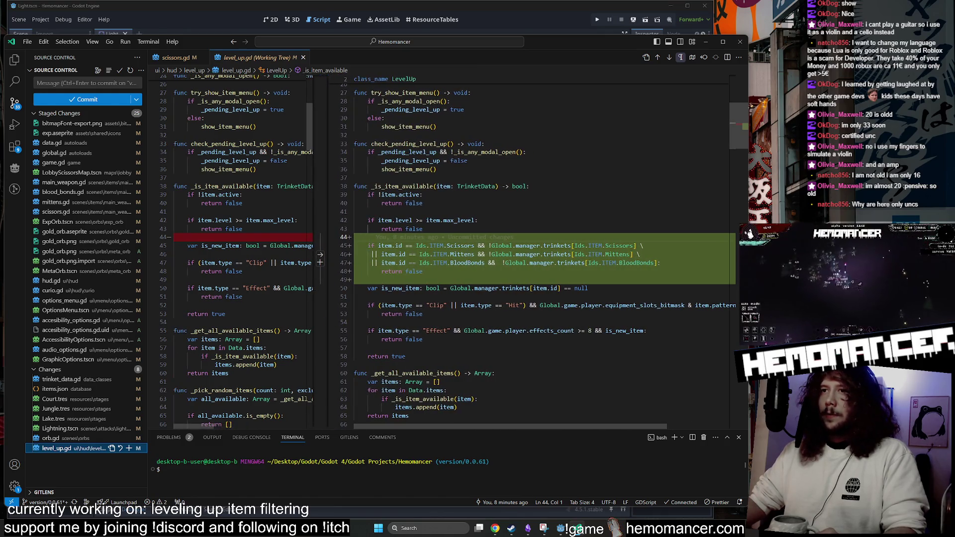
drag(327, 337, 351, 339)
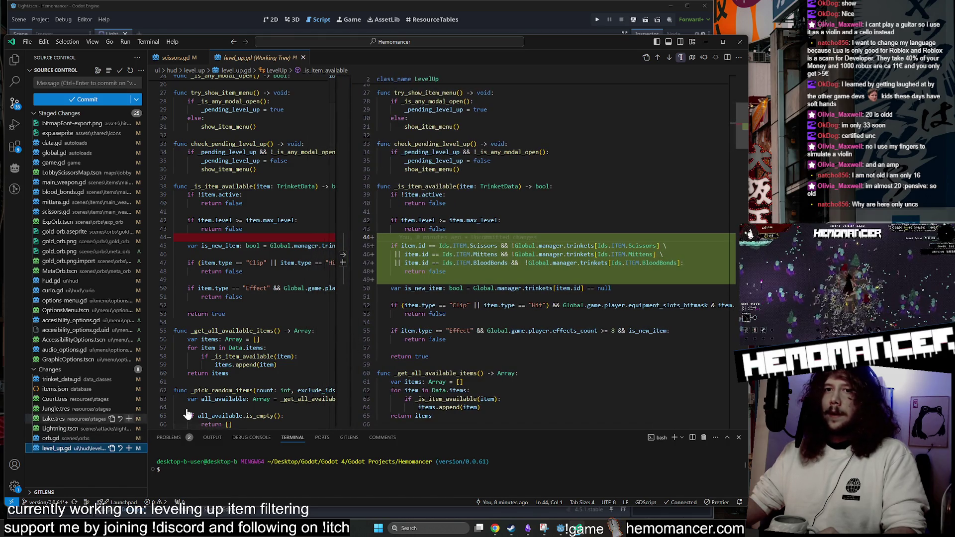
Select the new filter block (lines 44–48) and its Scissors check on line 45.
scroll(188, 414, down, 10)
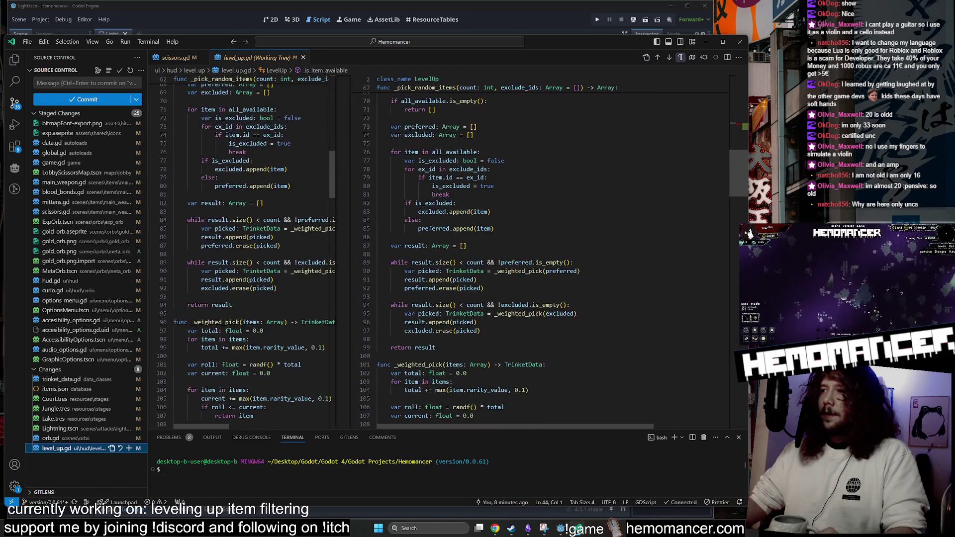
scroll(448, 249, down, 5)
scroll(448, 249, up, 10)
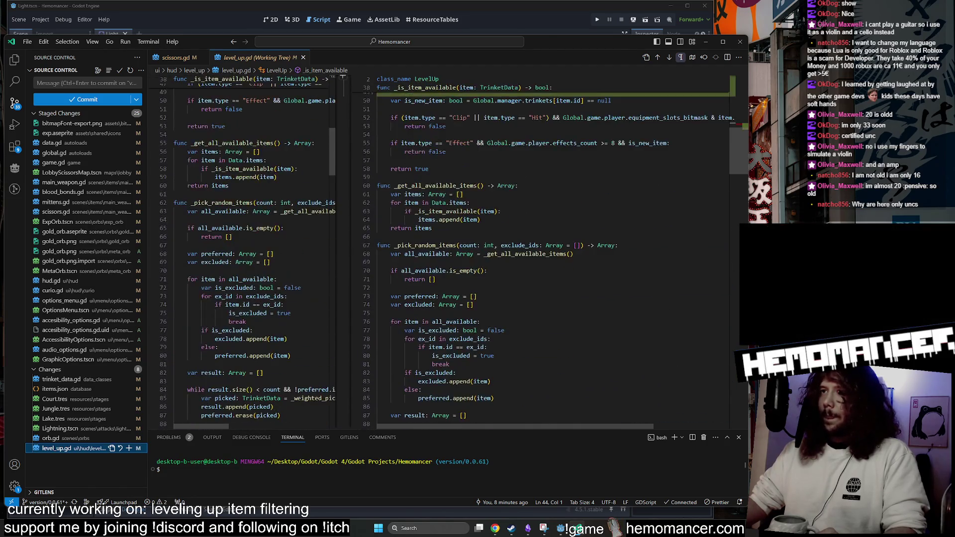
scroll(342, 78, up, 3)
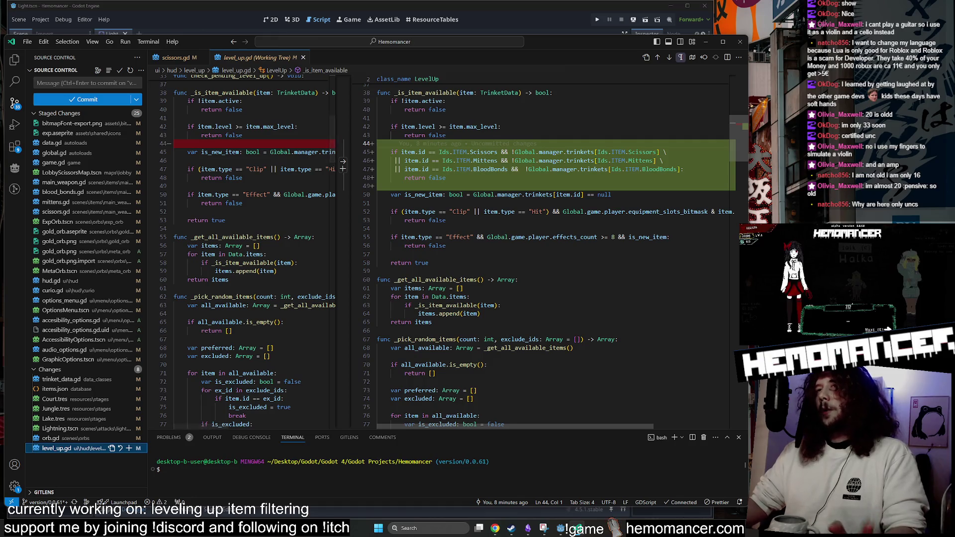
scroll(447, 248, up, 2)
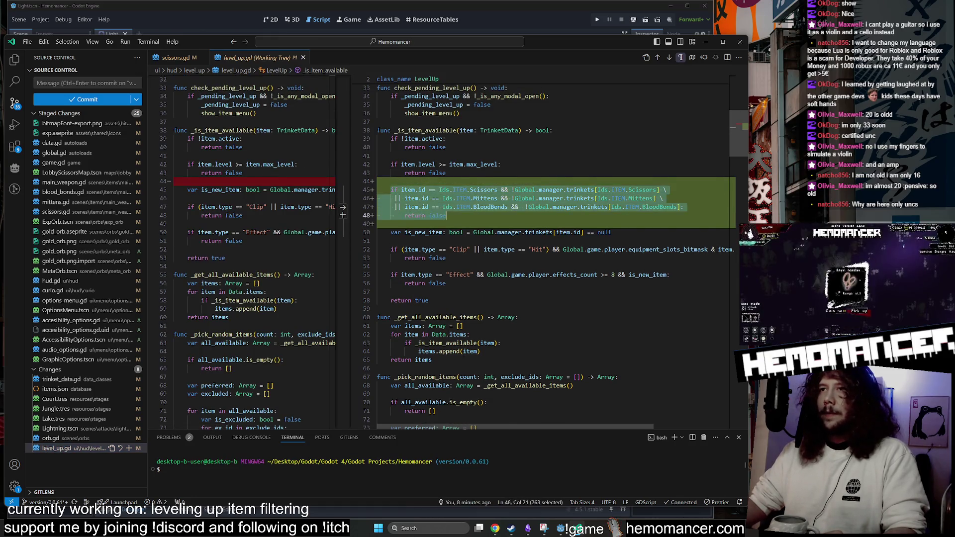
click(446, 215)
scroll(446, 216, up, 3)
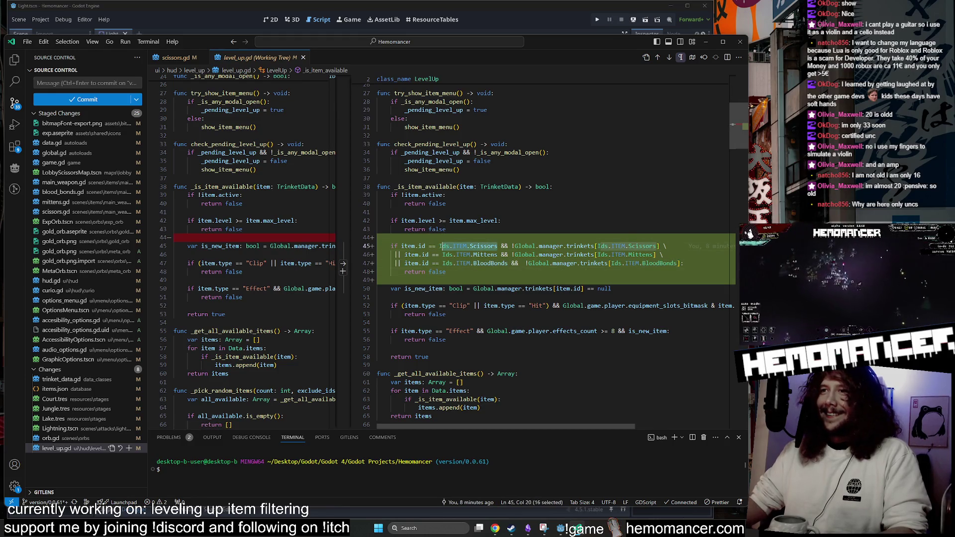
drag(496, 246, 470, 246)
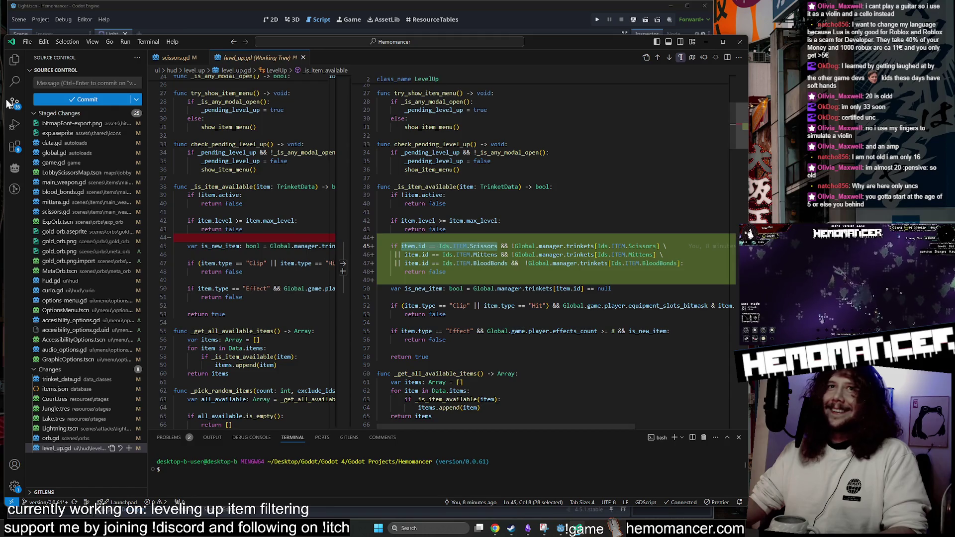
Search the project for the Scissors check and browse the game.gd, player.gd and hud.gd matches.
click(15, 87)
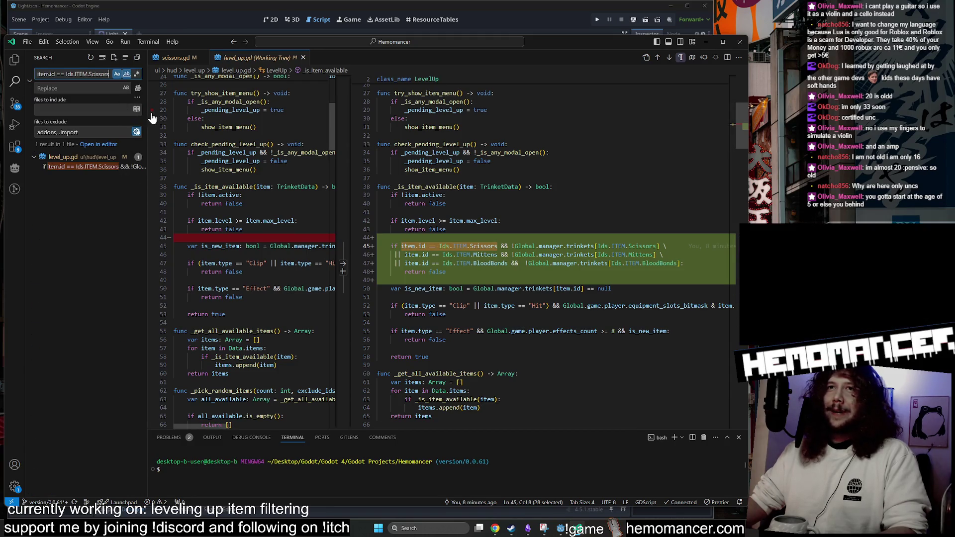
mouse_move(147, 113)
mouse_down()
mouse_move(232, 118)
mouse_move(223, 123)
mouse_up()
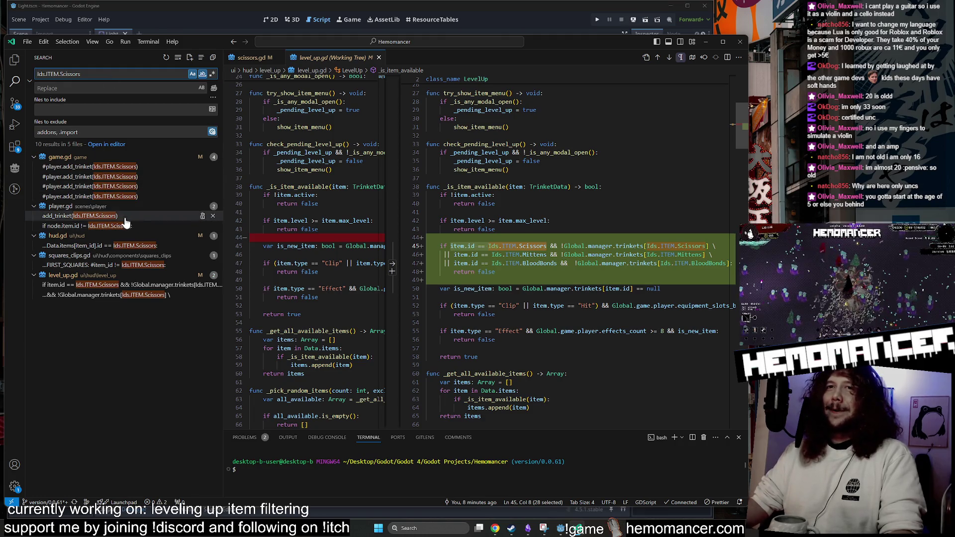
click(141, 177)
click(137, 187)
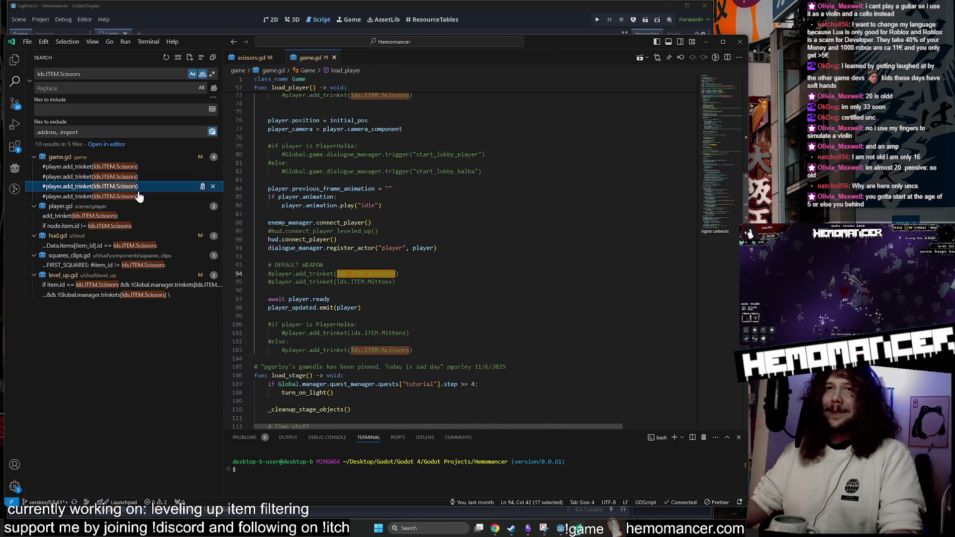
click(134, 197)
click(133, 217)
click(134, 226)
click(149, 245)
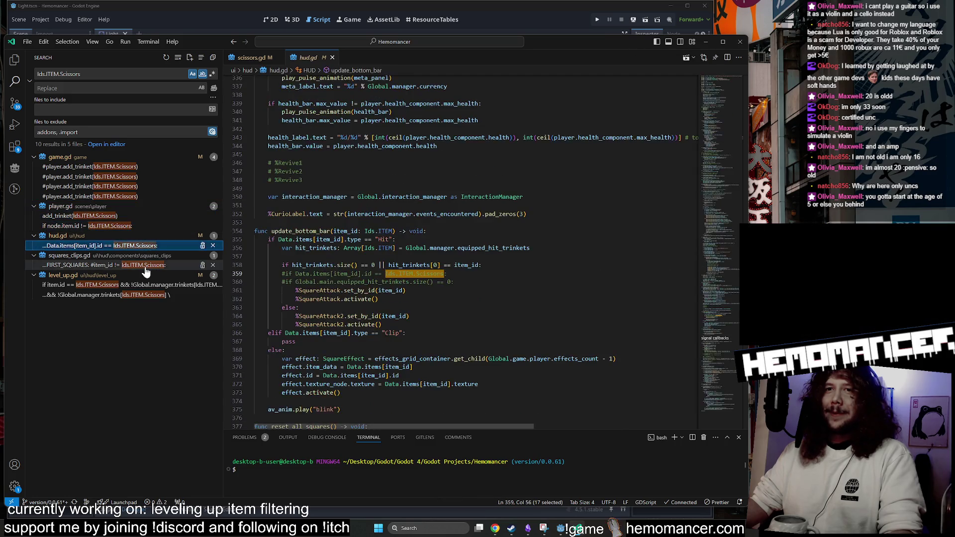
click(143, 220)
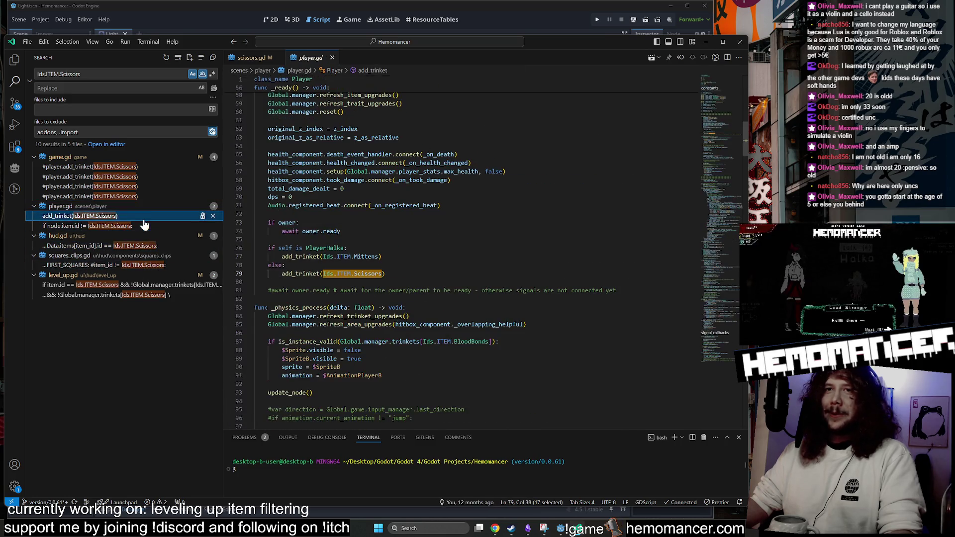
Step through the matches again, on to squares_clips.gd line 13 and level_up.gd line 45.
click(149, 186)
click(149, 176)
click(149, 216)
click(149, 226)
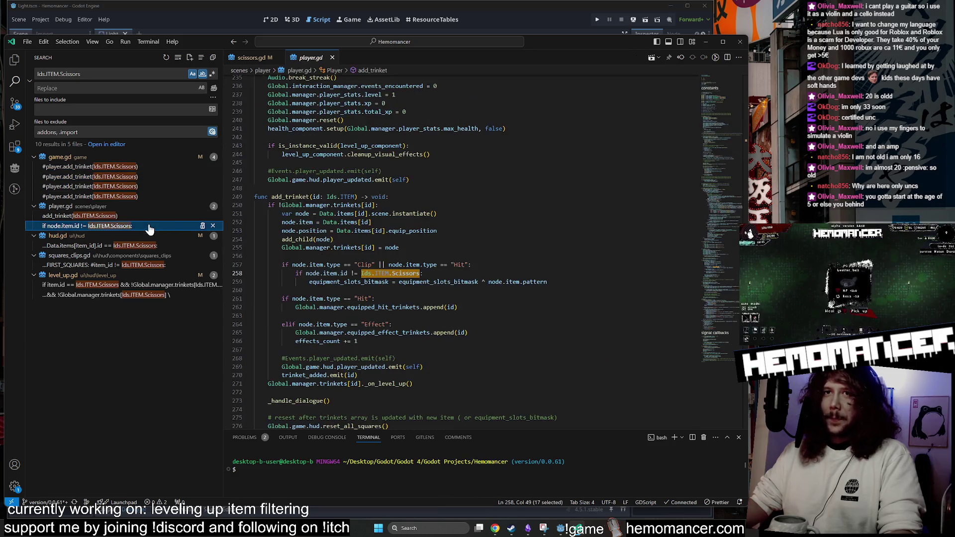
click(149, 245)
click(148, 264)
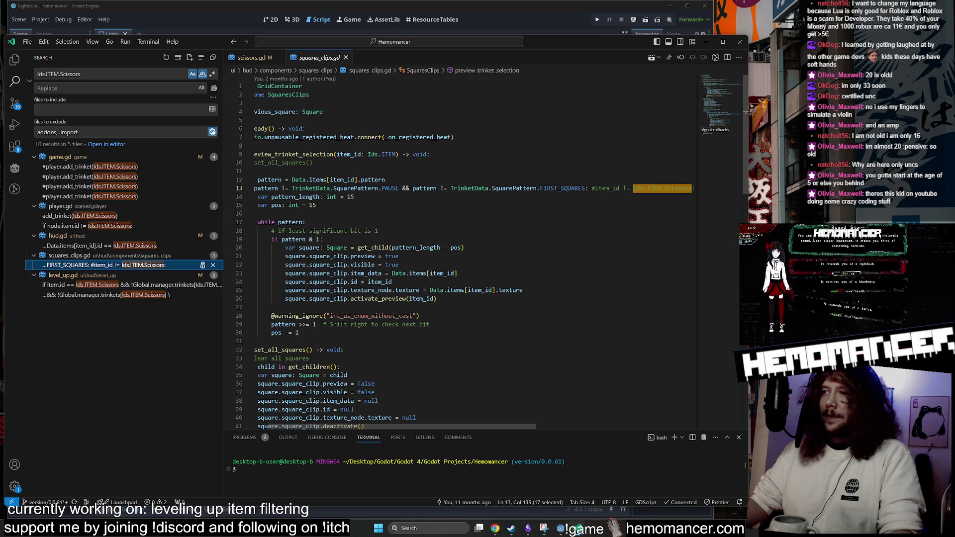
click(122, 295)
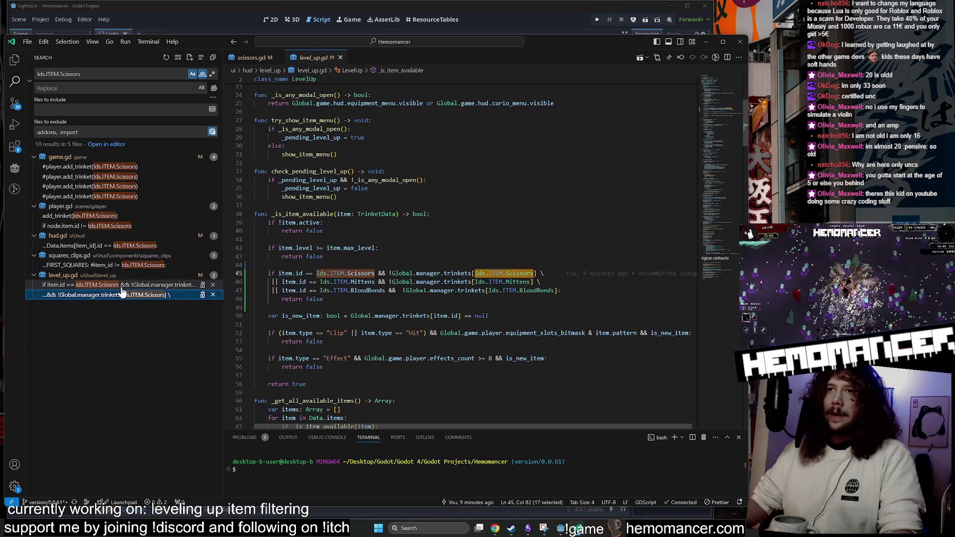
Revisit the squares_clips.gd, hud.gd, player.gd, level_up.gd and game.gd Scissors matches.
click(119, 269)
click(115, 248)
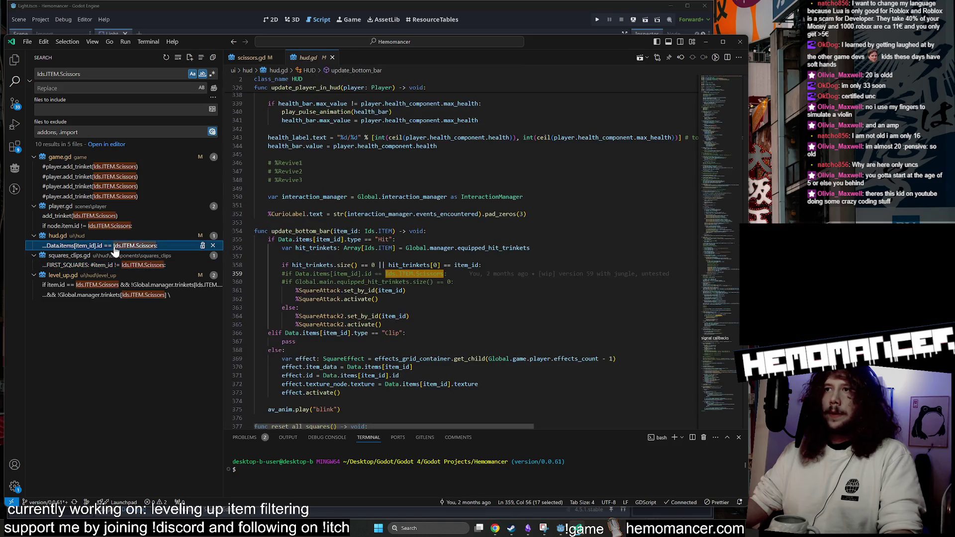
click(104, 227)
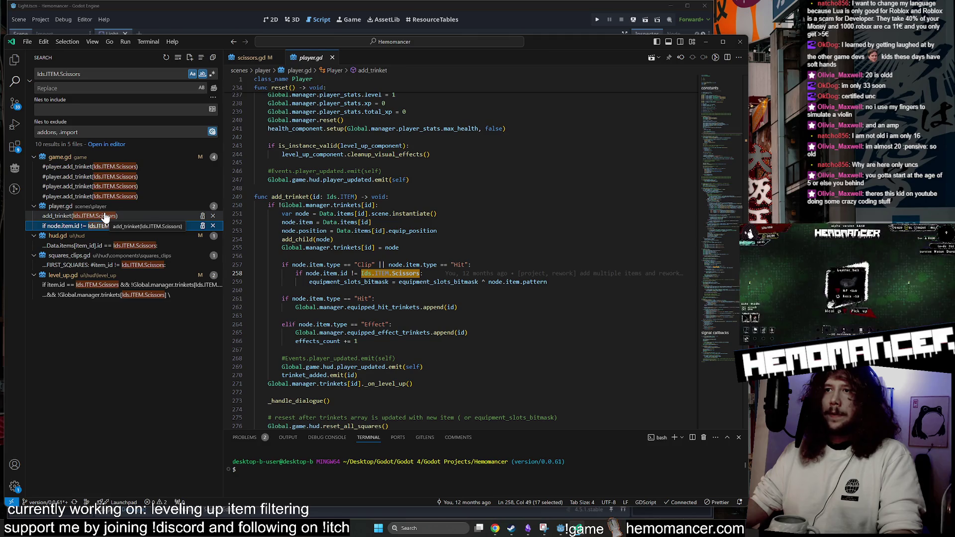
click(104, 217)
click(122, 187)
click(127, 248)
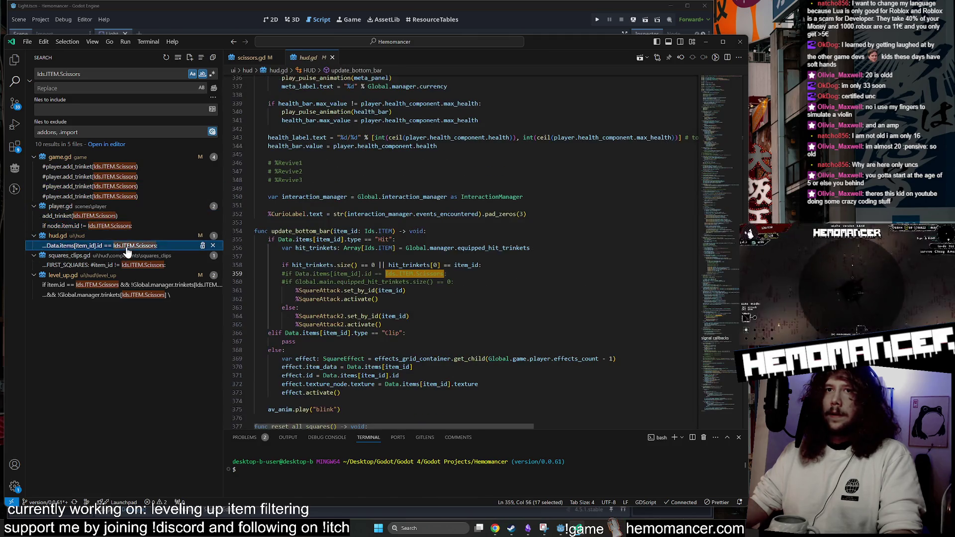
click(126, 267)
click(125, 287)
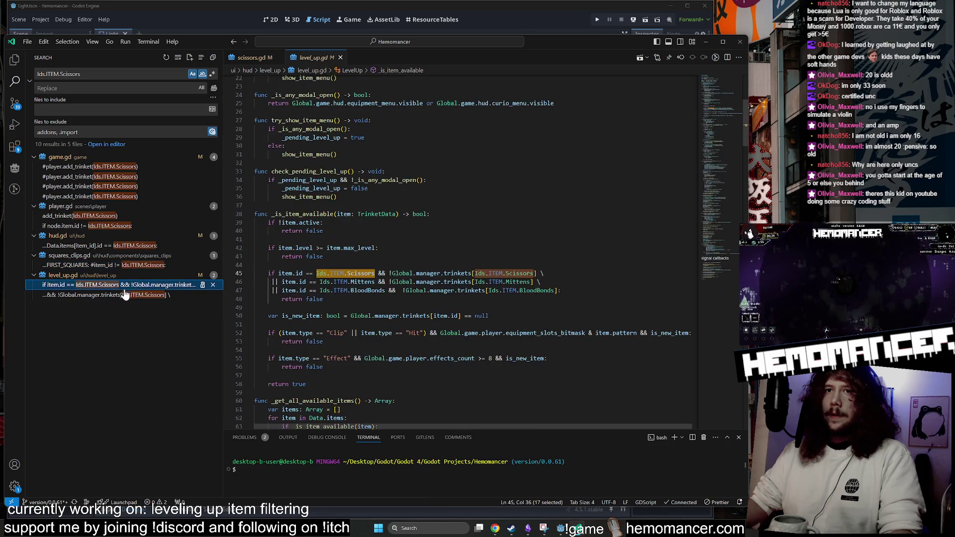
click(123, 297)
click(119, 166)
text(Scissors)
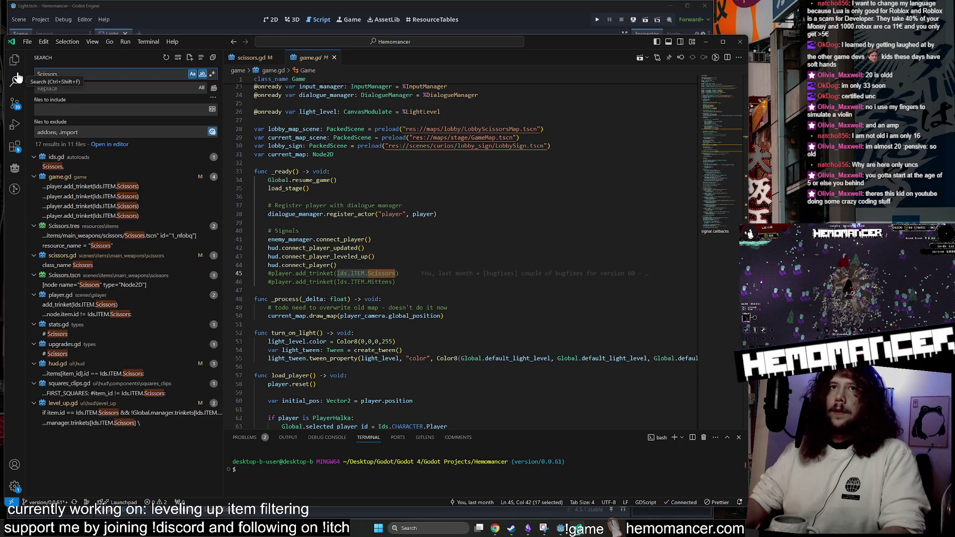
Change player.gd's add_trinket call from Scissors to Mittens, save, and launch a Godot debug run.
click(136, 305)
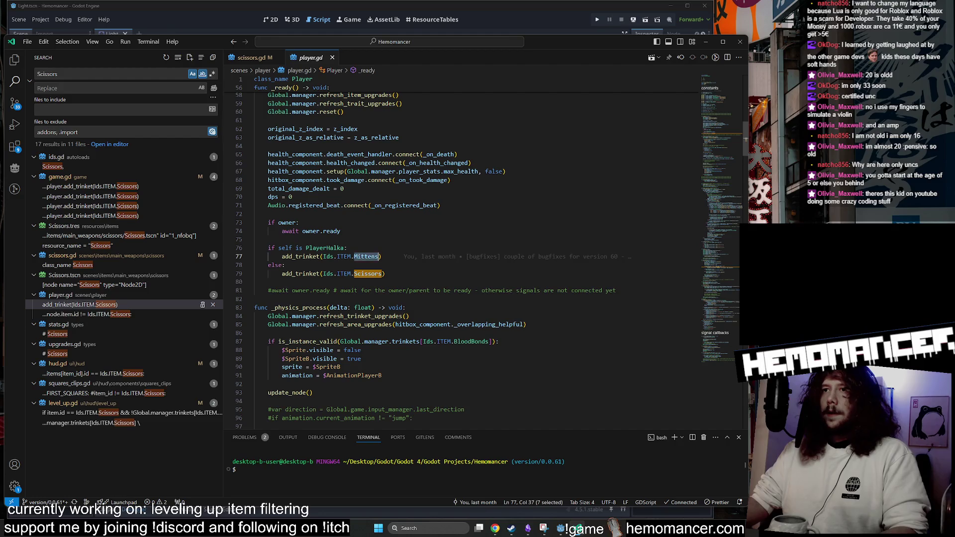
key(ctrl+s)
key(Up)
key(Up)
key(Up)
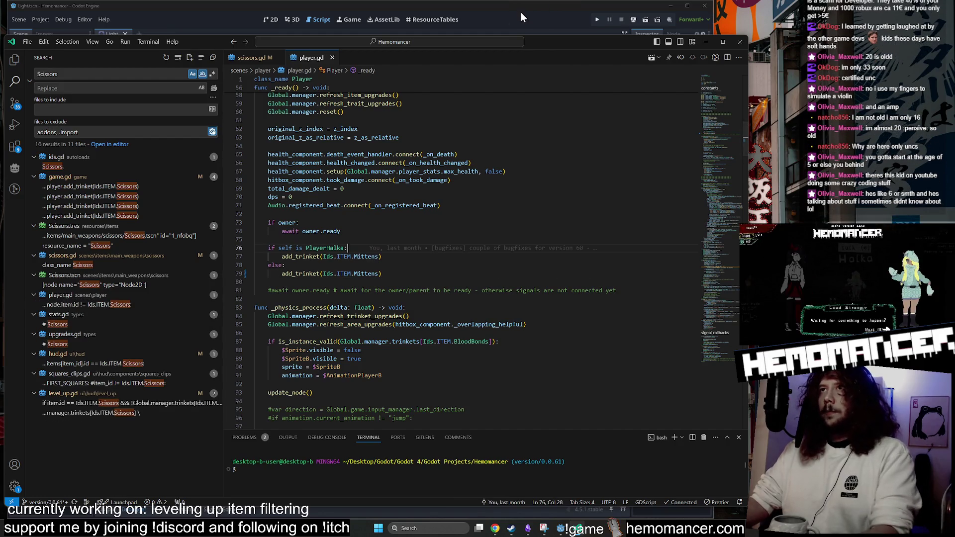
click(520, 12)
key(F5)
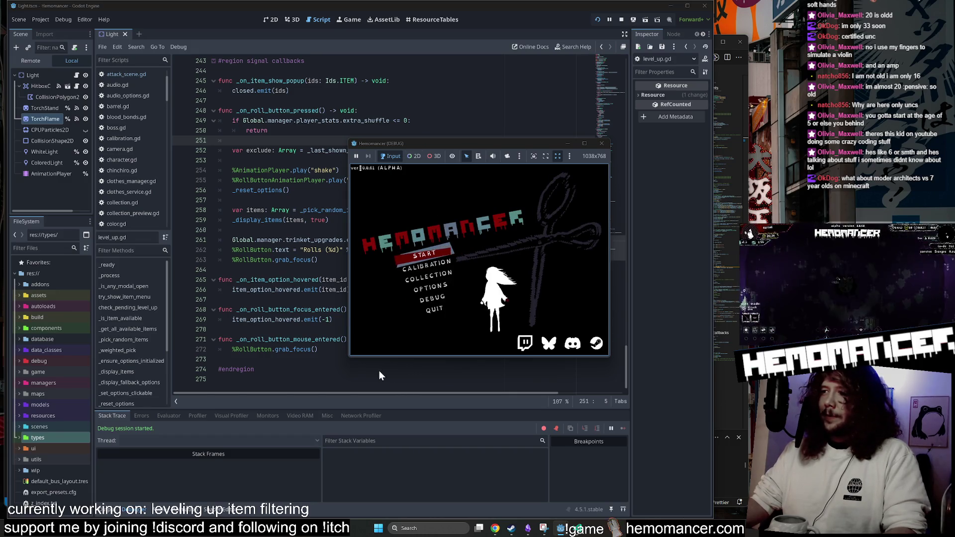
Enlarge the debug game window and start a run from the title menu.
mouse_move(347, 359)
mouse_down()
mouse_move(284, 418)
mouse_move(113, 511)
mouse_up()
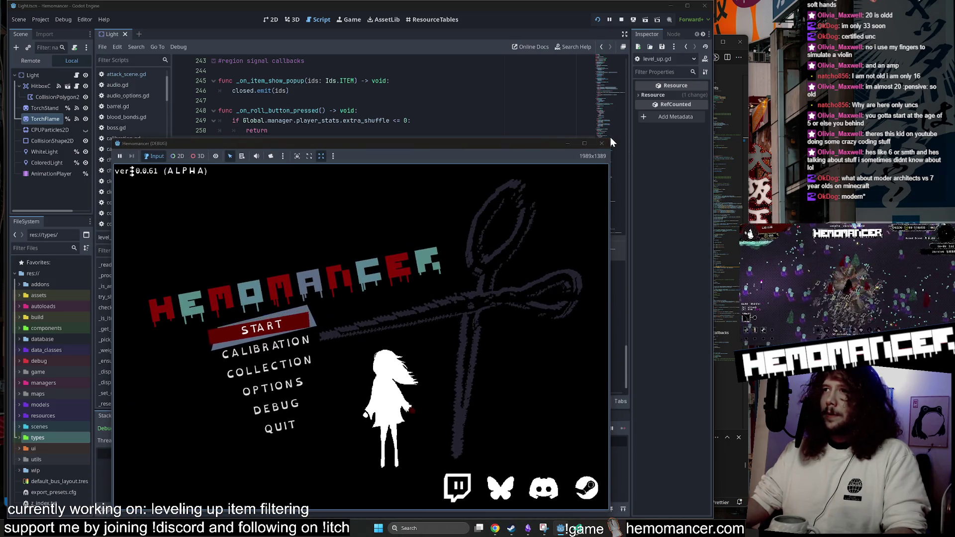
mouse_move(610, 139)
mouse_down()
mouse_move(630, 61)
mouse_move(730, 39)
mouse_move(736, 29)
mouse_up()
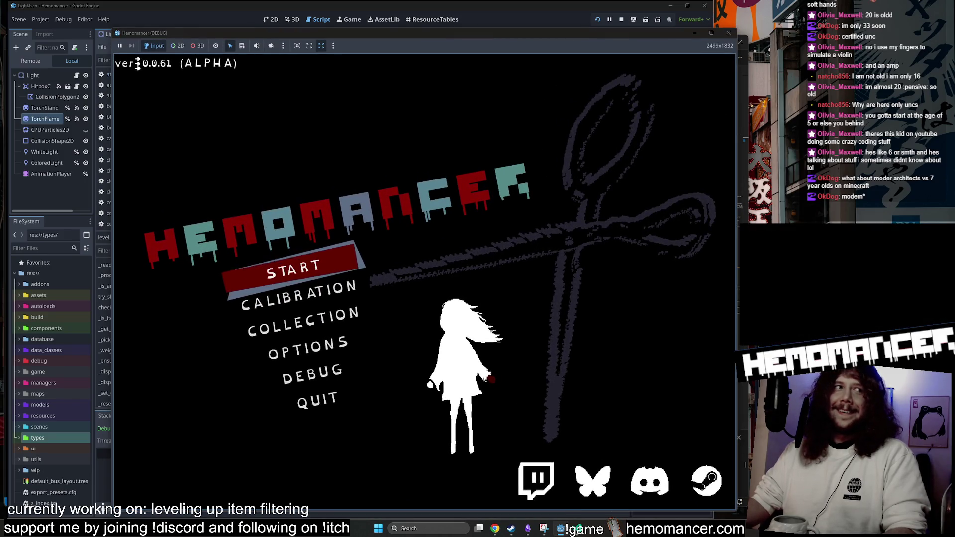
key(Return)
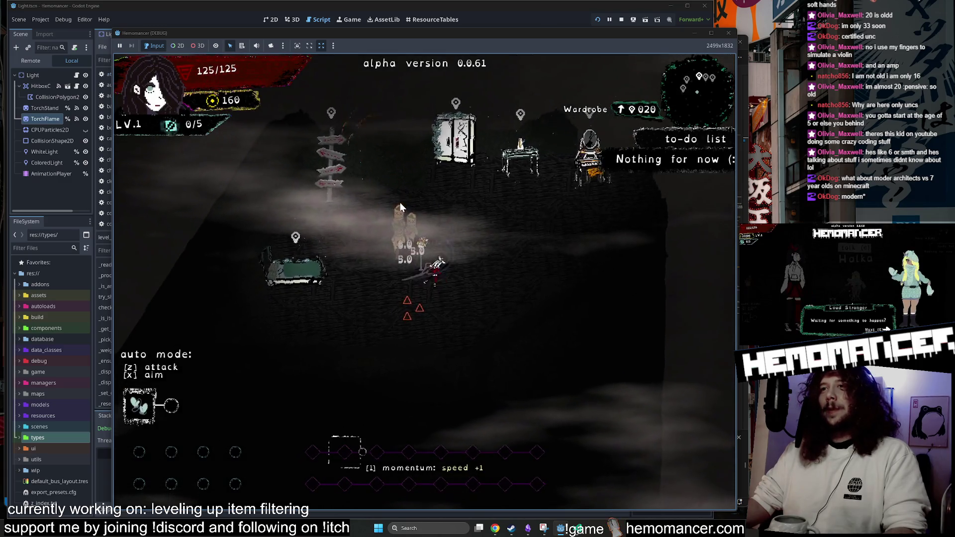
Travel via the signpole to Cheag Amar and kill enemies until reaching level 2.
key(w)
key(a)
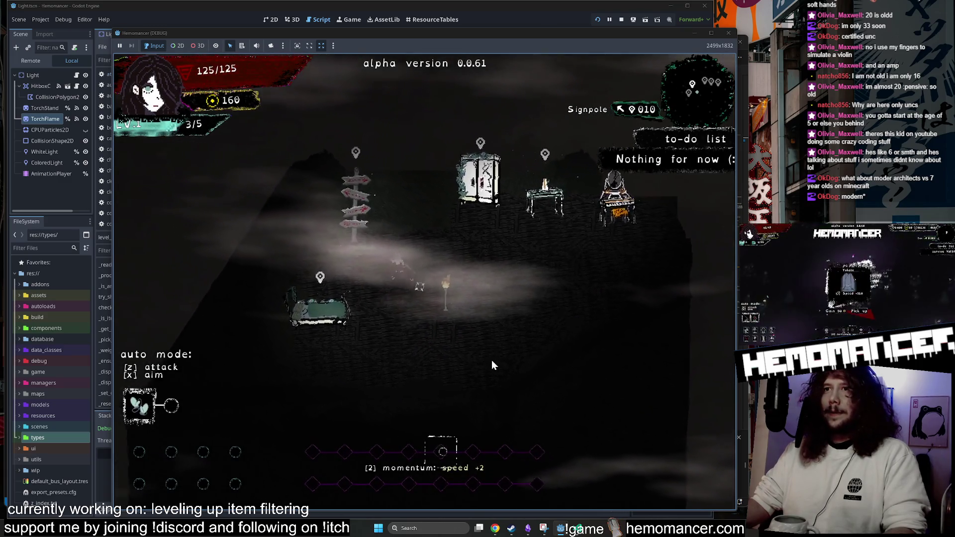
key(e)
key(Return)
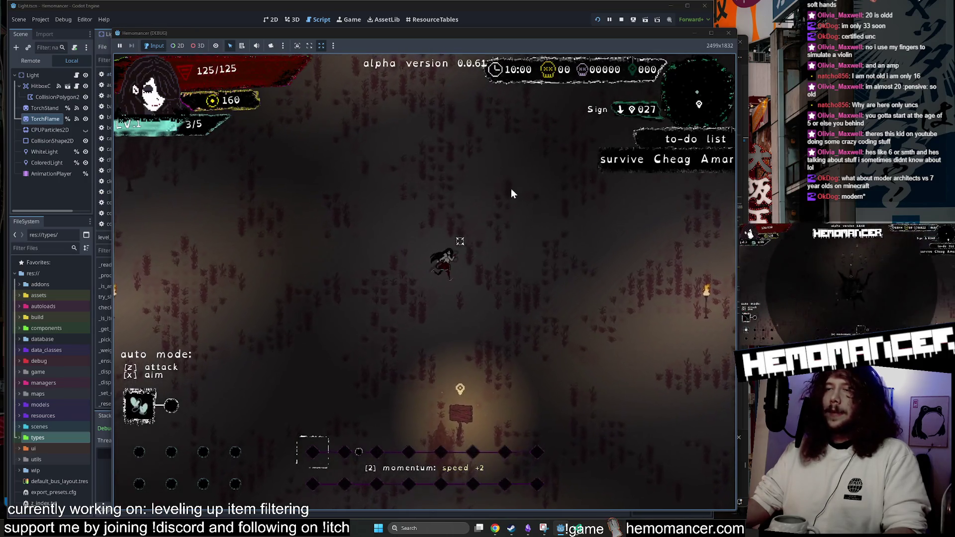
key(w)
key(d)
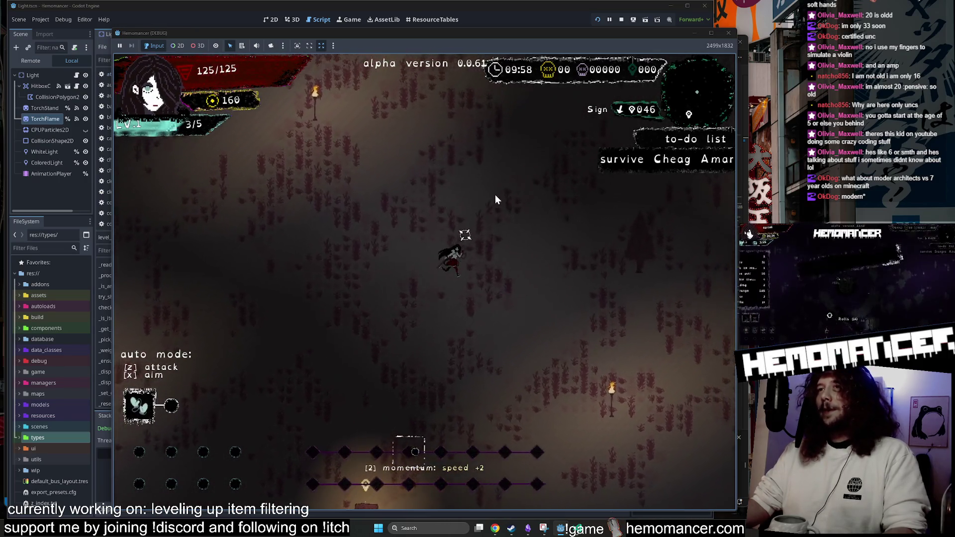
key(w)
key(d)
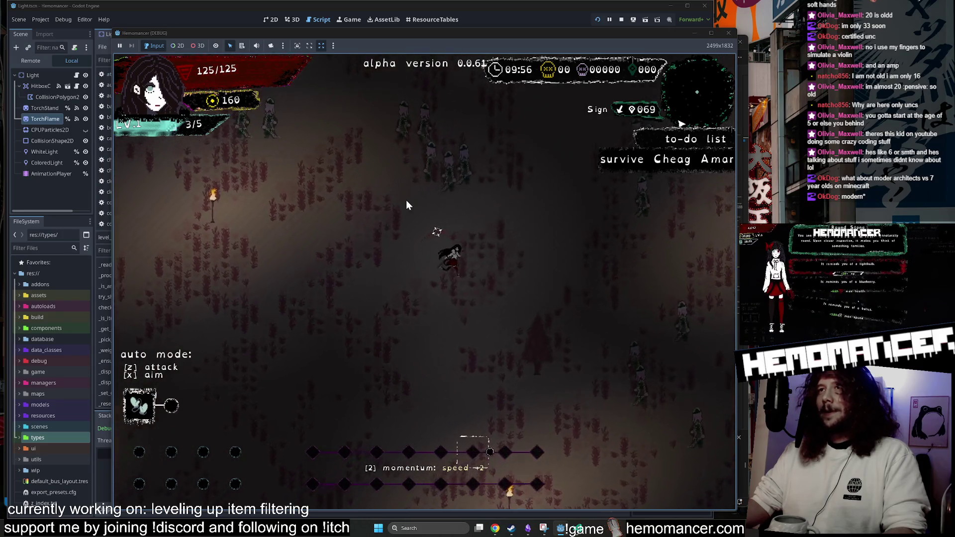
key(w)
key(d)
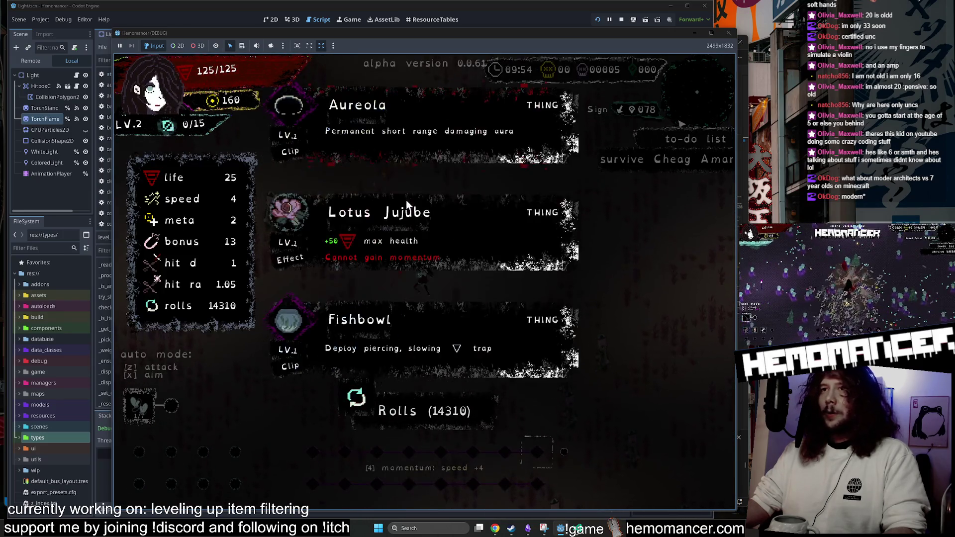
Reroll the level-up offer repeatedly until Acorn, Juanez and Orange appear, then take Juanez.
click(411, 416)
click(391, 411)
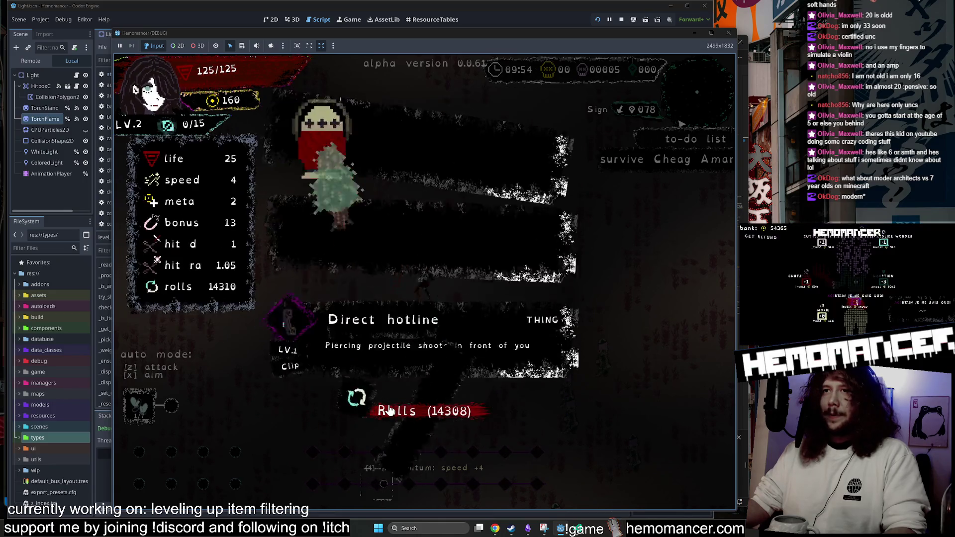
click(391, 410)
click(390, 410)
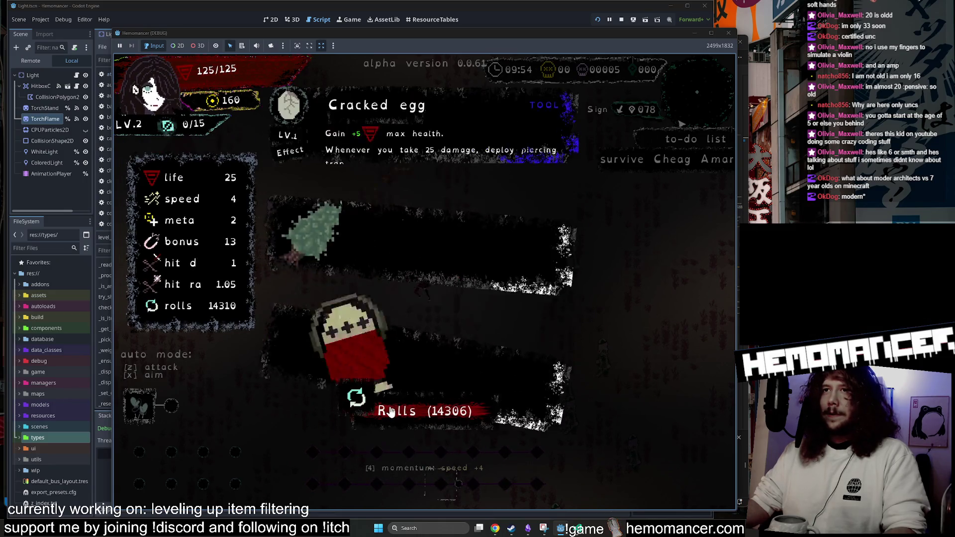
click(390, 411)
click(390, 411)
click(391, 411)
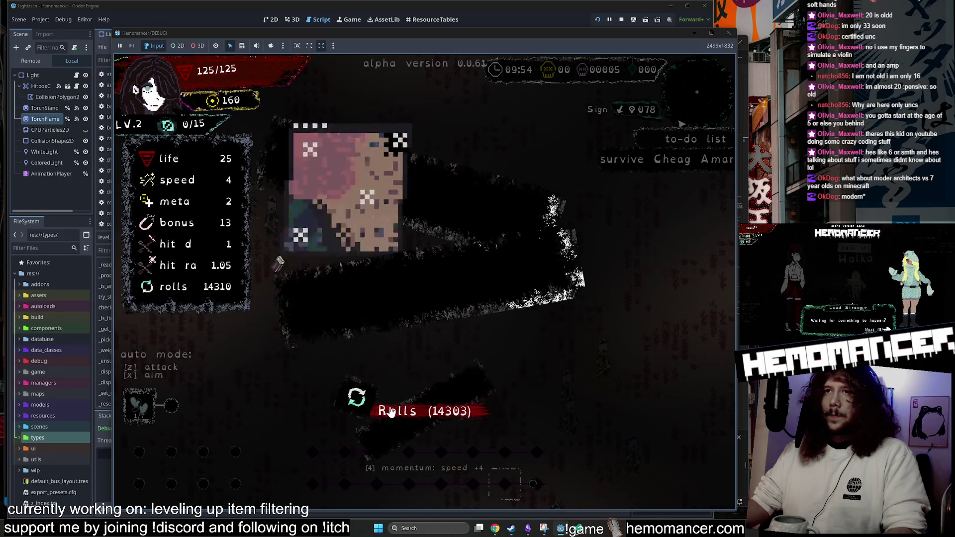
click(390, 412)
click(390, 412)
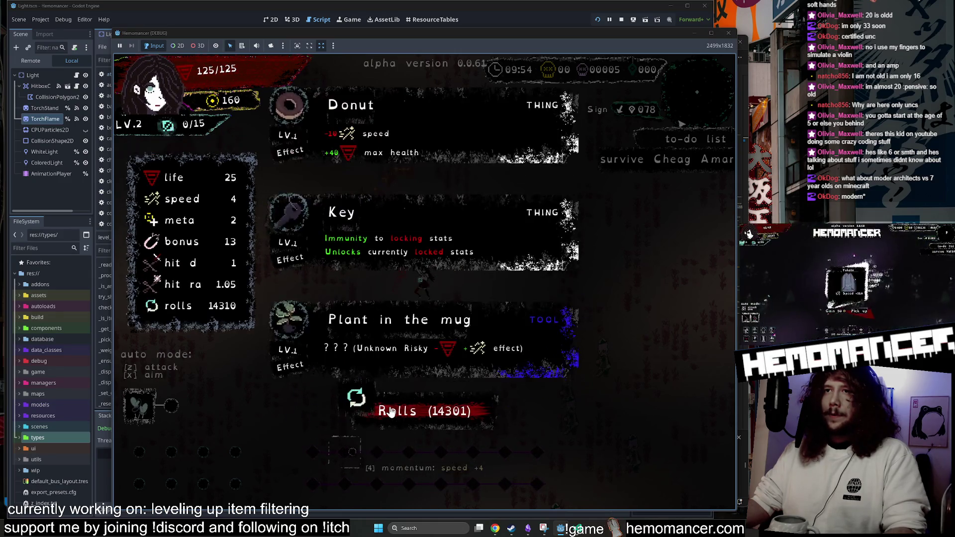
click(391, 412)
click(390, 411)
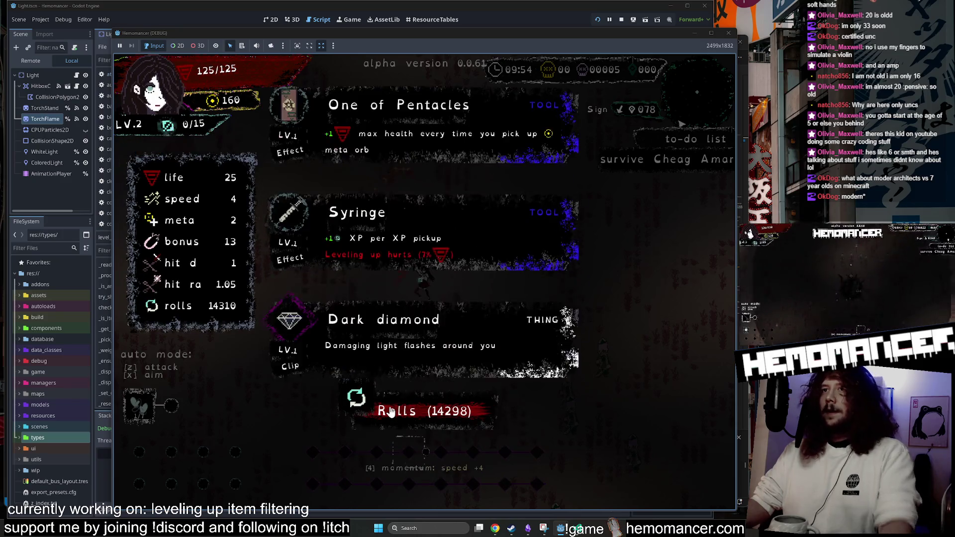
click(390, 411)
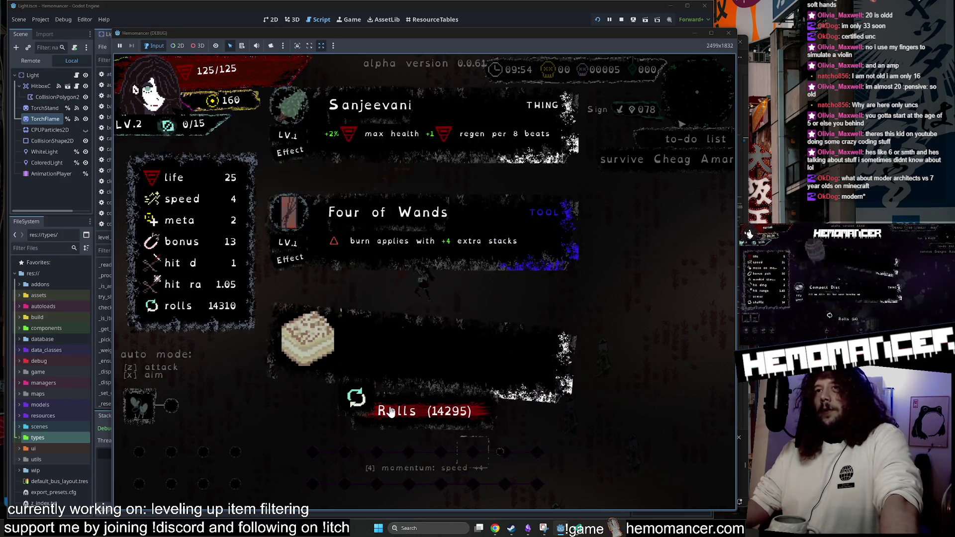
click(390, 412)
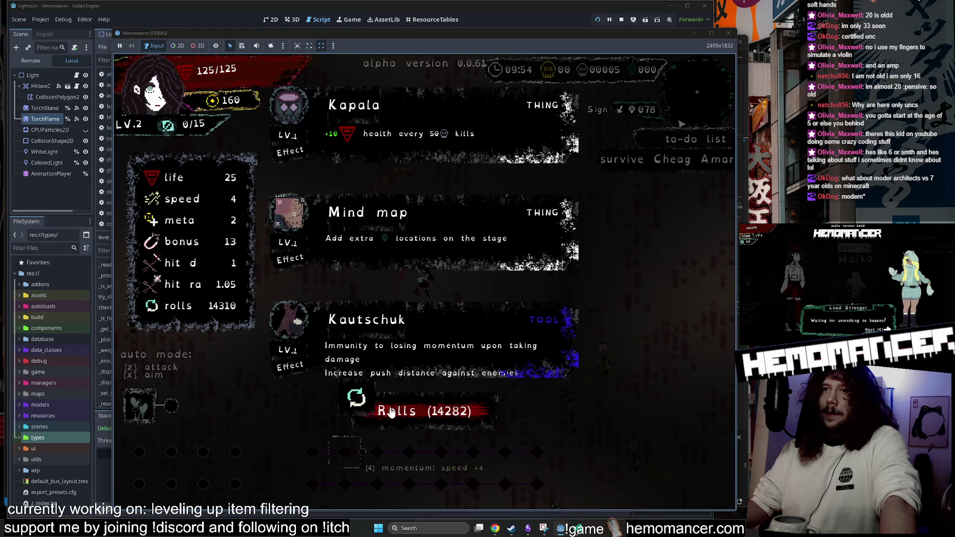
click(391, 412)
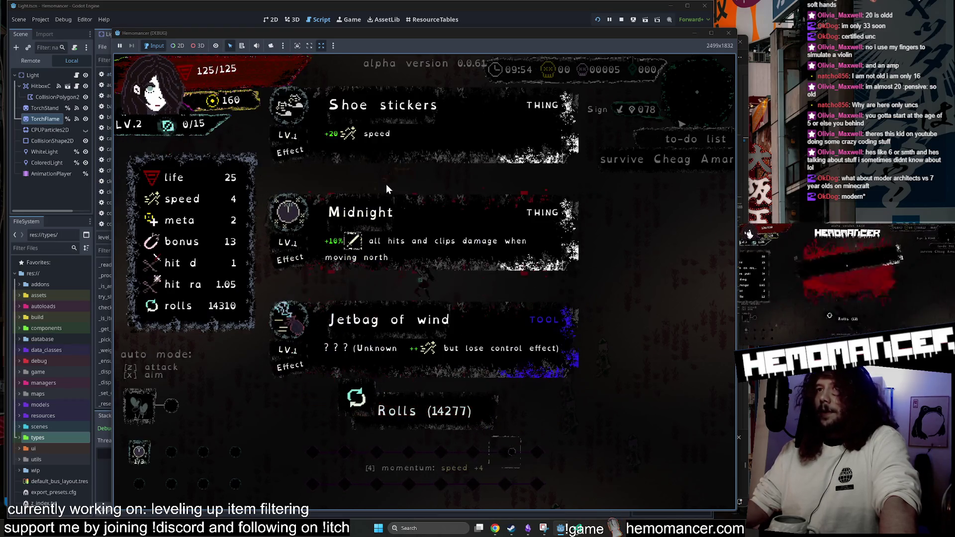
click(419, 419)
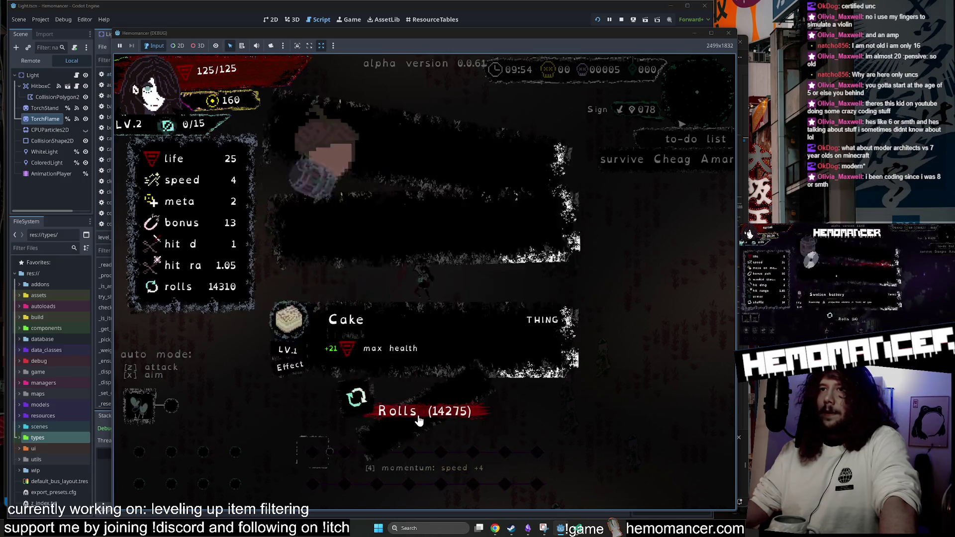
click(419, 420)
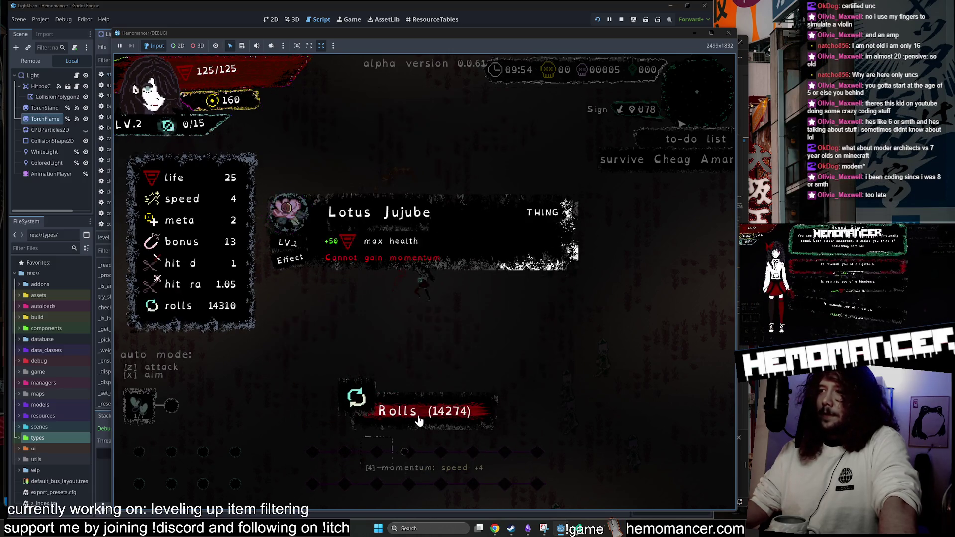
click(419, 420)
click(419, 420)
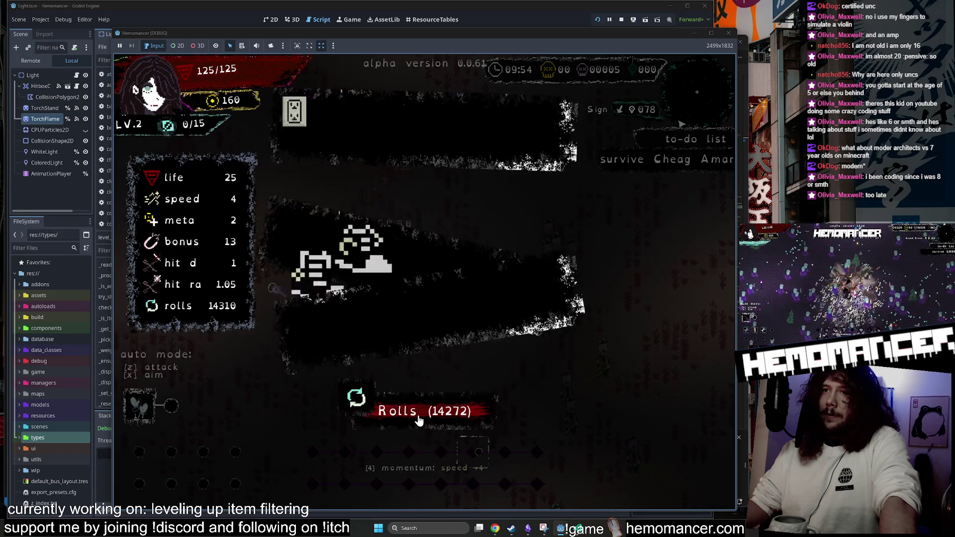
click(419, 421)
click(420, 420)
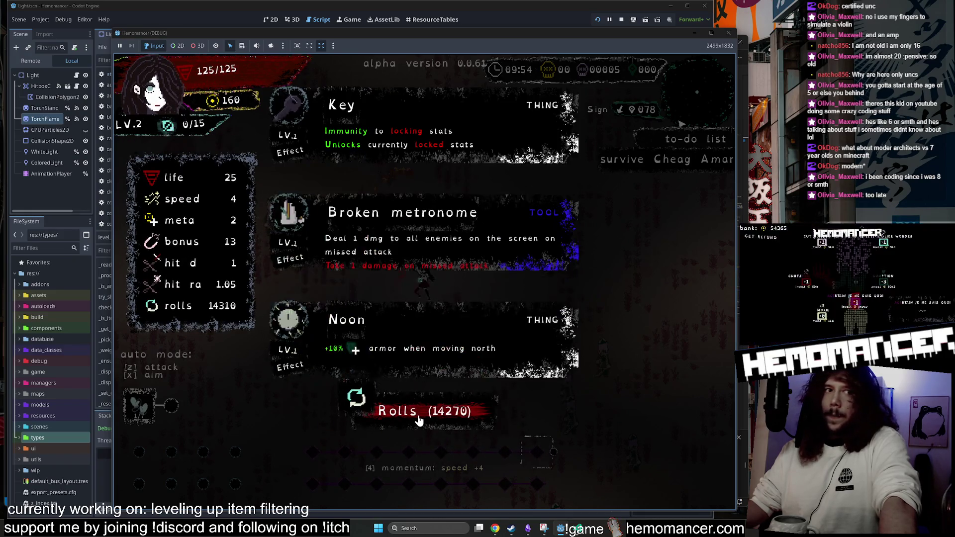
click(419, 420)
click(419, 420)
click(419, 420)
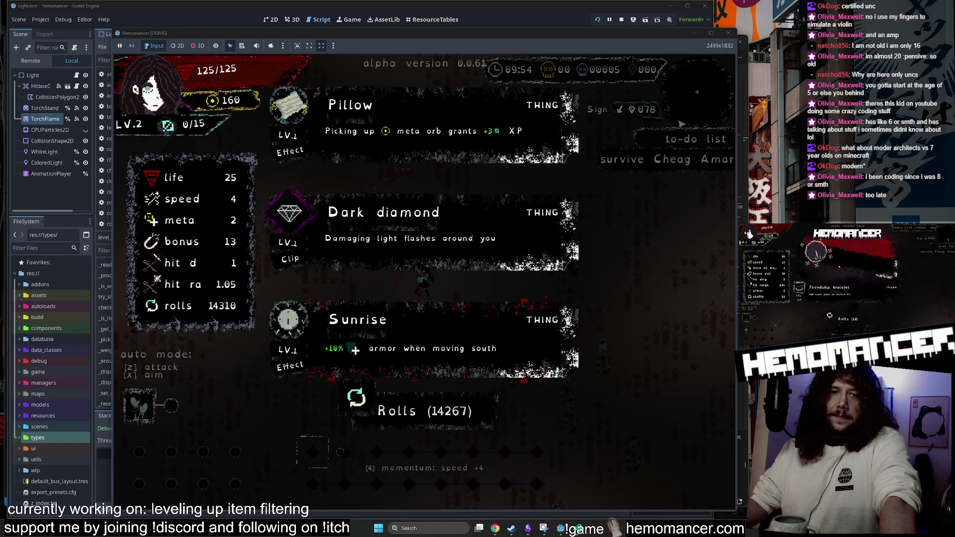
click(446, 415)
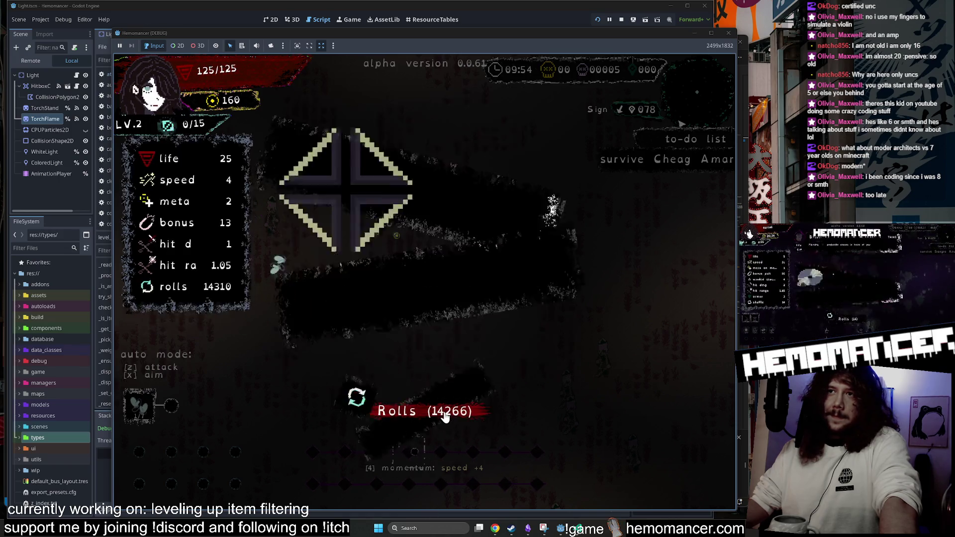
click(446, 415)
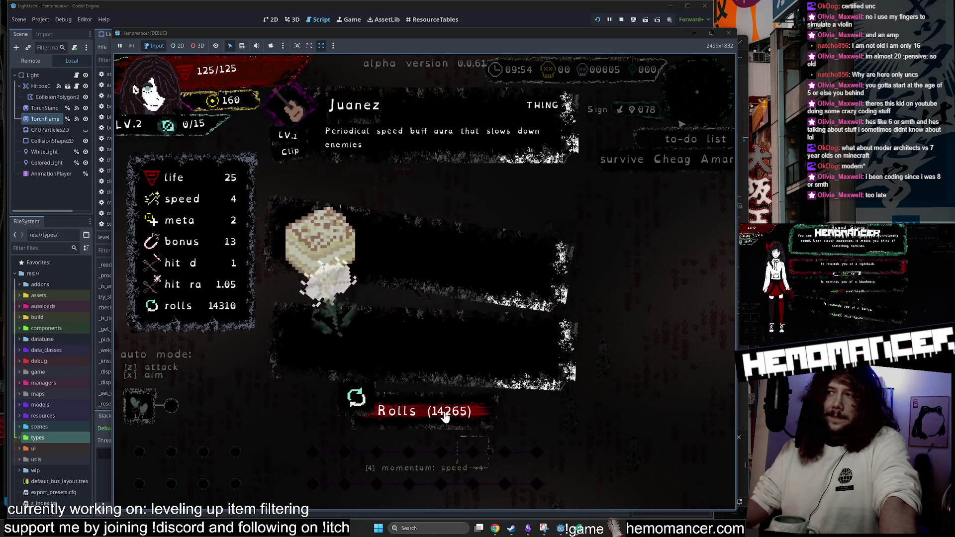
click(446, 415)
click(447, 414)
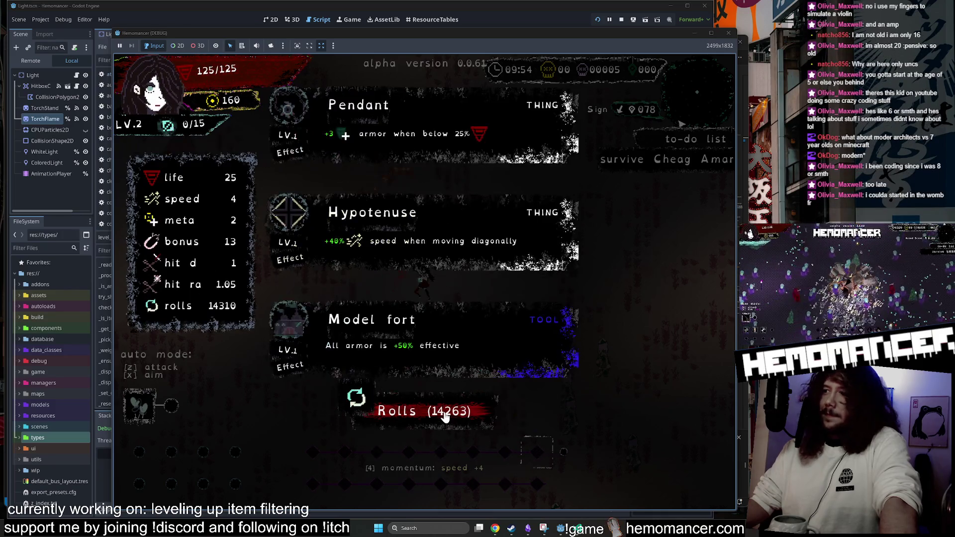
click(445, 416)
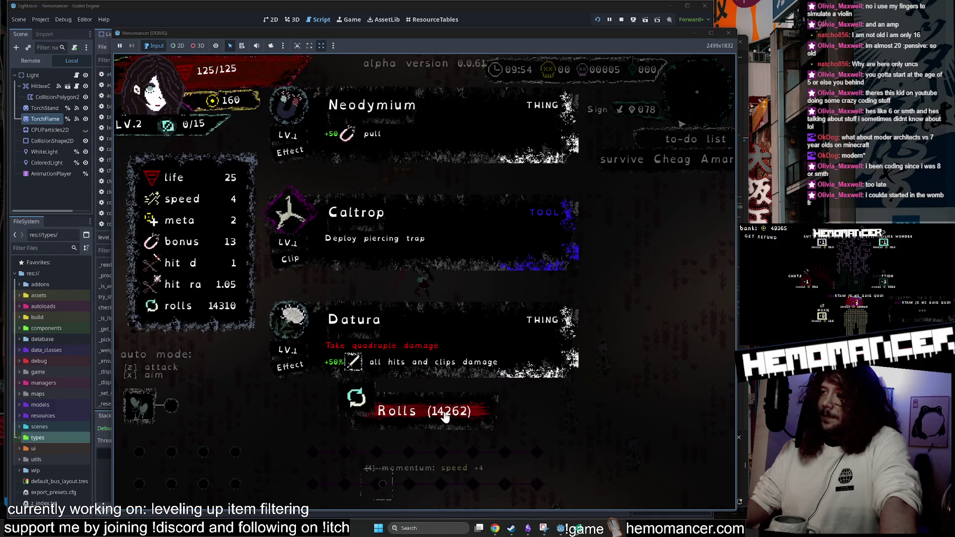
click(445, 415)
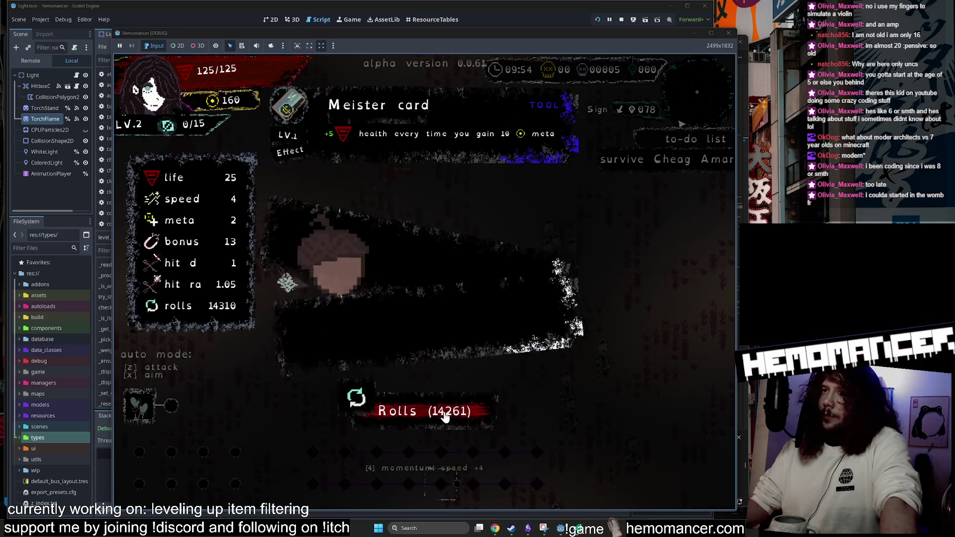
click(446, 416)
click(445, 416)
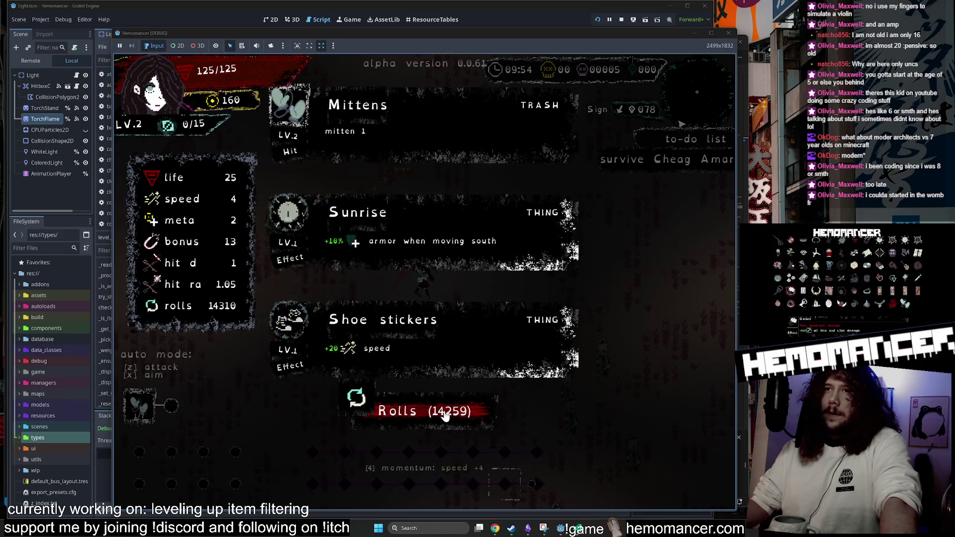
click(445, 415)
click(445, 416)
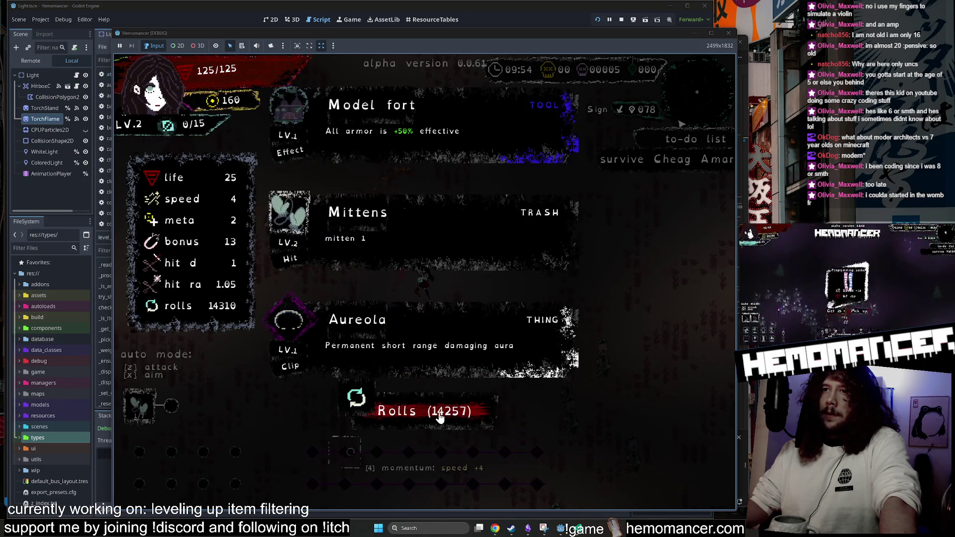
click(438, 416)
click(437, 416)
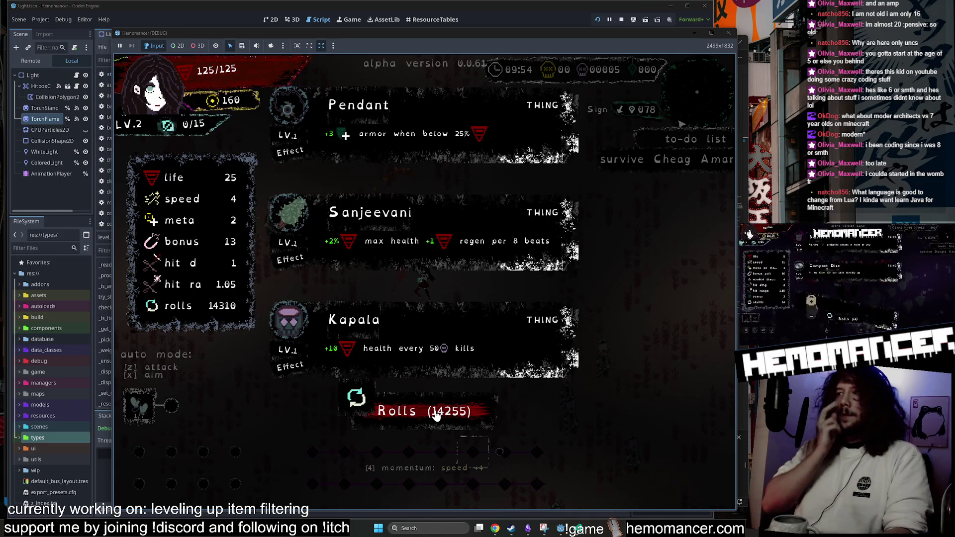
click(436, 416)
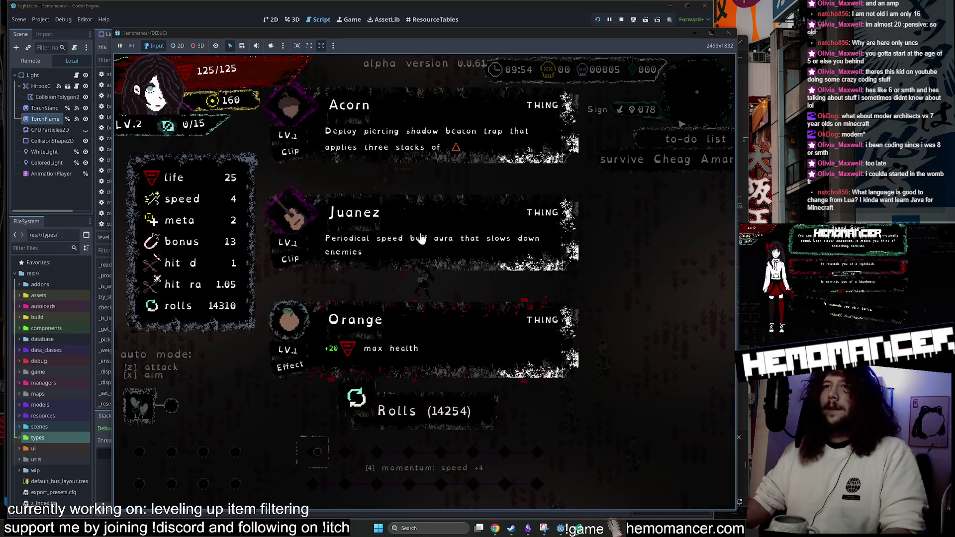
click(421, 241)
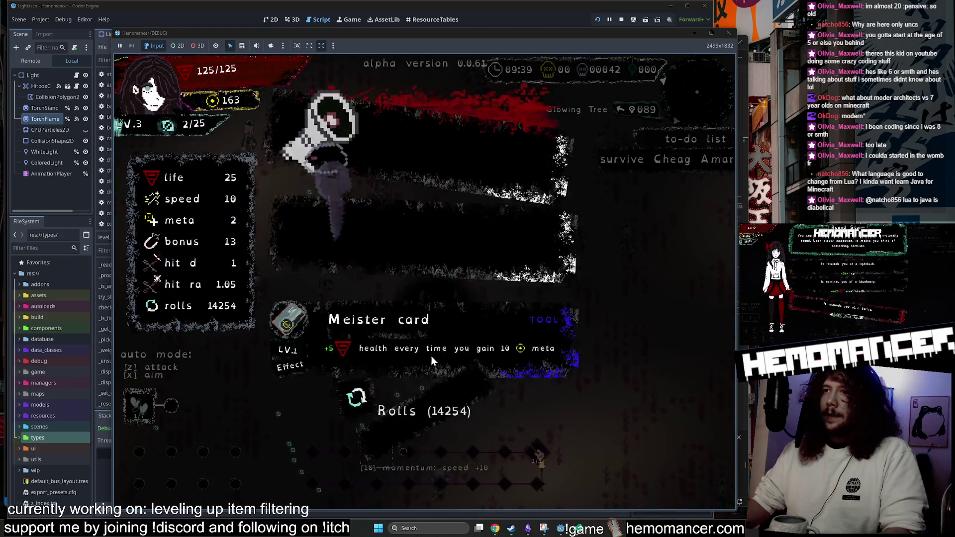
Take megaphone, Datura, Mittens and One of Pentacles at level-ups, then return to the hub Wardrobe after dying.
click(411, 140)
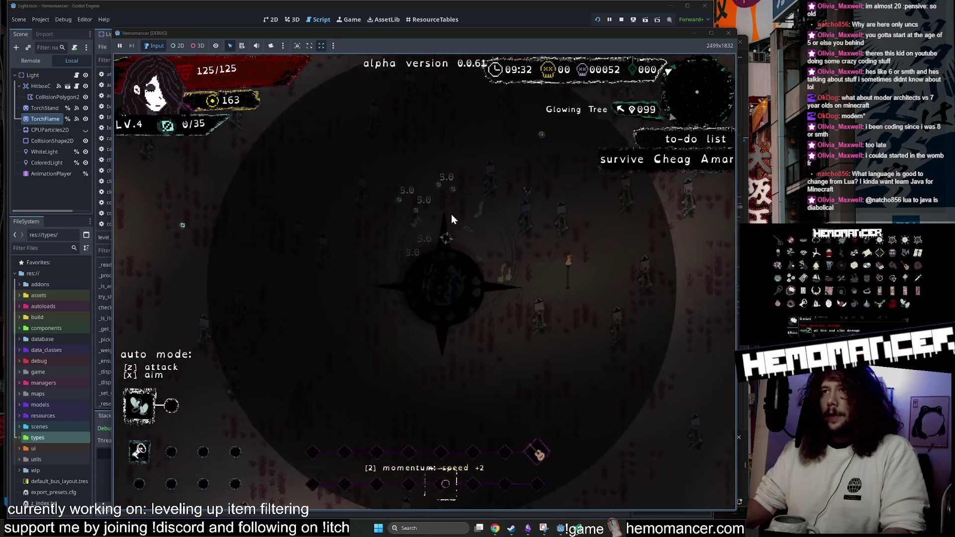
click(425, 153)
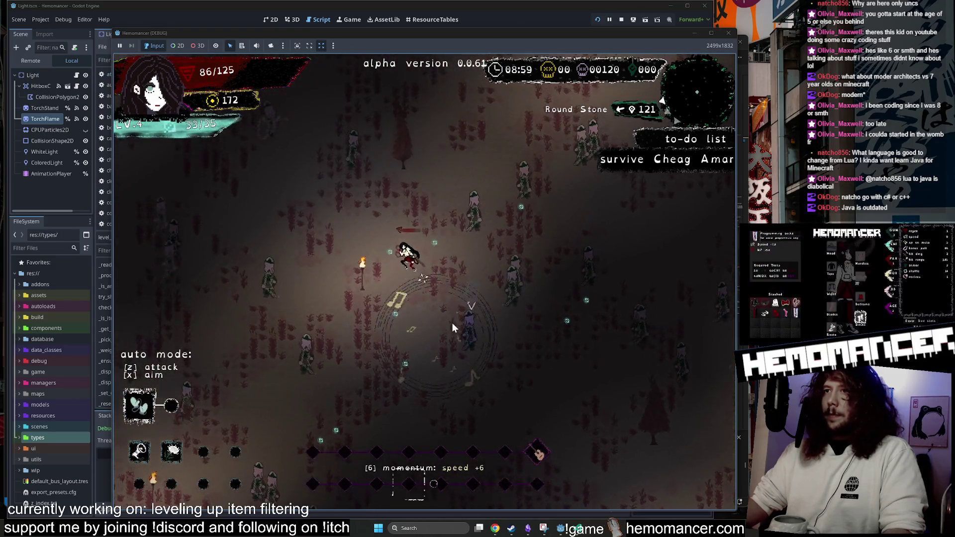
click(409, 222)
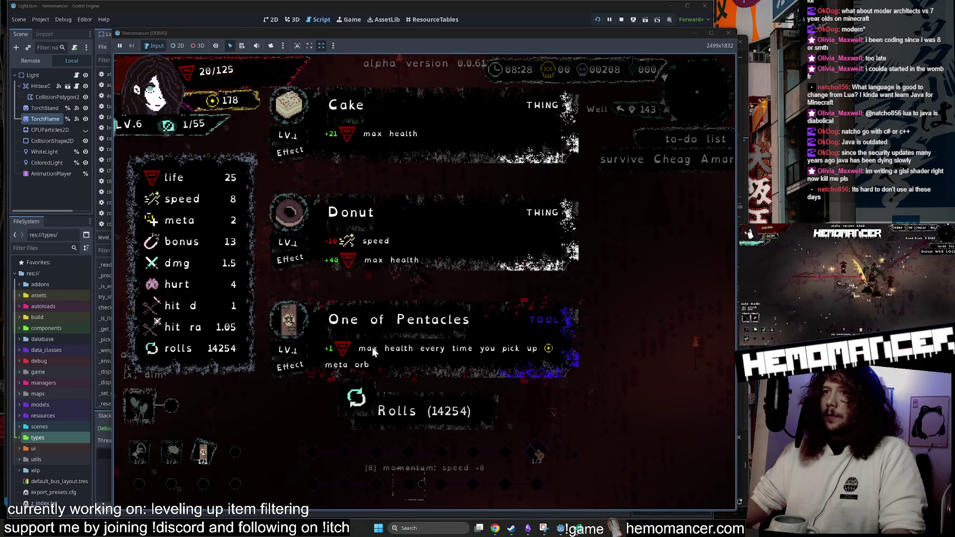
click(373, 352)
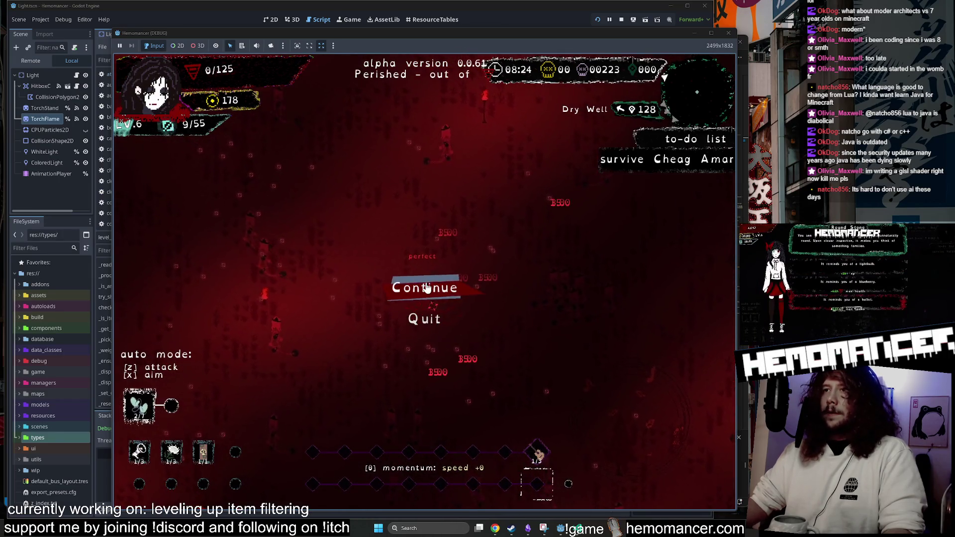
click(427, 288)
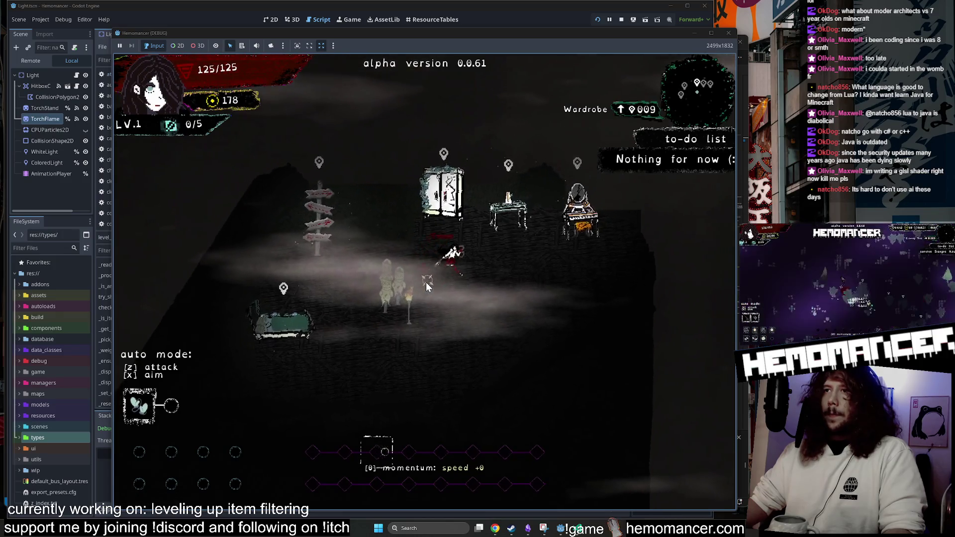
key(Up)
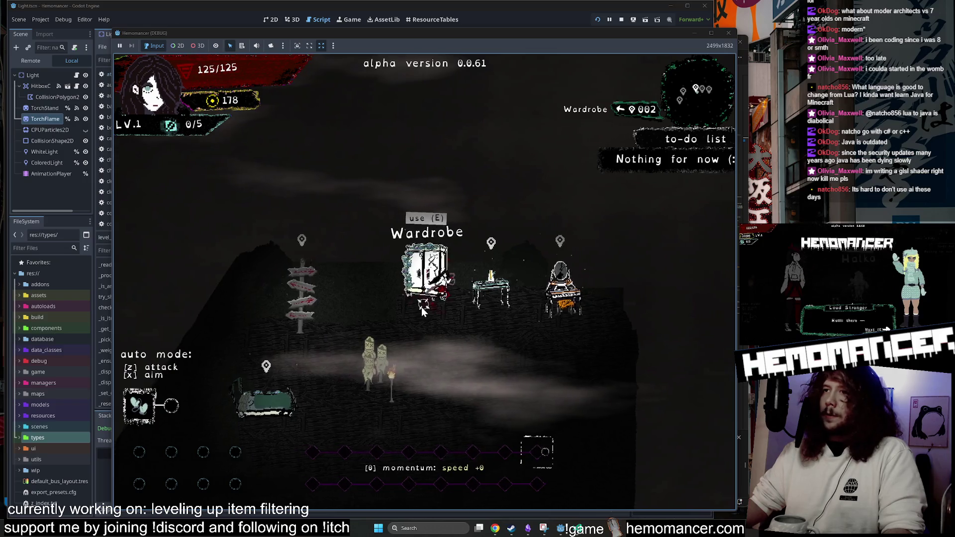
Stop the debug run and open the online Godot documentation in a repositioned browser window.
key(e)
click(728, 32)
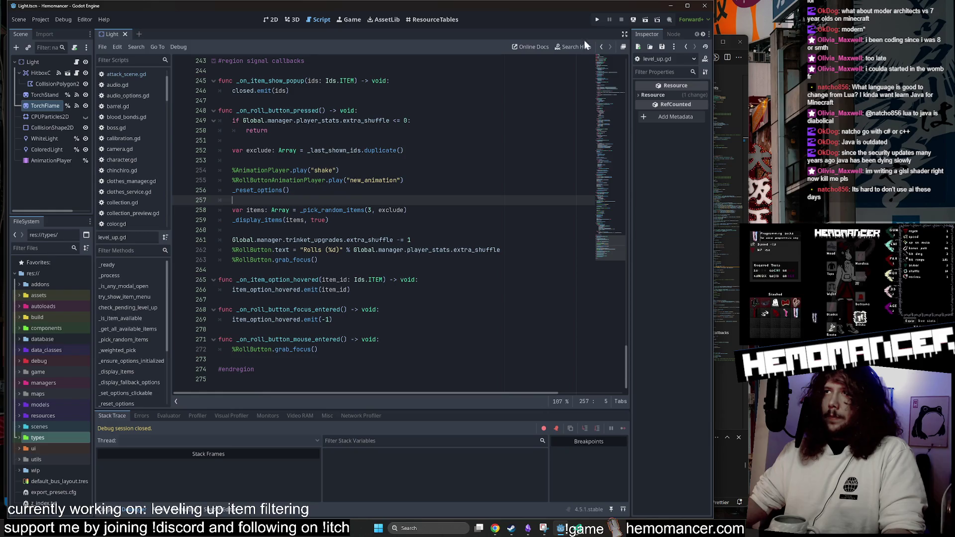
click(536, 50)
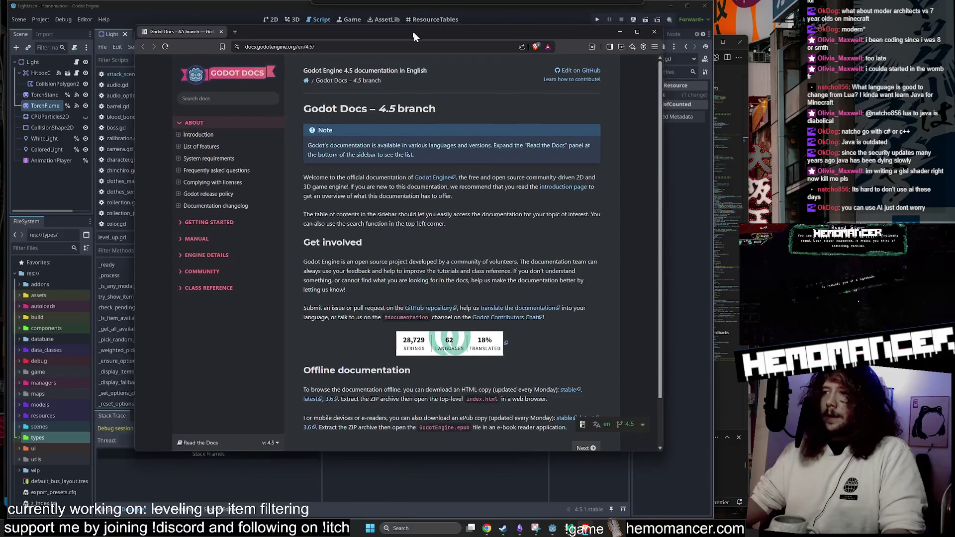
mouse_move(413, 32)
mouse_down()
mouse_move(411, 44)
mouse_move(490, 59)
mouse_move(466, 36)
mouse_move(406, 19)
mouse_move(367, 30)
mouse_up()
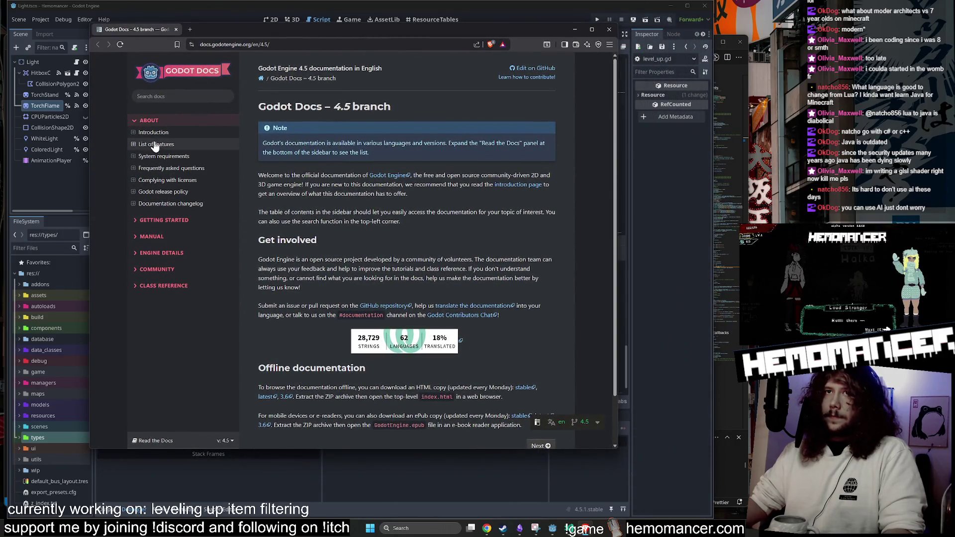
Search the docs for 'string' and open the String class reference page.
click(132, 169)
click(132, 169)
text(string)
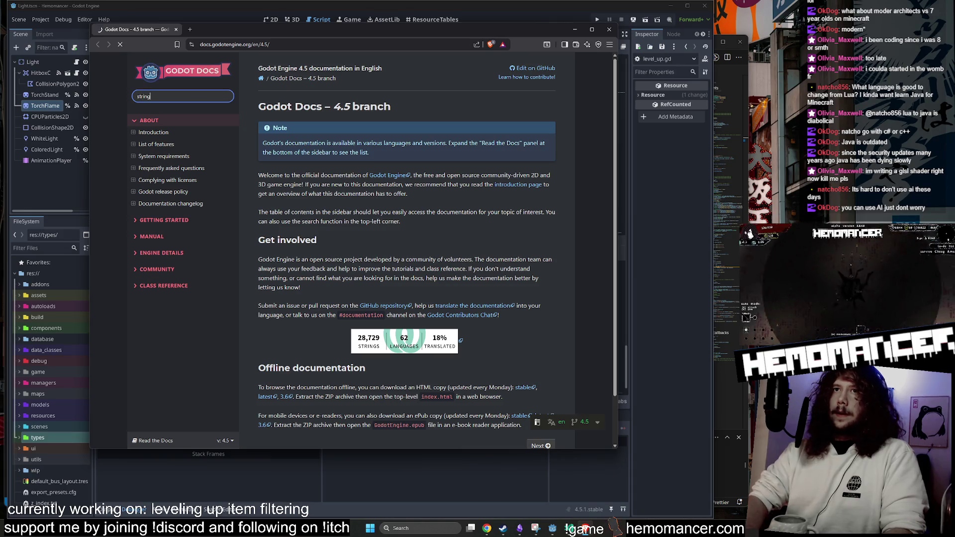
key(Return)
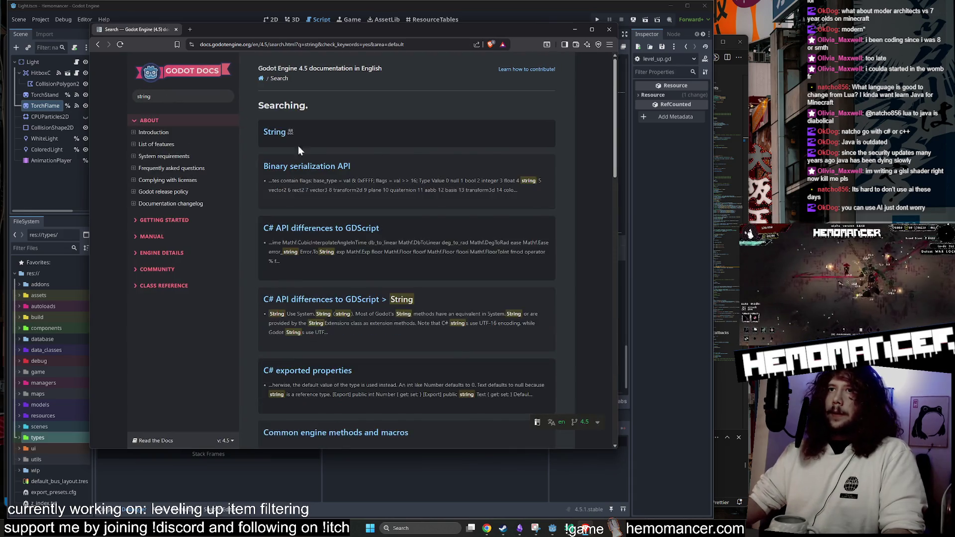
click(280, 131)
scroll(333, 147, down, 20)
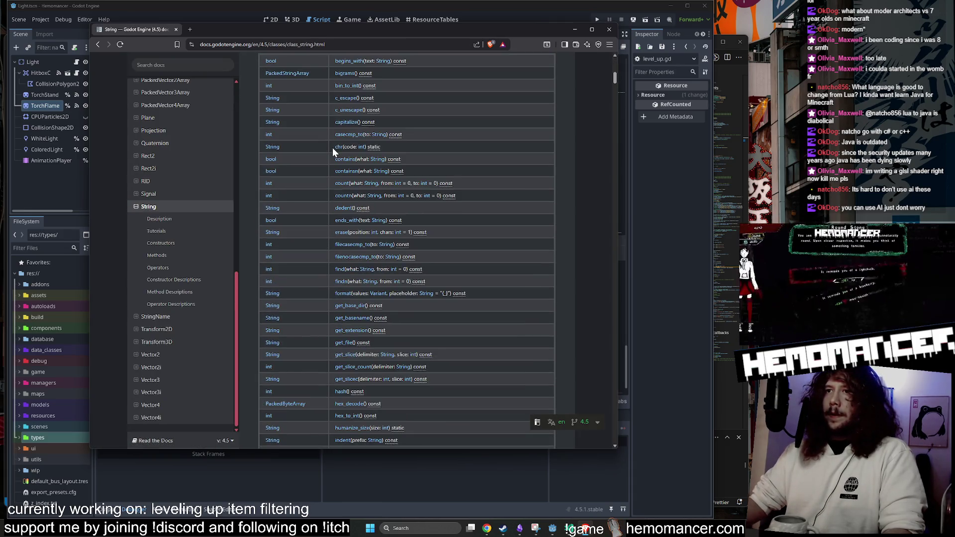
scroll(408, 280, down, 3)
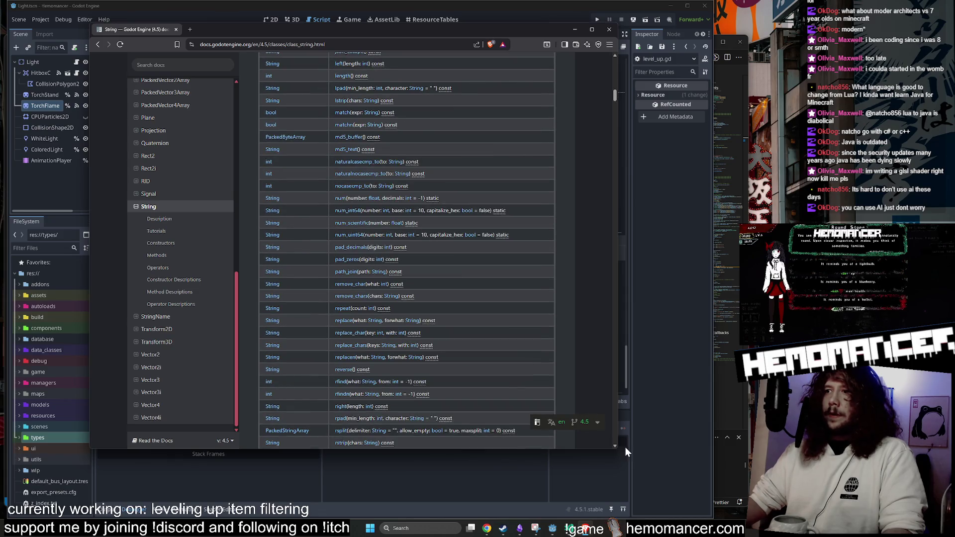
Widen and re-centre the docs window, scrolling String's methods and back to the top.
drag(619, 450, 708, 499)
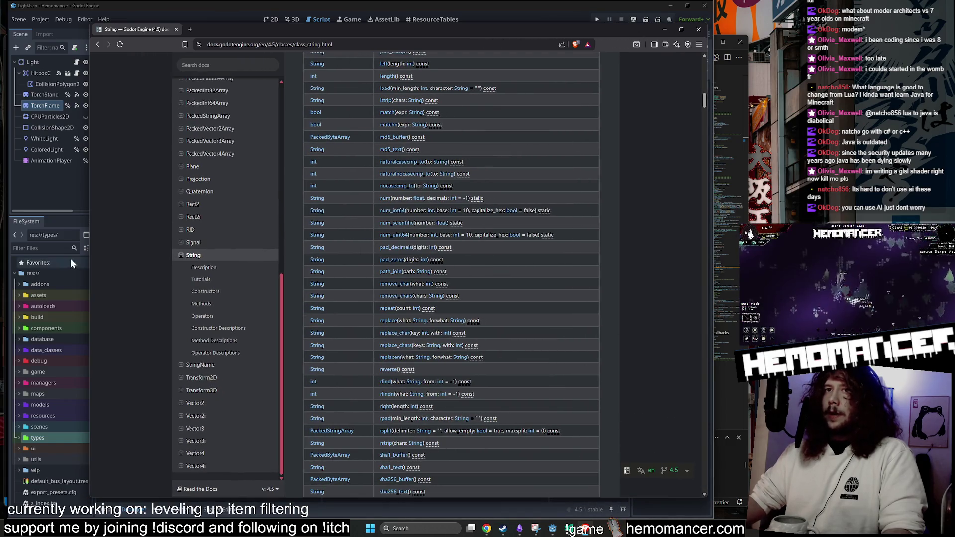
drag(91, 257, 17, 253)
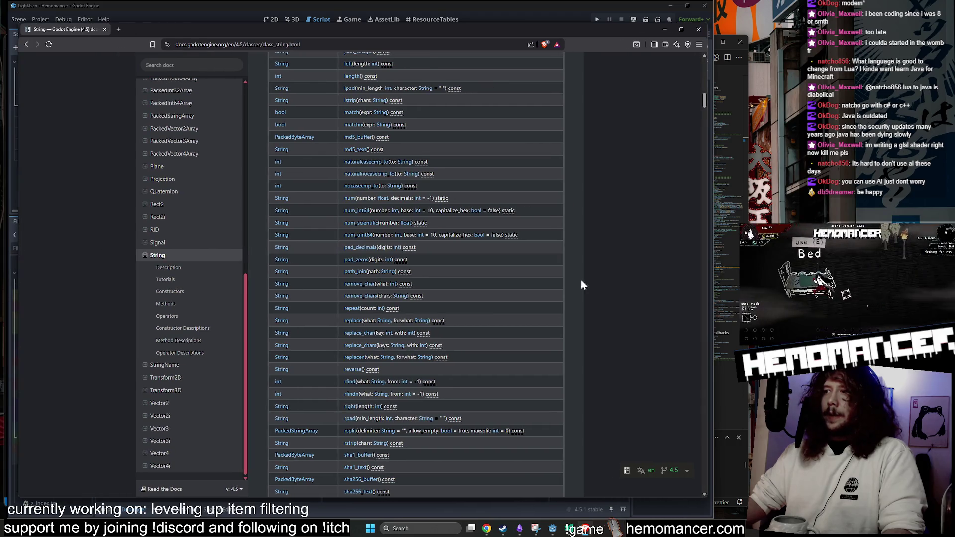
scroll(567, 293, up, 20)
scroll(417, 335, down, 20)
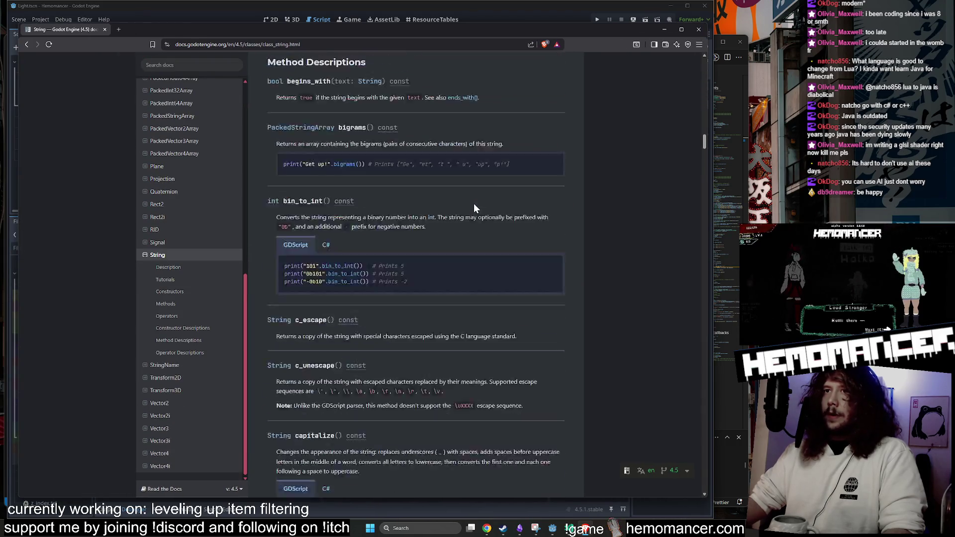
scroll(454, 199, up, 20)
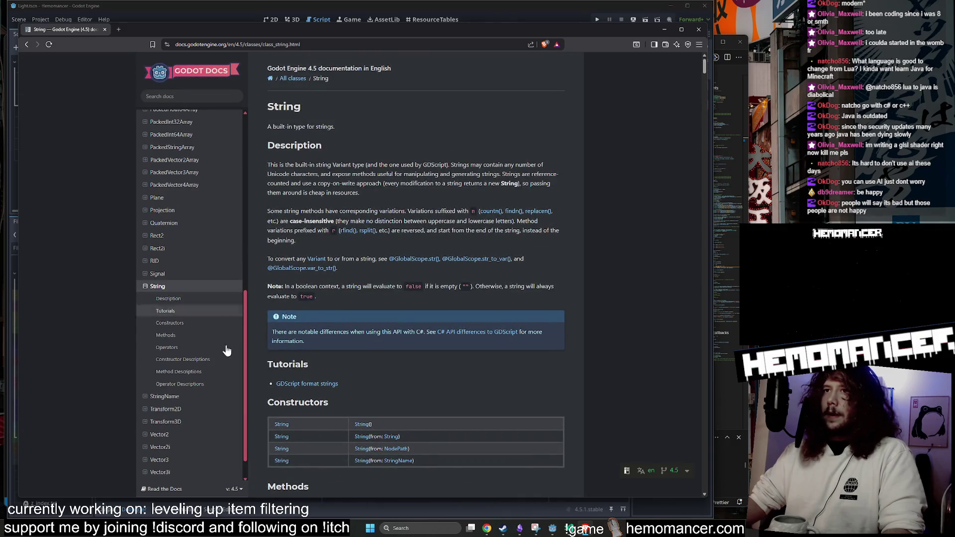
scroll(479, 129, down, 20)
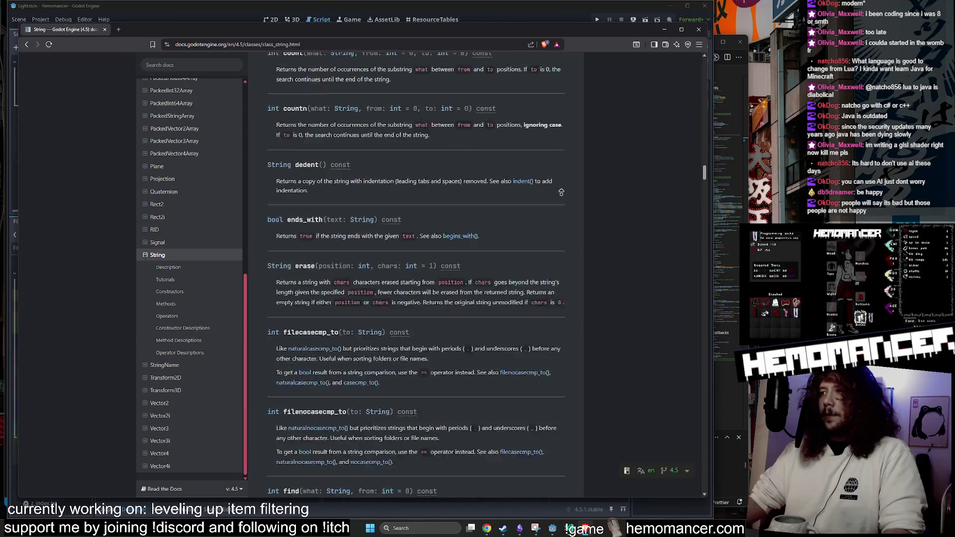
scroll(559, 192, up, 20)
scroll(559, 192, up, 10)
scroll(595, 291, down, 20)
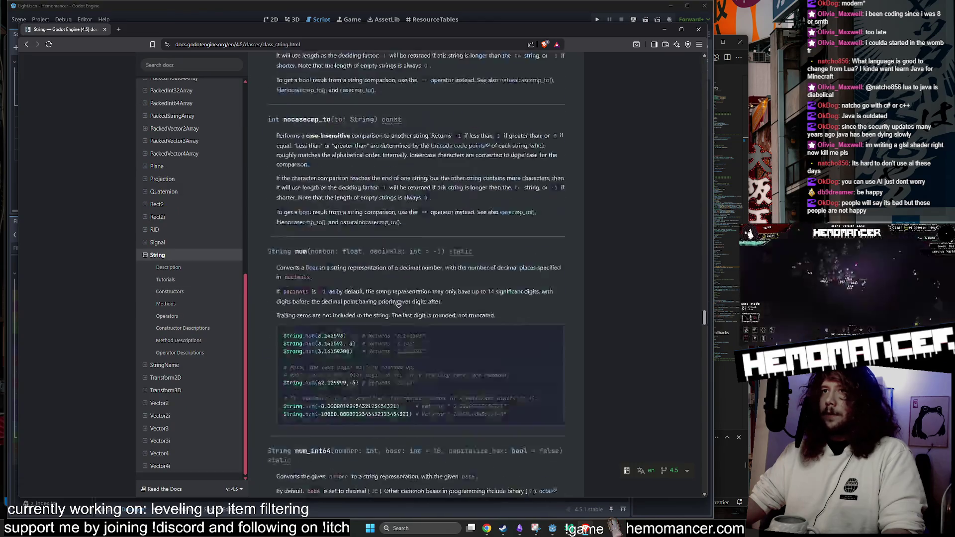
scroll(596, 291, up, 20)
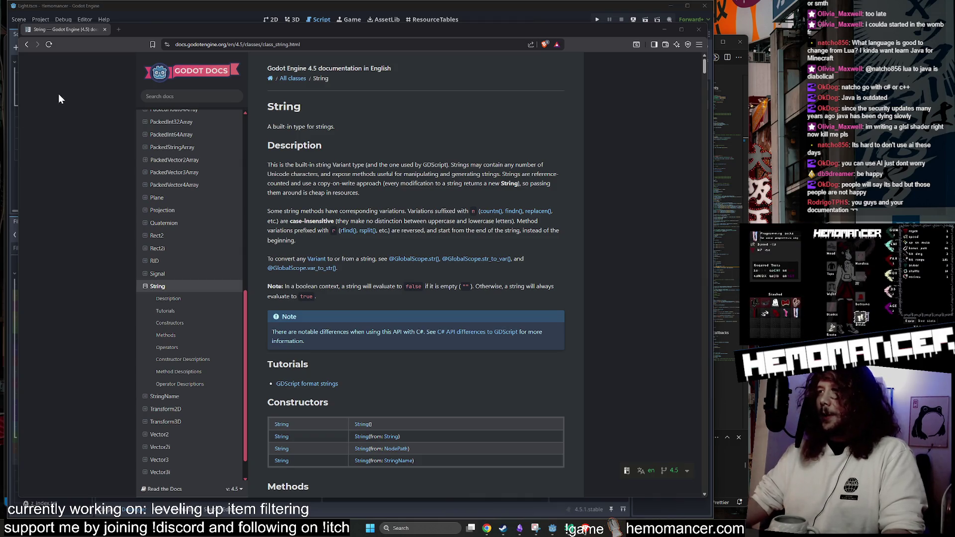
drag(419, 33, 439, 32)
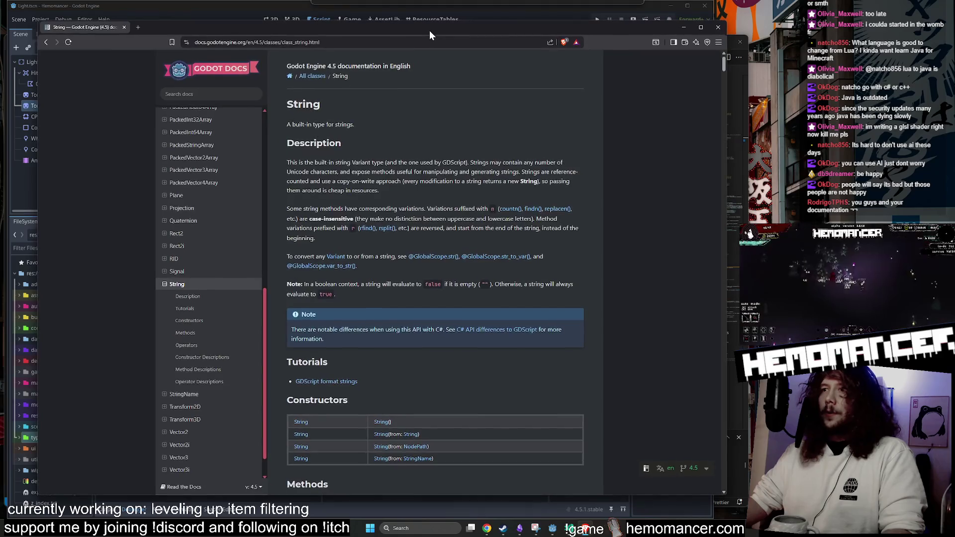
drag(726, 495, 682, 502)
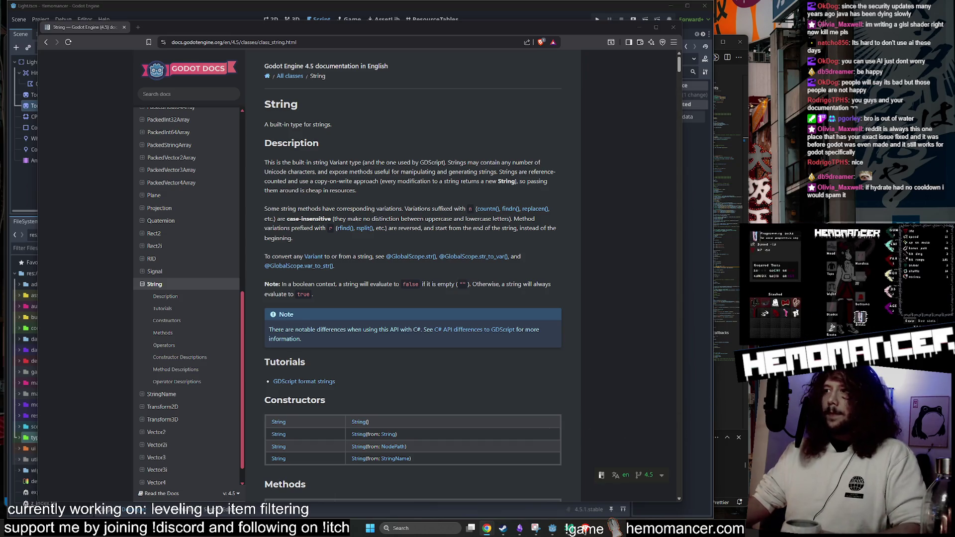
Close the docs browser and return to the level_up.gd script in the editor.
click(673, 27)
key(Up)
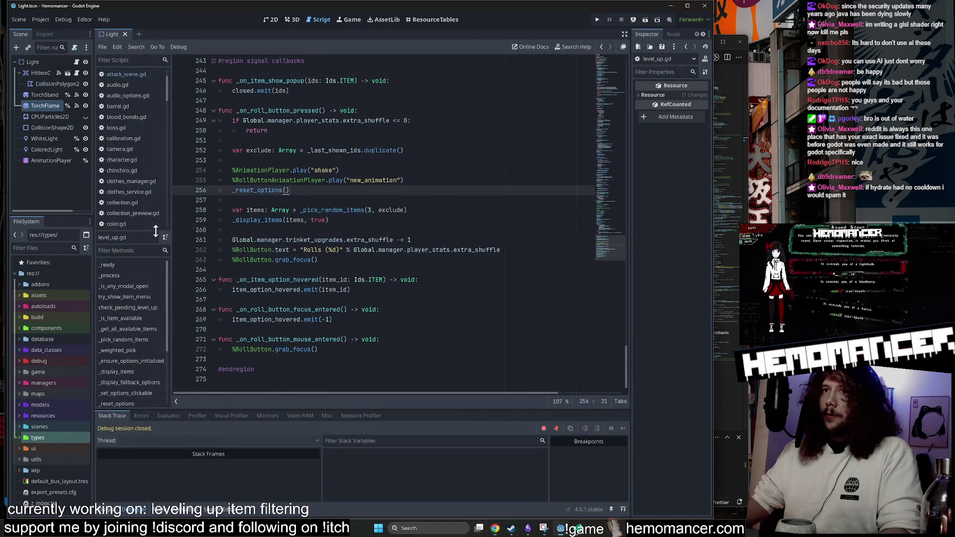
click(348, 260)
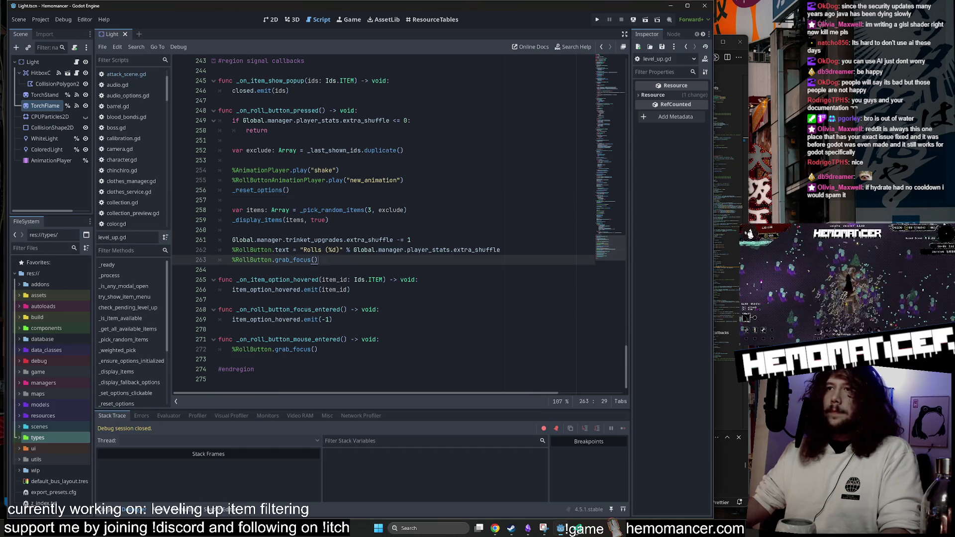
scroll(348, 259, up, 3)
scroll(599, 229, up, 18)
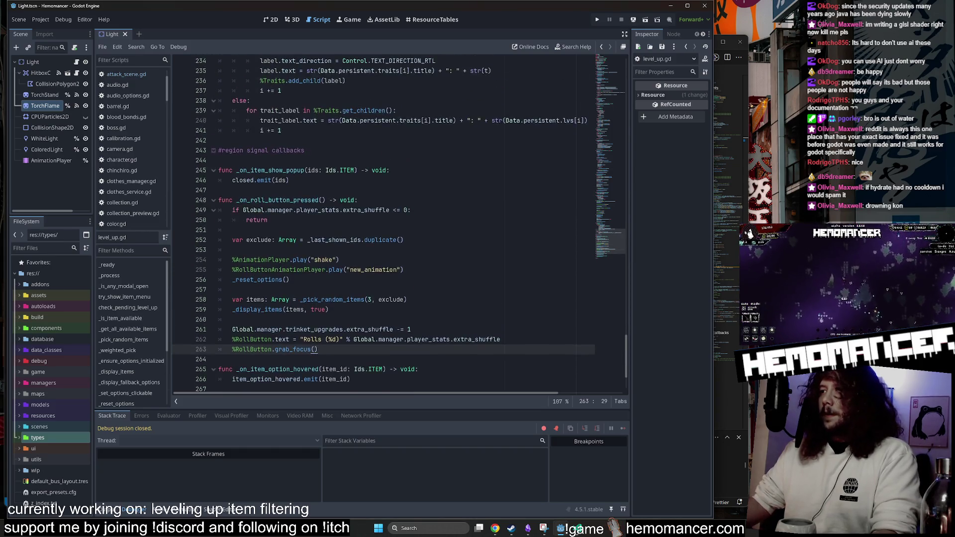
mouse_move(594, 208)
mouse_down()
mouse_move(619, 171)
mouse_move(610, 59)
mouse_up()
click(398, 131)
Run the project with F5 and enlarge the Hemomancer game window at its main menu.
key(F5)
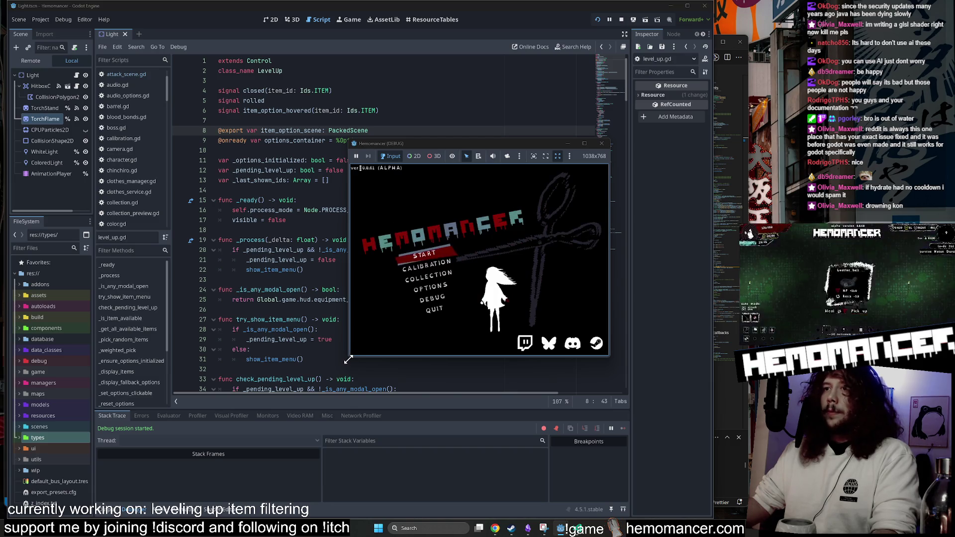
drag(348, 359, 220, 492)
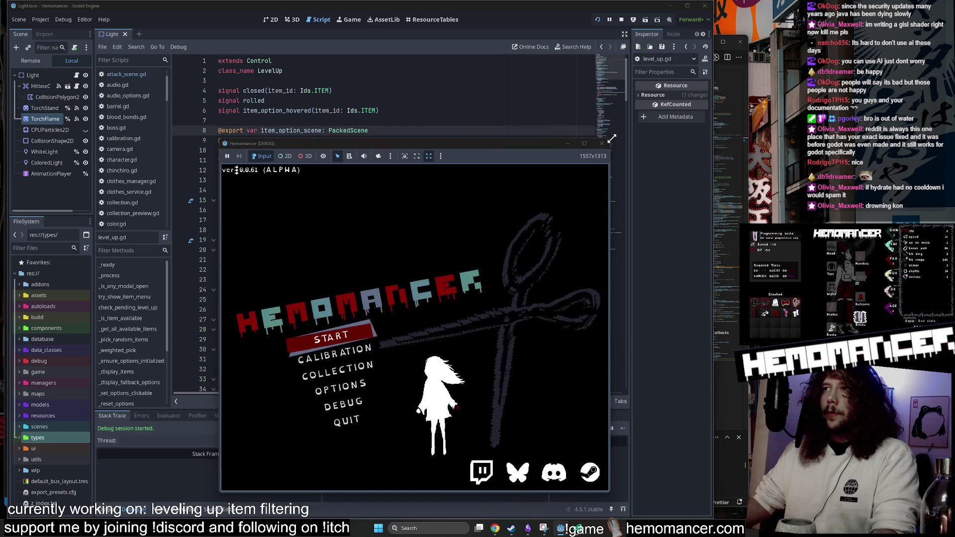
mouse_move(618, 144)
mouse_down()
mouse_move(582, 79)
mouse_move(498, 70)
mouse_move(459, 31)
mouse_move(435, 28)
mouse_up()
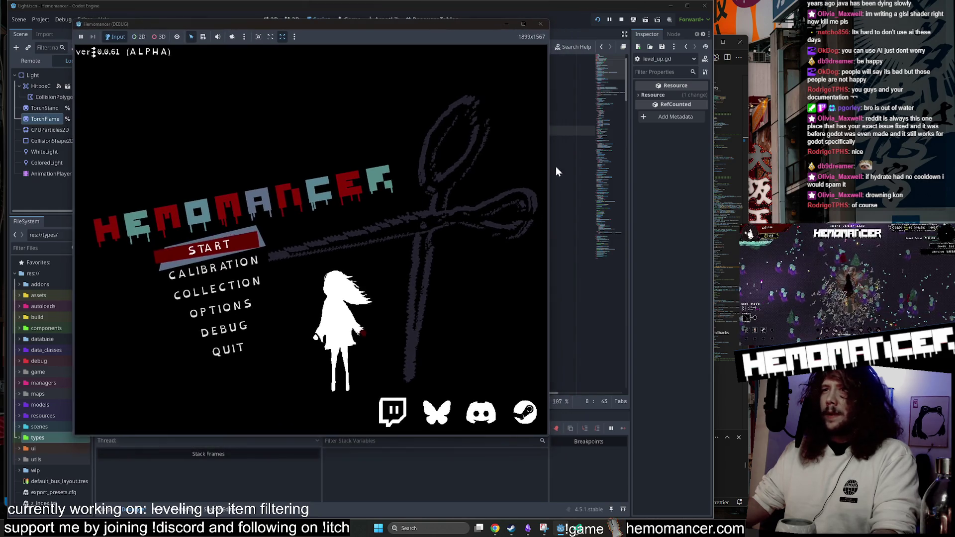
key(Up)
key(Up)
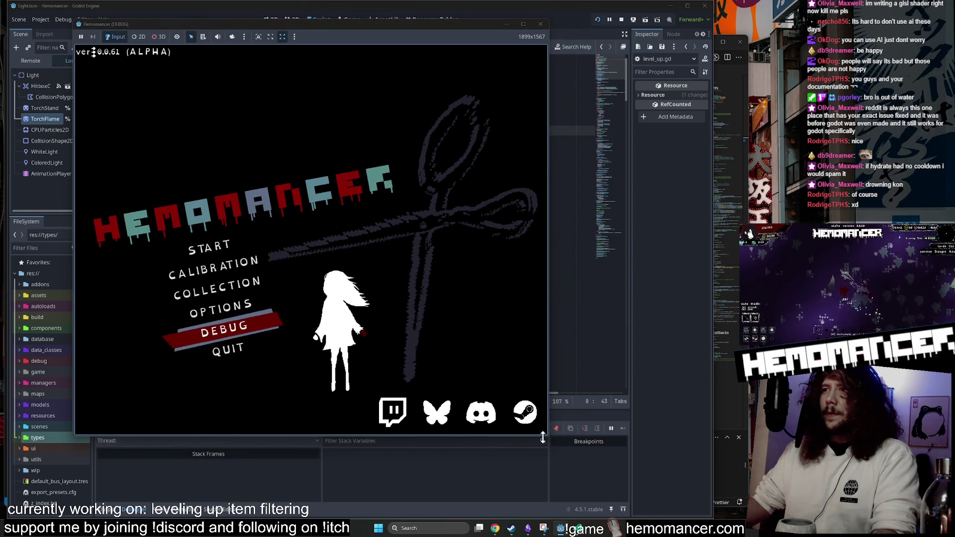
drag(547, 439, 656, 488)
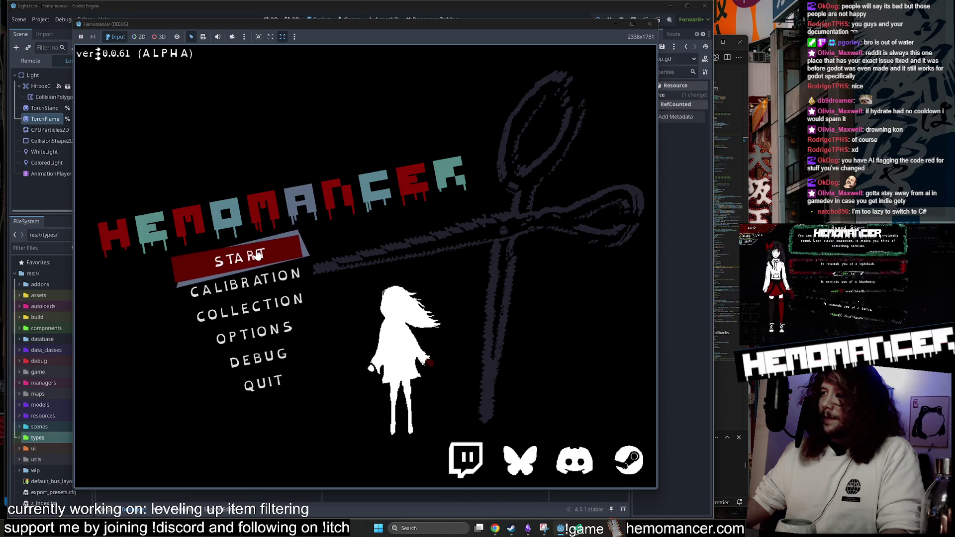
Start a new game and walk to the signpost to travel to Cheag Amar.
click(261, 262)
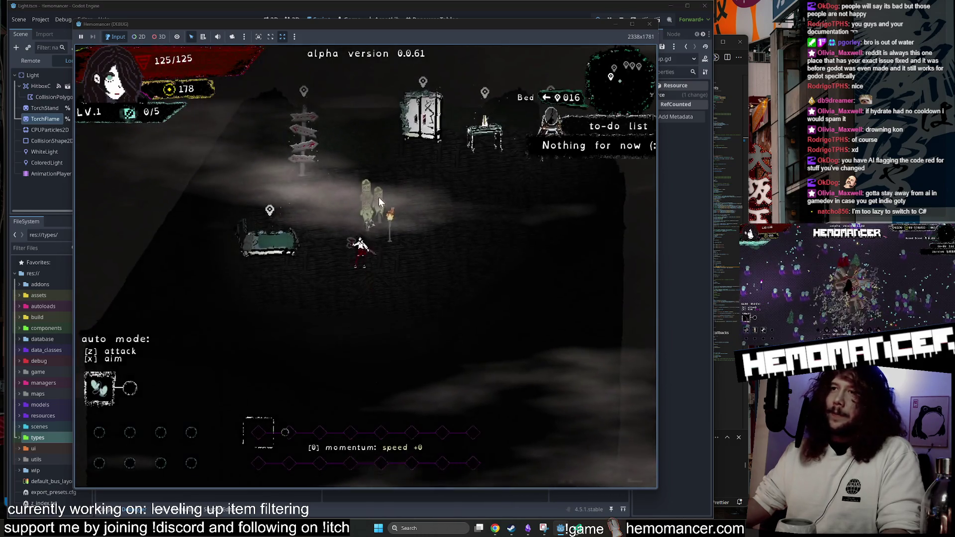
key(w)
key(d)
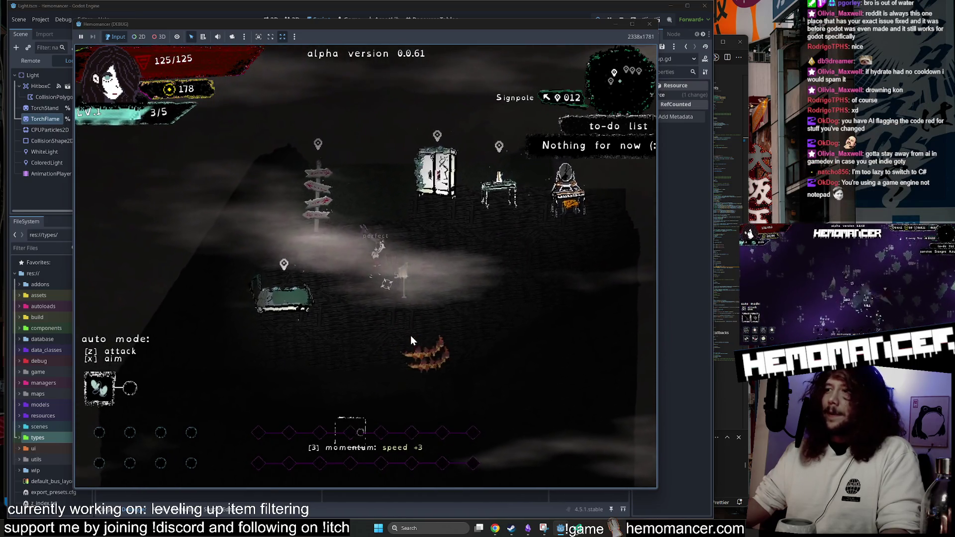
key(w)
key(a)
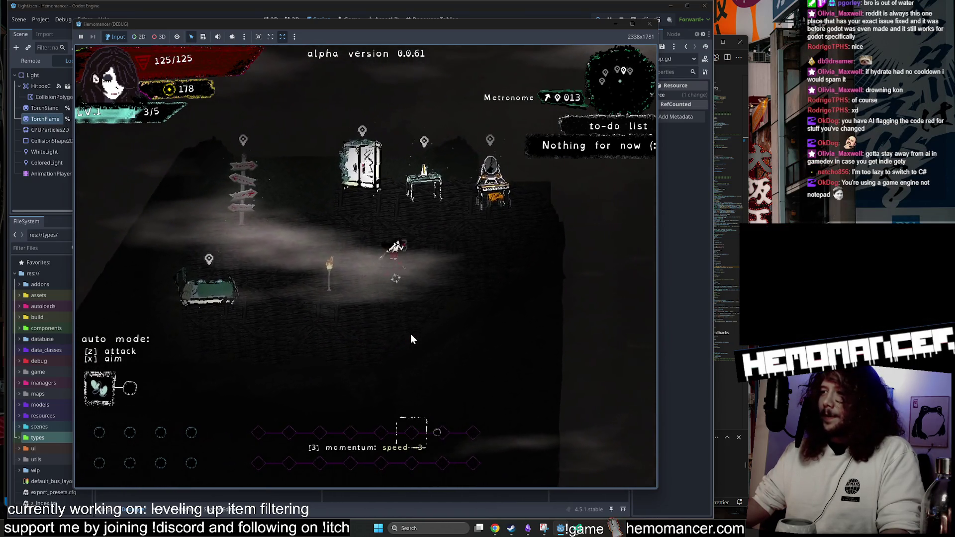
key(w)
key(a)
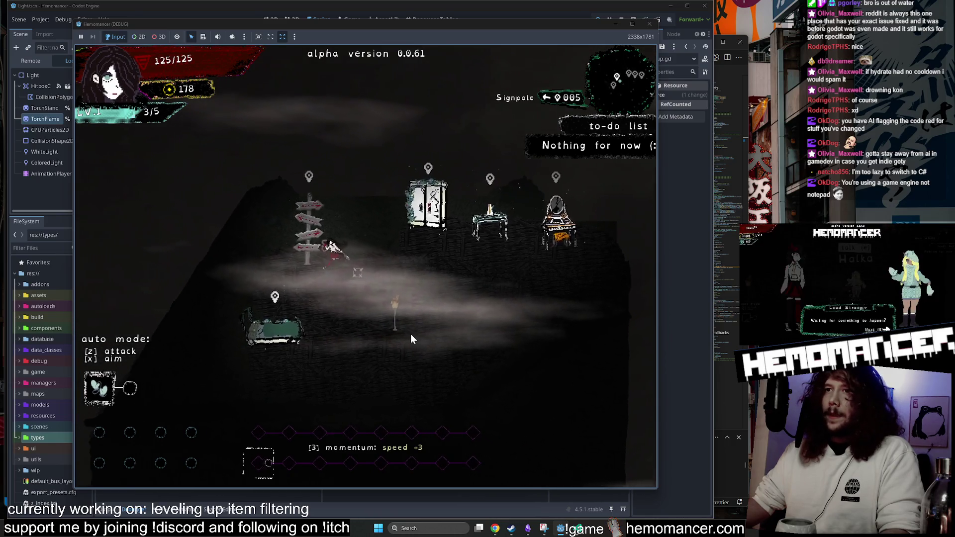
key(e)
click(374, 327)
Walk right through Cheag Amar until the level-up choice appears.
key(d)
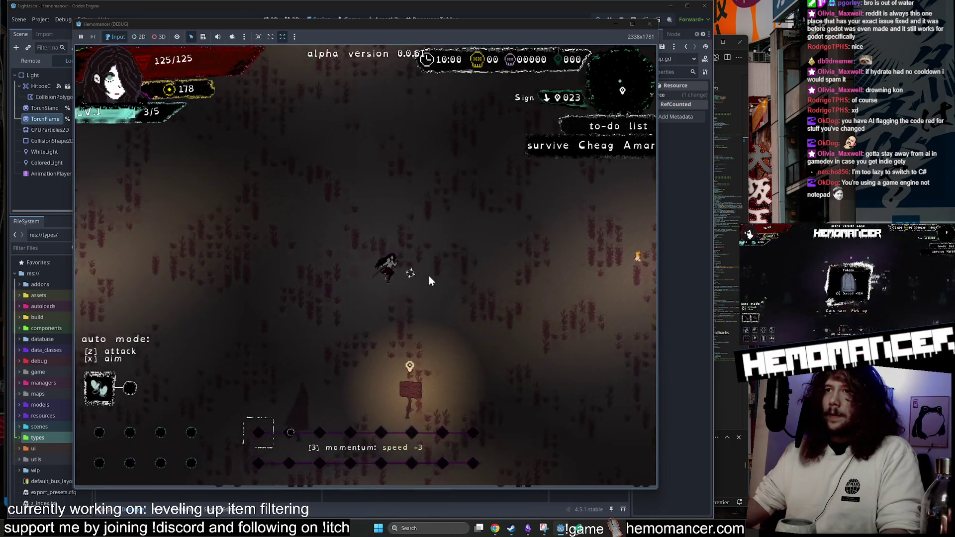
key(d)
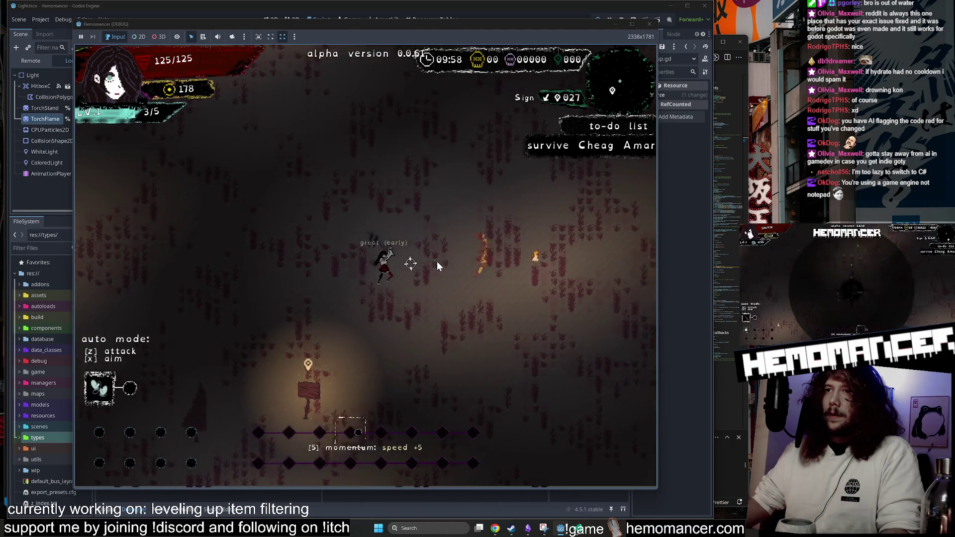
key(d)
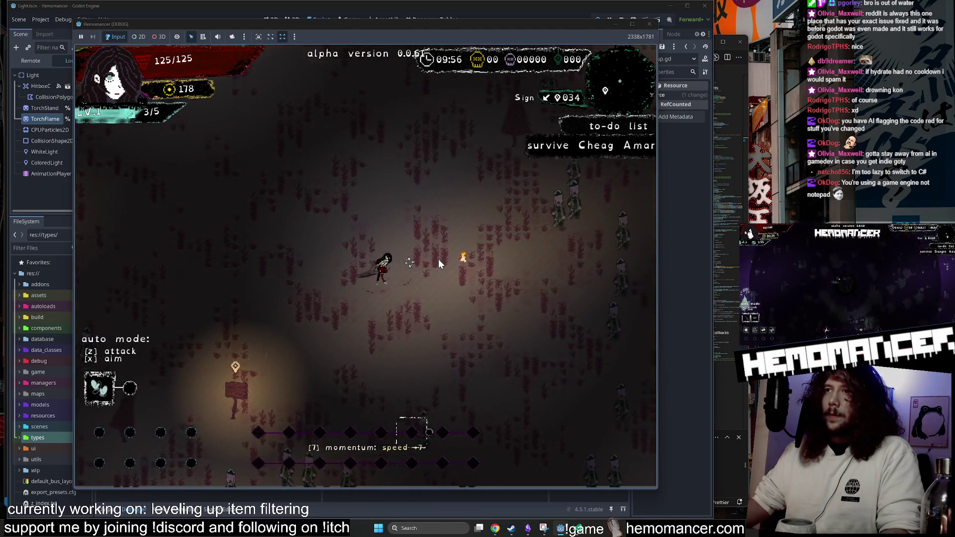
key(w)
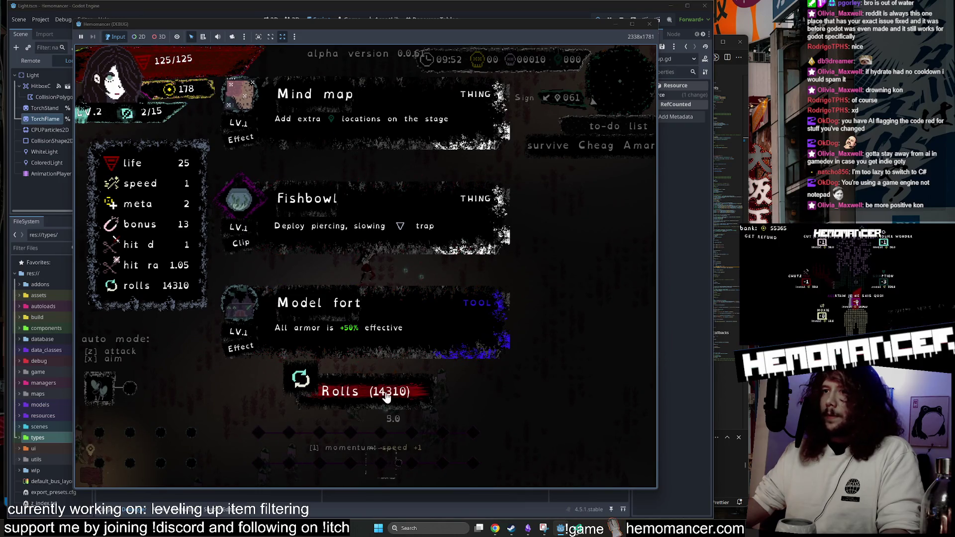
Reroll the level-up choices, pick Acorn, and keep moving to gain experience.
click(387, 393)
click(426, 315)
key(s)
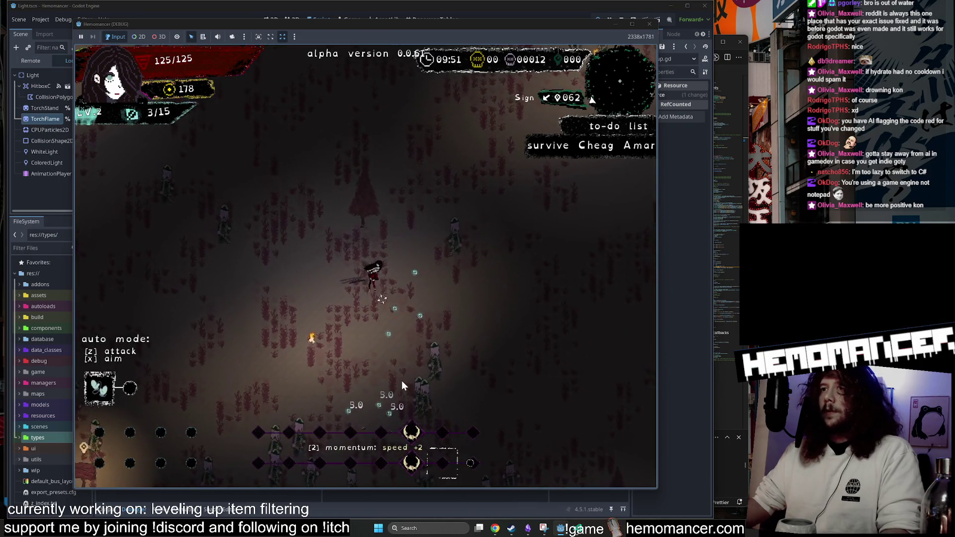
key(d)
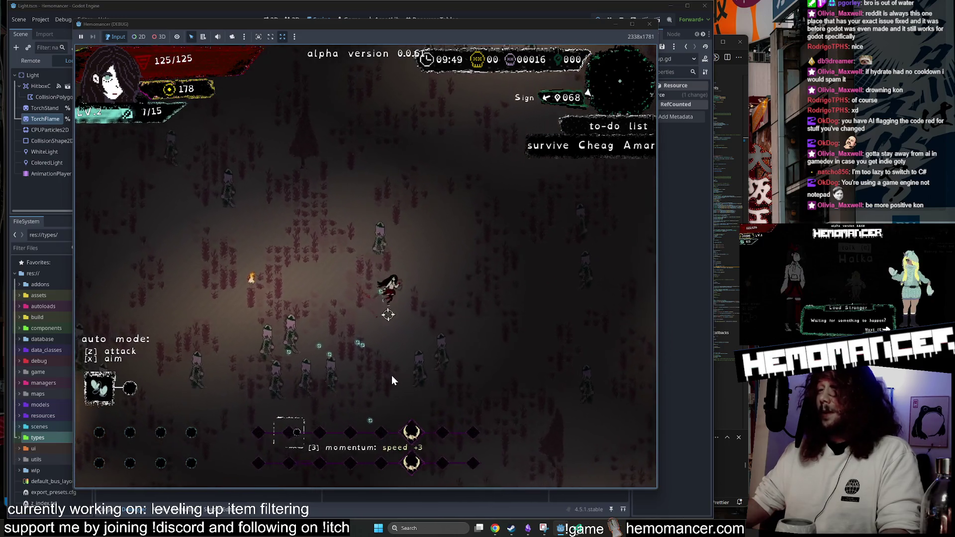
key(d)
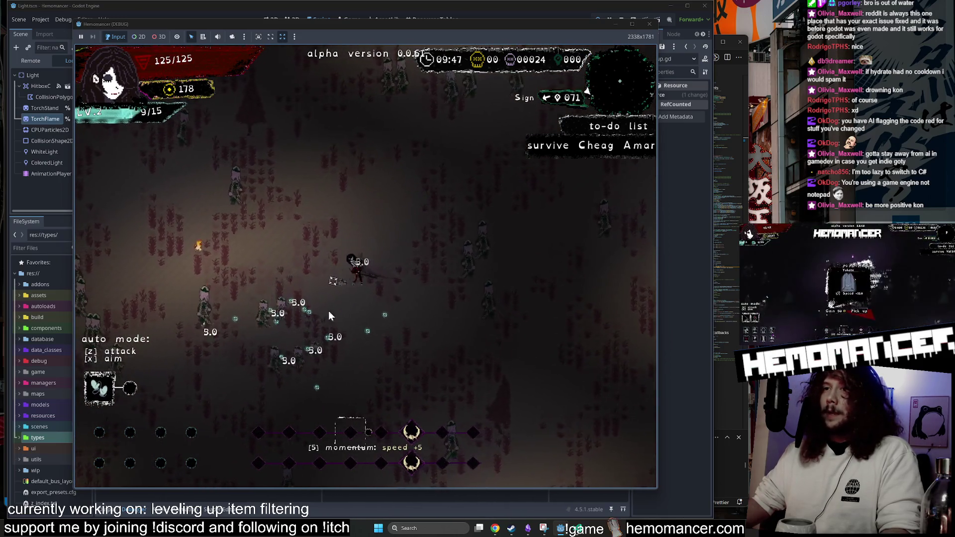
key(d)
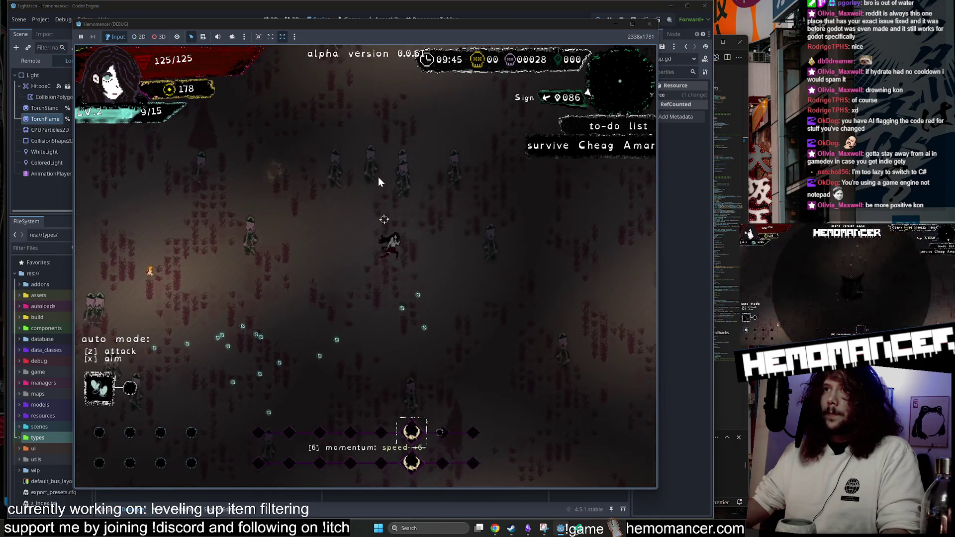
key(d)
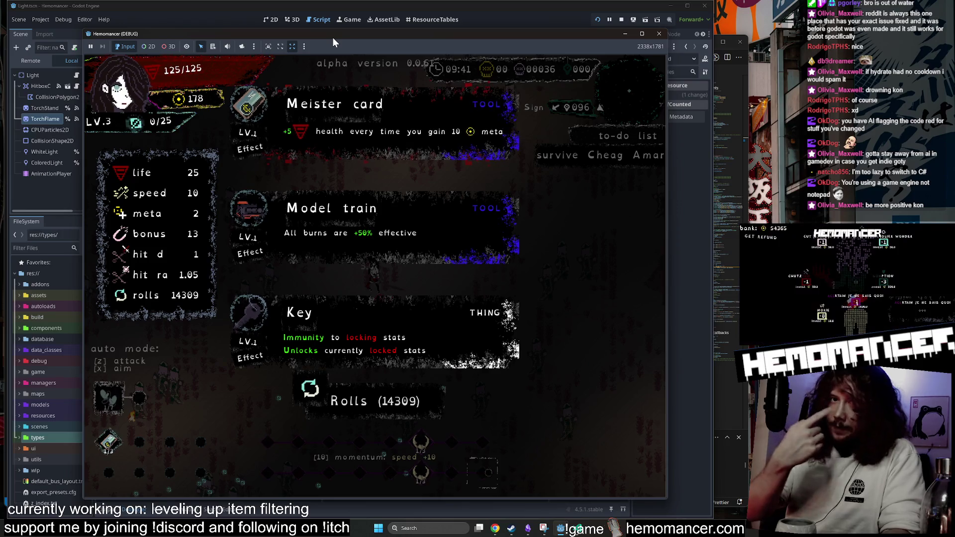
Pick Model train, Mittens and Sunrise at the following level-ups.
drag(332, 38, 339, 35)
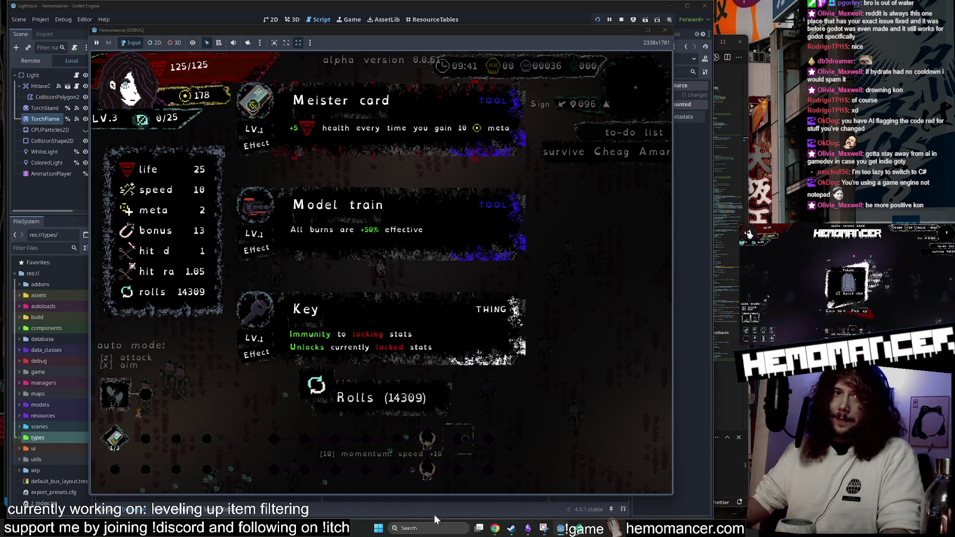
click(452, 249)
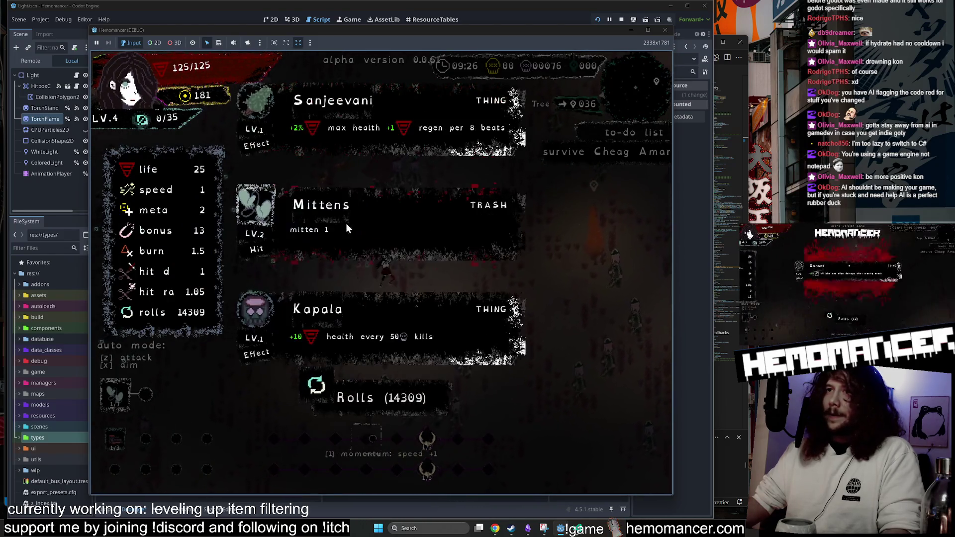
click(346, 223)
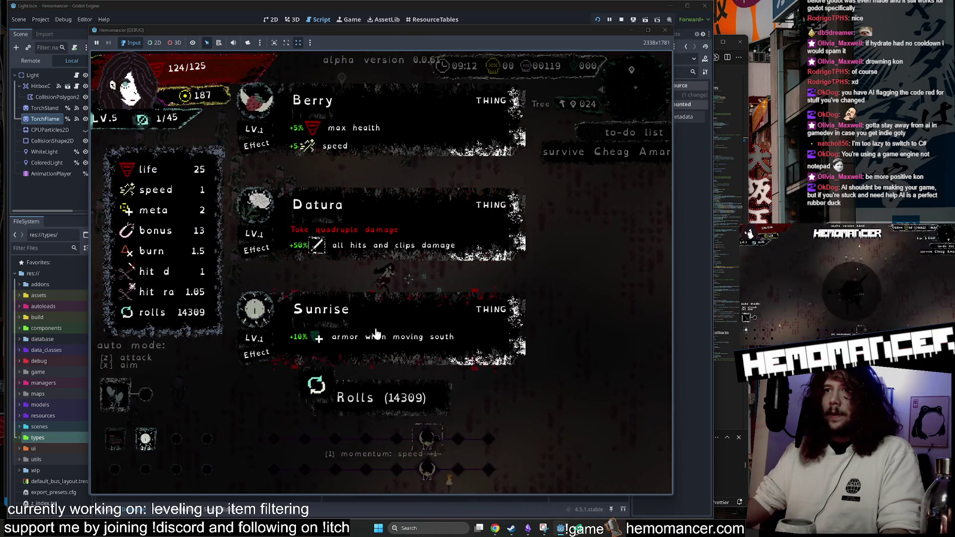
click(375, 334)
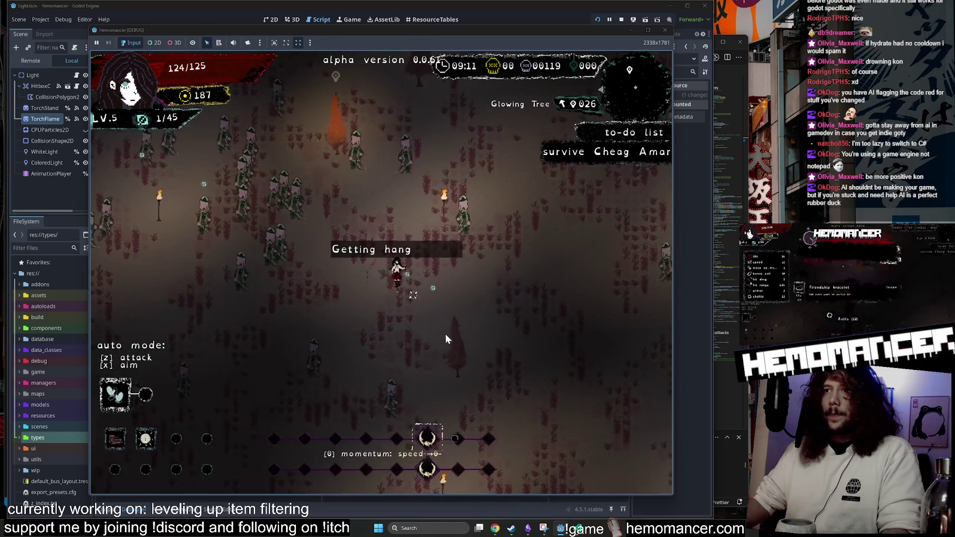
Move the character around the arena, then stop the debug run.
key(s)
key(d)
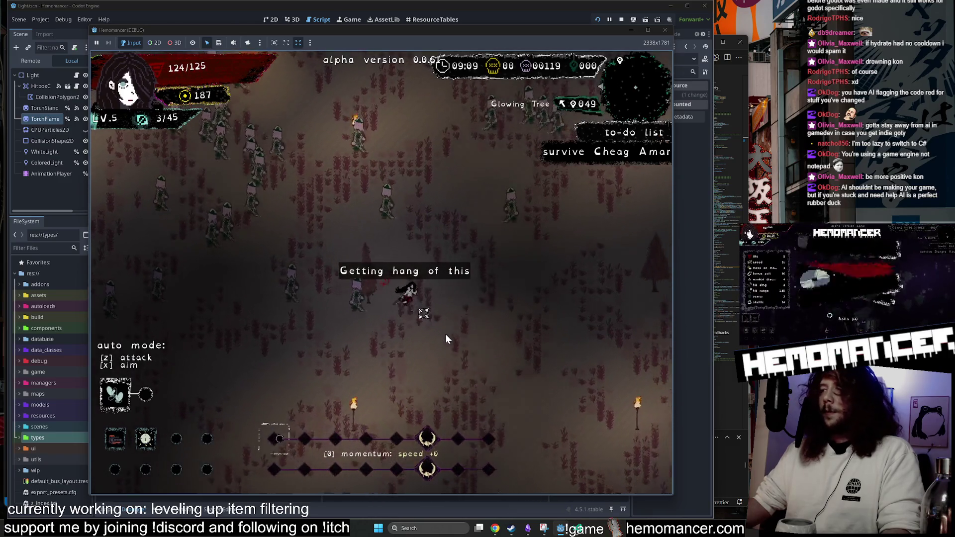
key(s)
key(a)
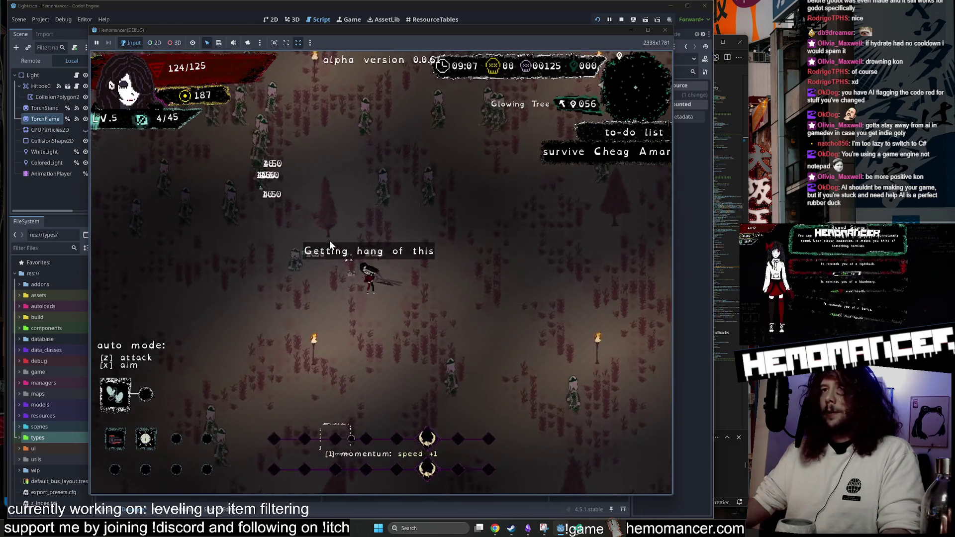
key(s)
key(d)
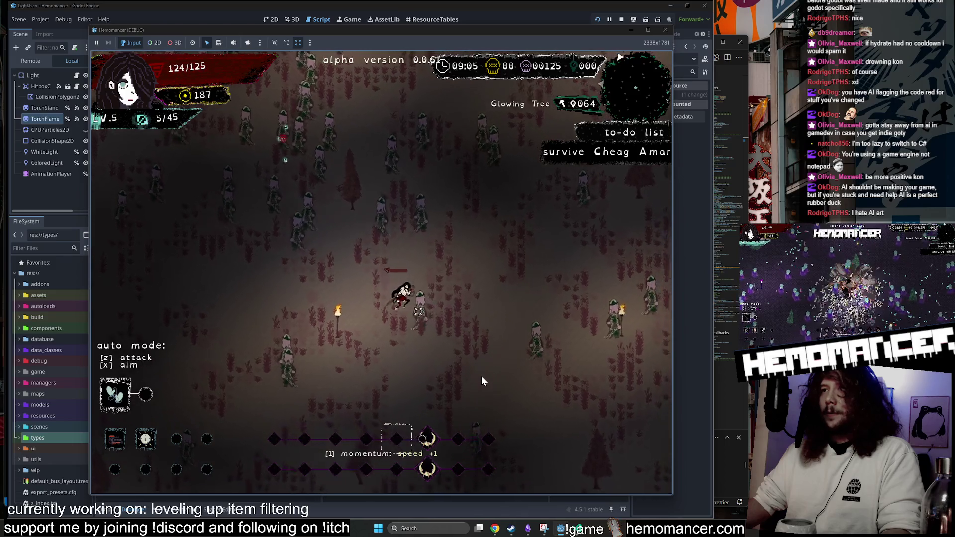
key(s)
key(d)
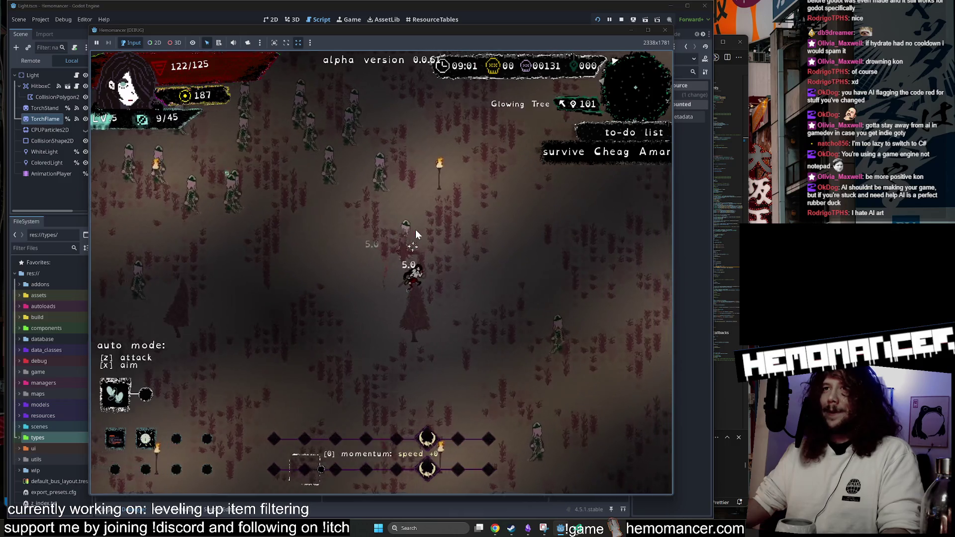
click(665, 30)
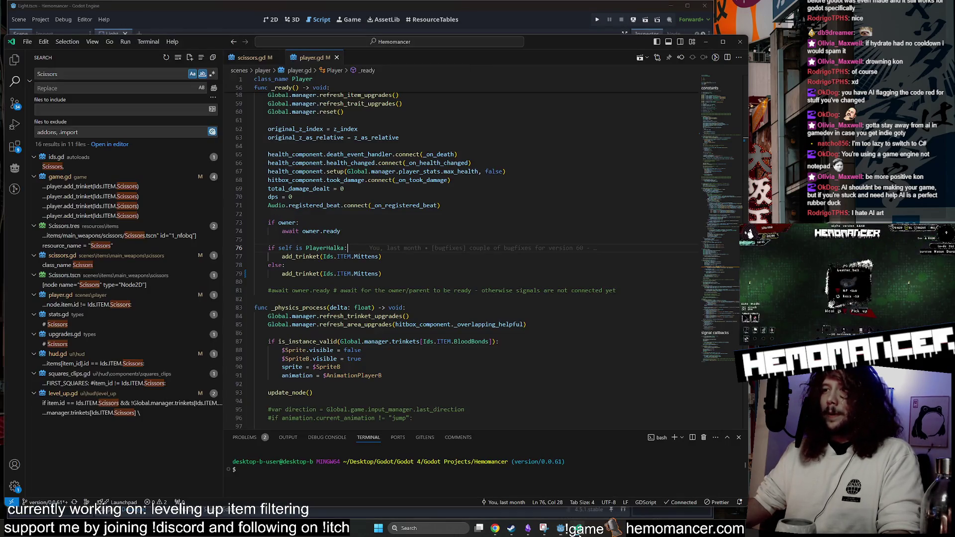
In VS Code Source Control, open the level_up.gd diff after glancing at player.gd.
click(584, 532)
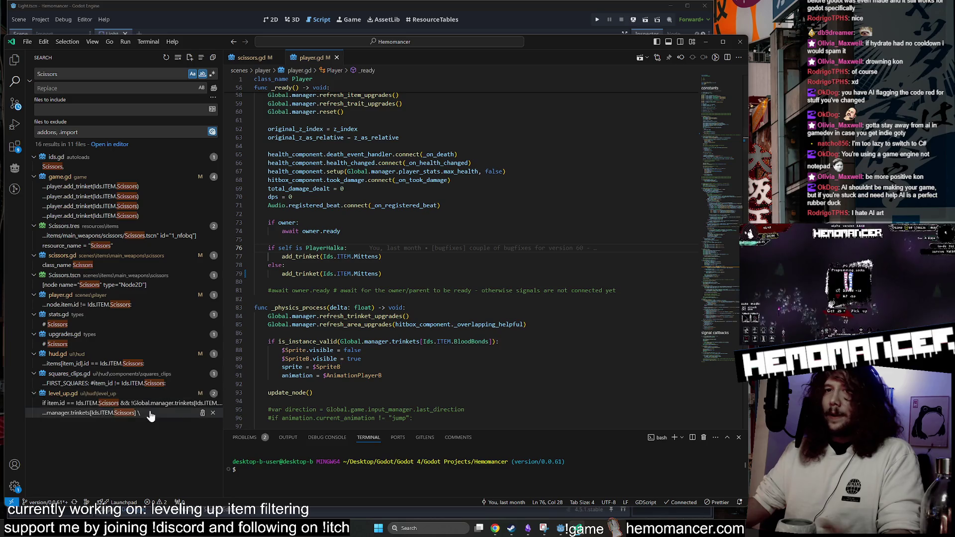
click(14, 103)
click(65, 448)
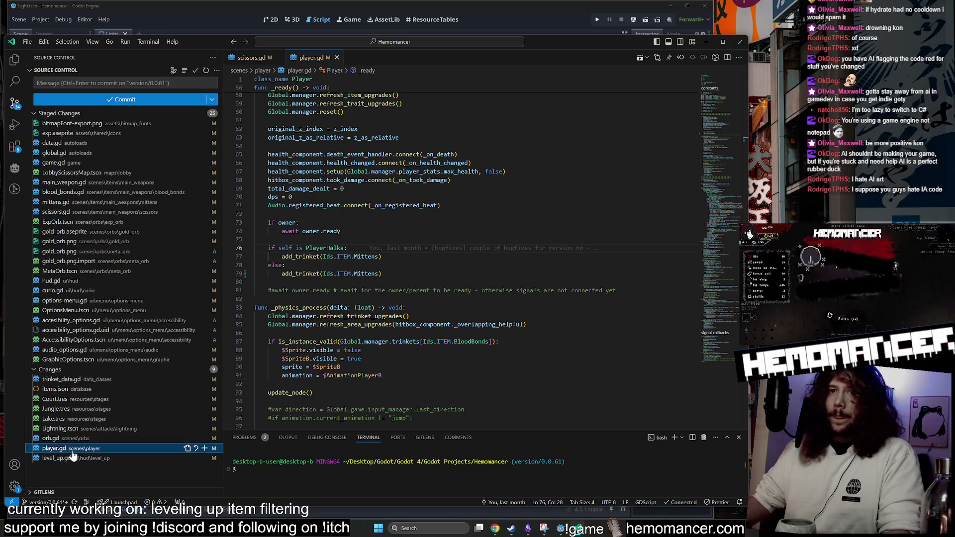
click(73, 459)
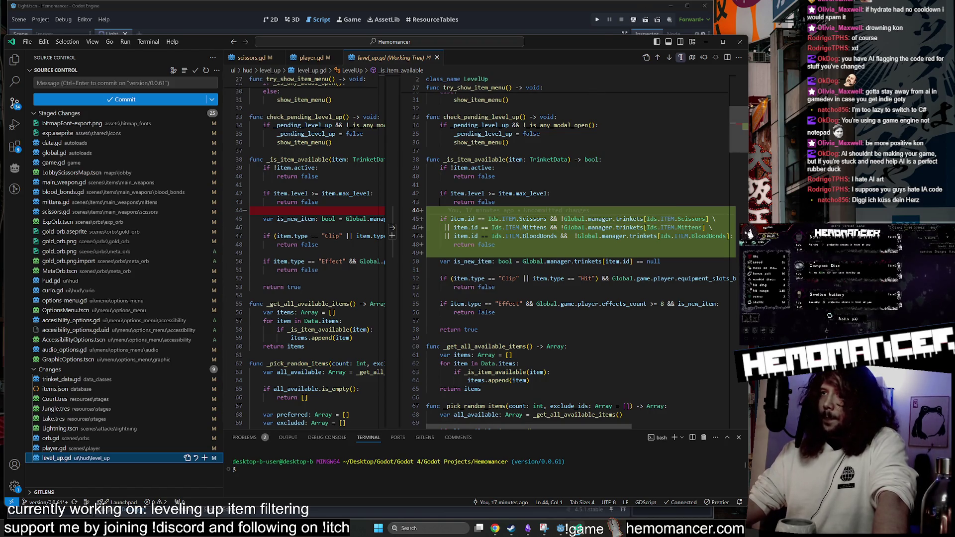
Step through the added owned-trinket filter lines, past the return false on line 40.
key(Down)
key(Down)
key(Down)
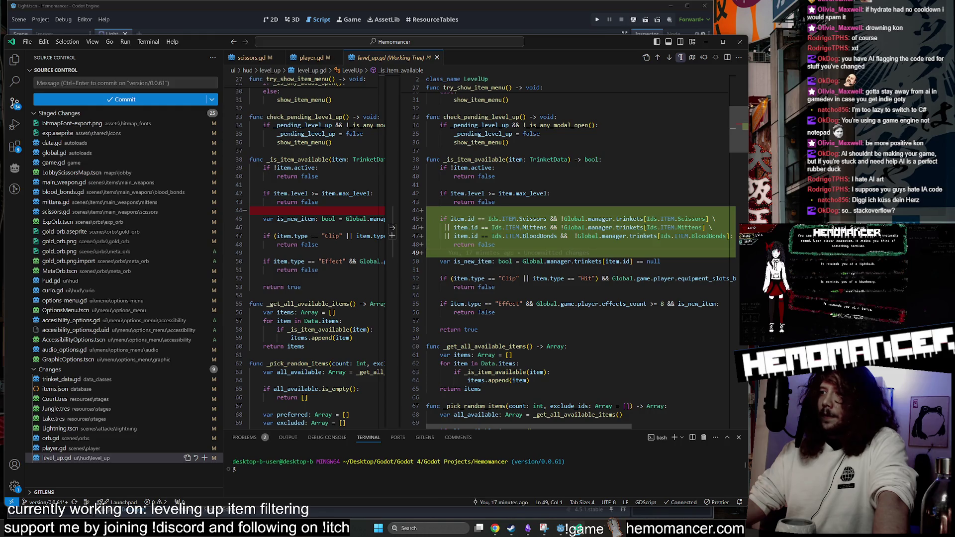
click(495, 176)
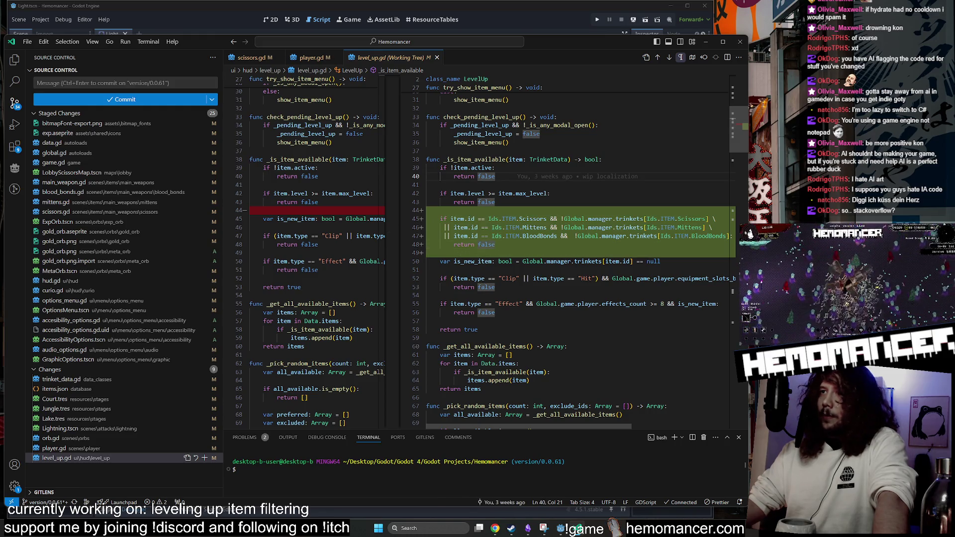
key(Down)
key(Down)
key(Down)
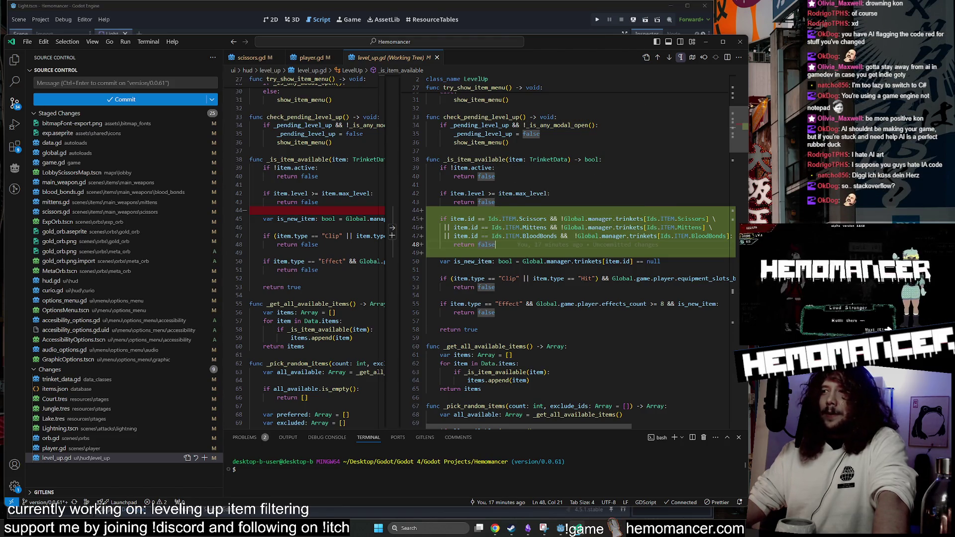
key(Down)
key(Down)
key(Down)
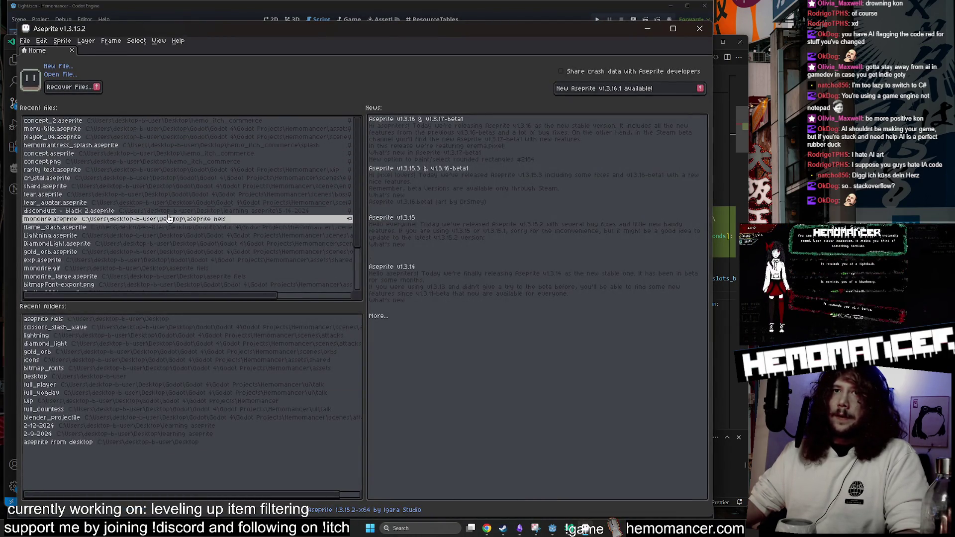
Scroll the Recent files list and open hemomancer.aseprite.
scroll(169, 222, down, 1)
scroll(169, 221, down, 3)
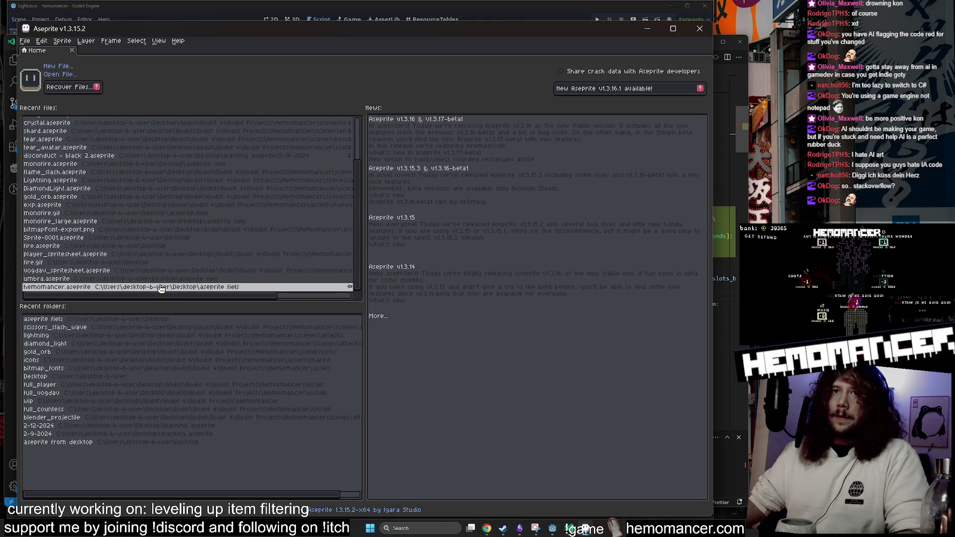
click(159, 287)
Zoom and pan across the two hooded character illustrations on the canvas.
scroll(256, 182, up, 1)
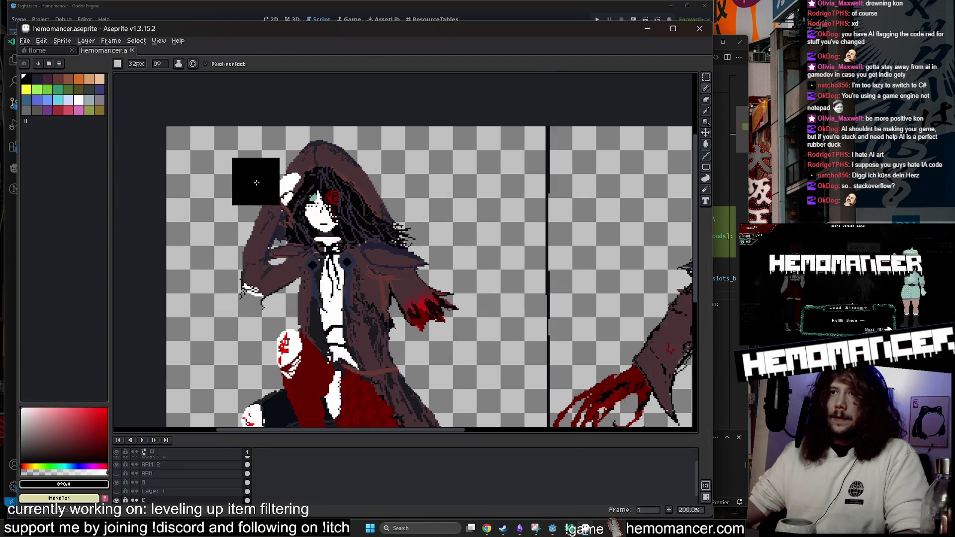
scroll(318, 169, down, 2)
scroll(380, 164, up, 2)
scroll(380, 154, down, 1)
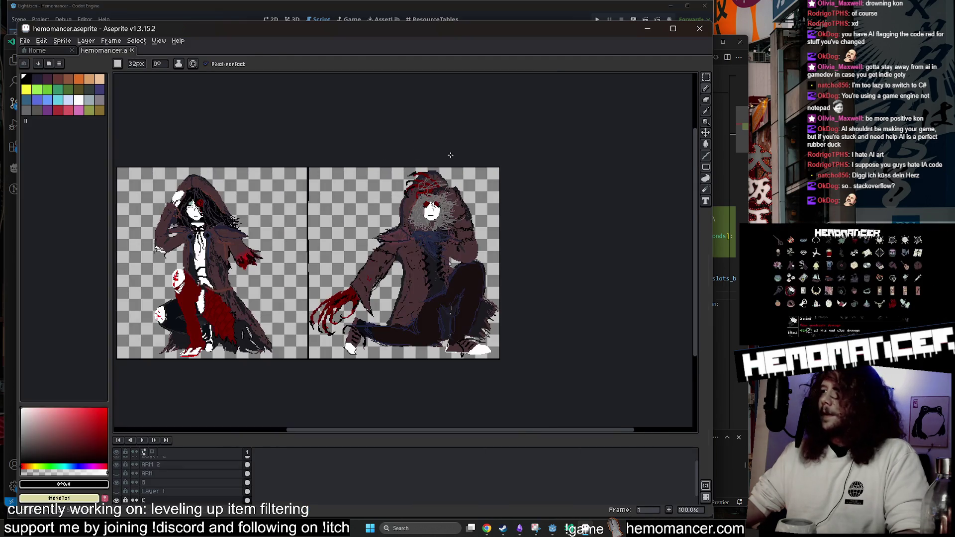
scroll(277, 358, down, 1)
scroll(356, 191, up, 1)
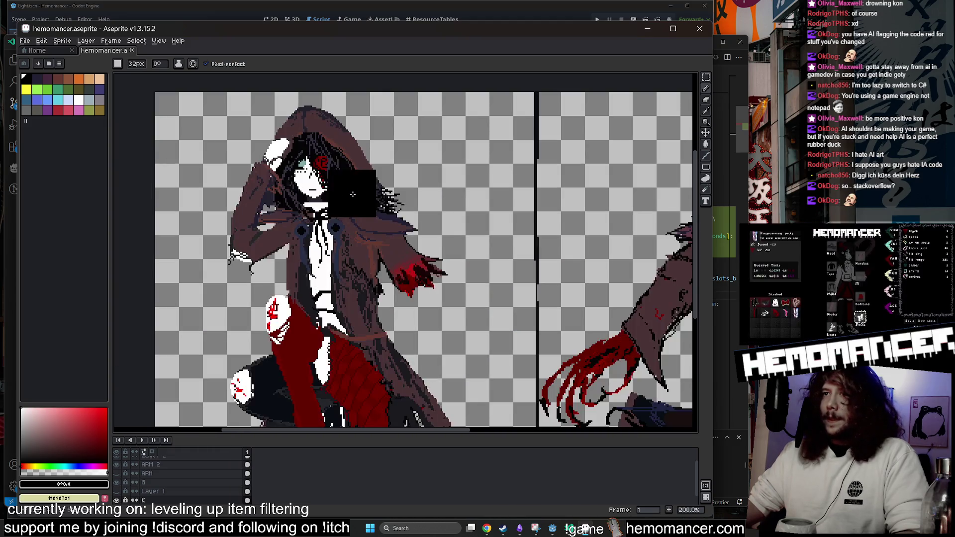
scroll(427, 188, down, 2)
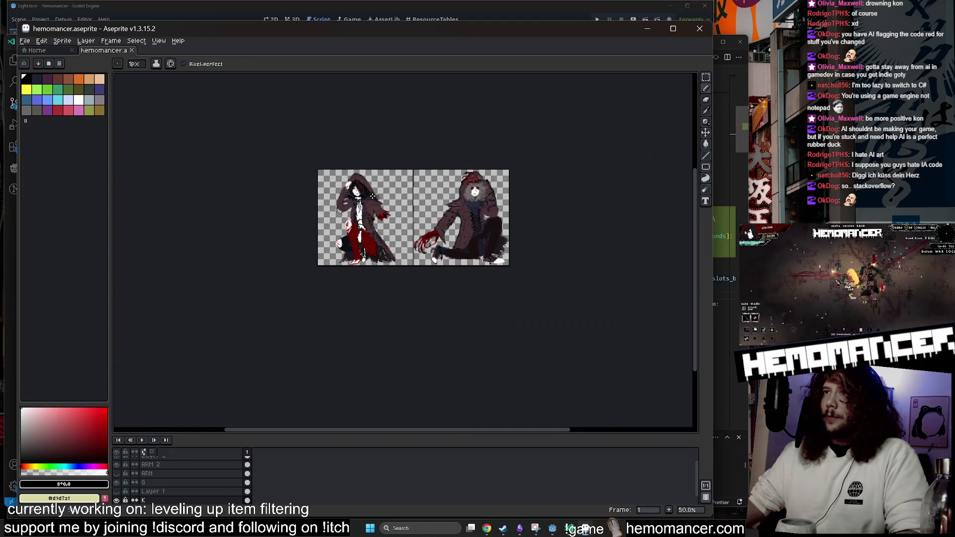
scroll(447, 299, up, 2)
scroll(462, 315, down, 1)
scroll(489, 306, up, 1)
scroll(489, 306, down, 1)
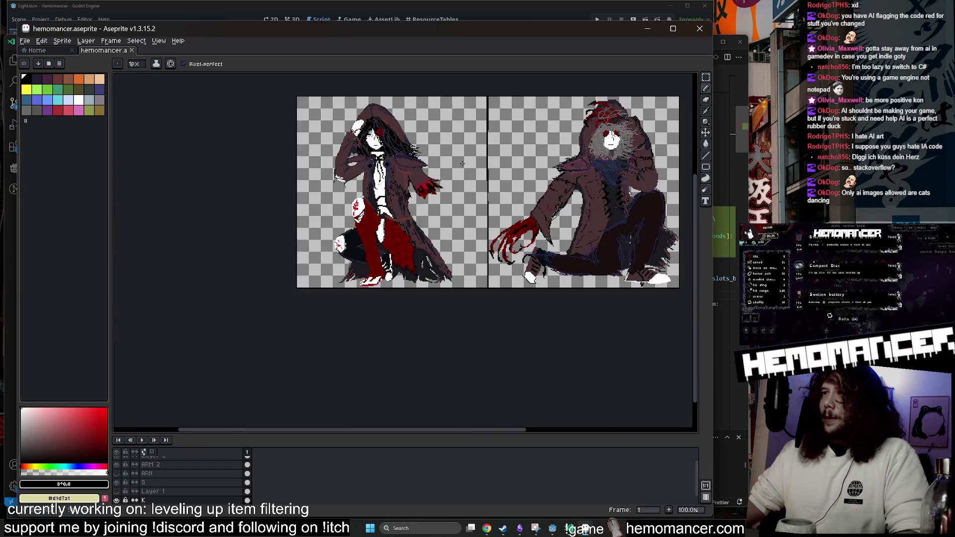
scroll(389, 179, up, 1)
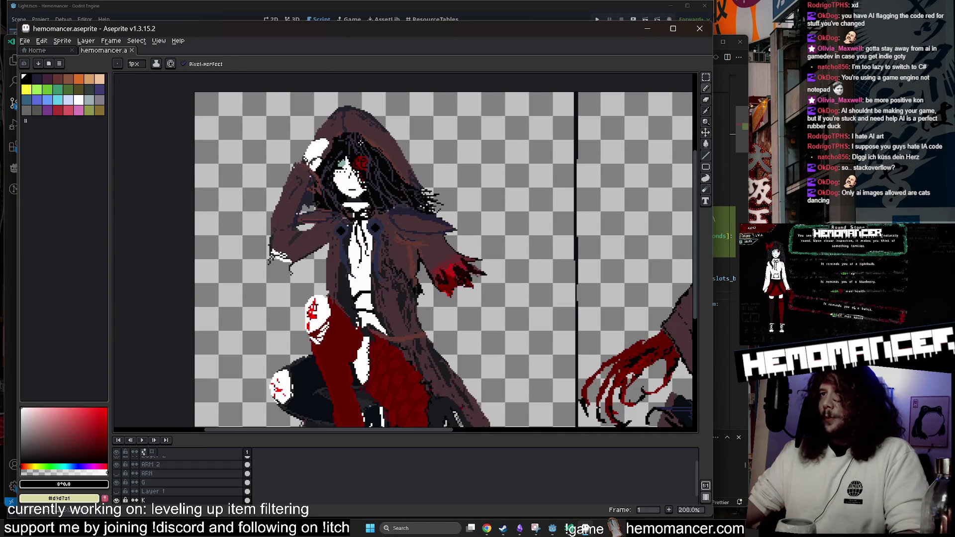
scroll(495, 156, down, 1)
drag(521, 244, 431, 267)
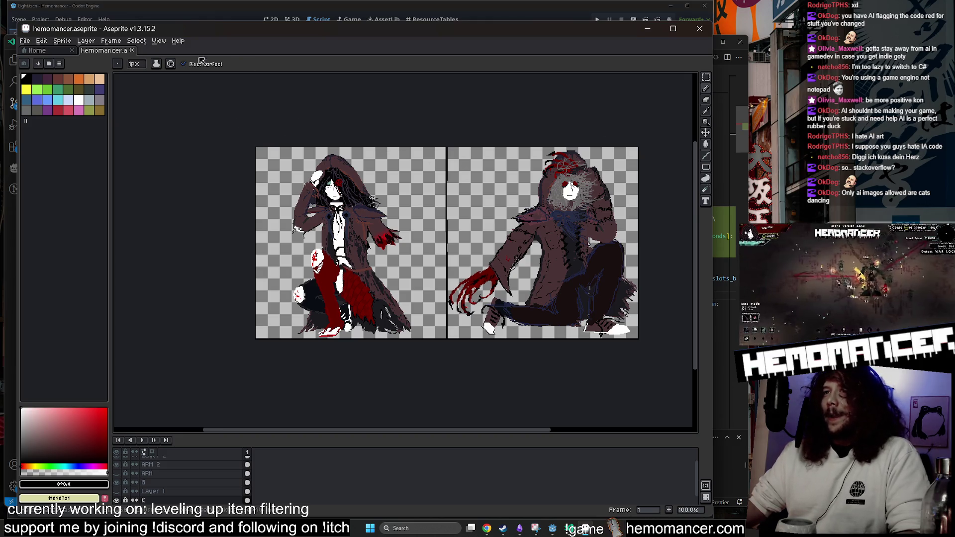
Open player_spritesheet.aseprite from the Home page and play its animation.
click(50, 52)
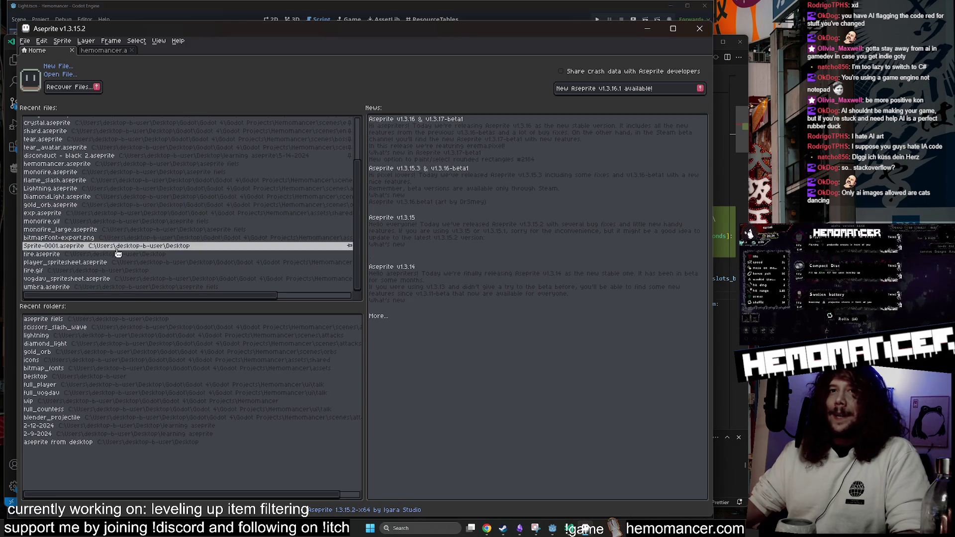
click(121, 264)
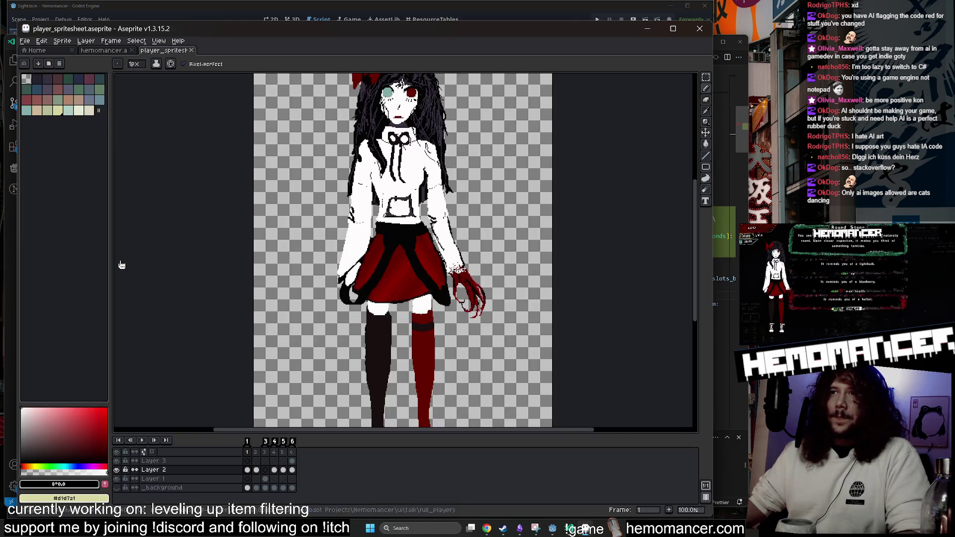
key(Return)
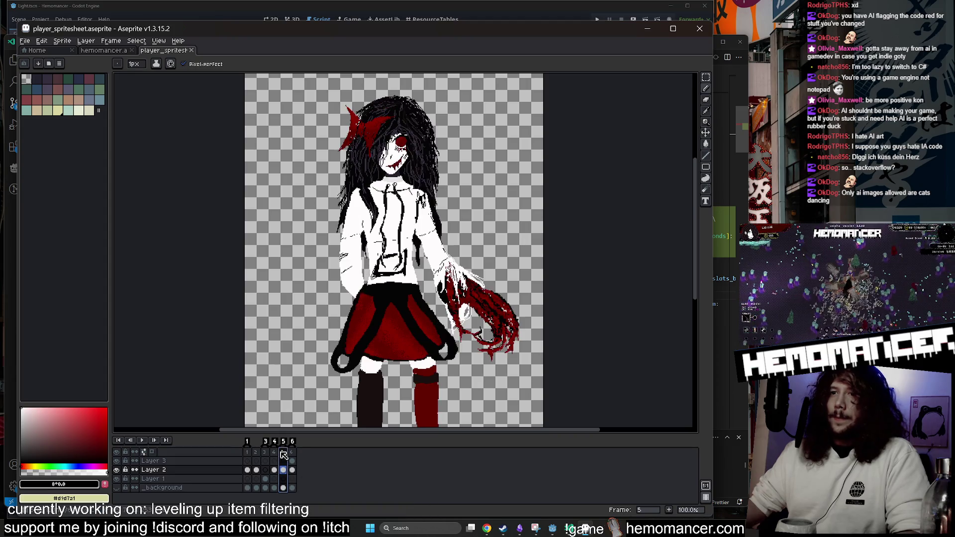
click(248, 441)
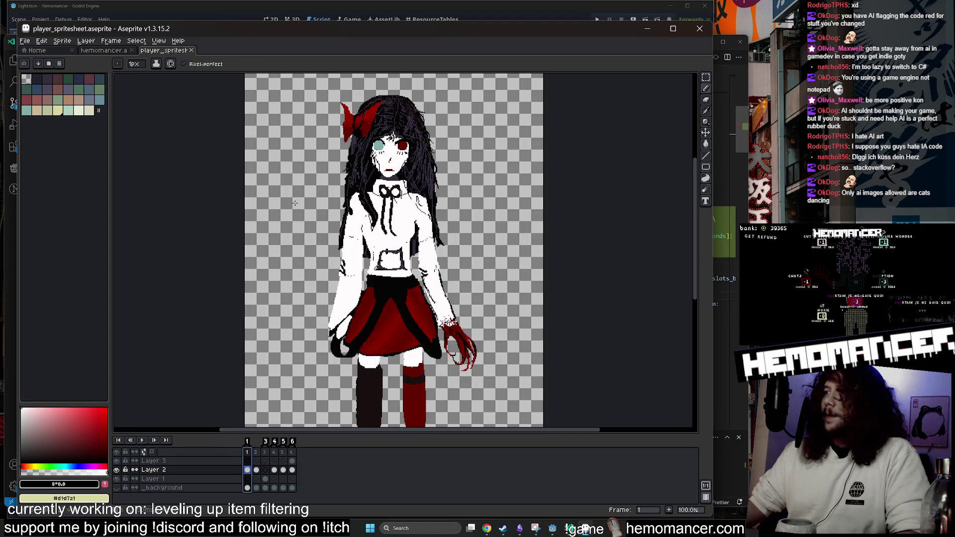
Zoom and pan around the sprite, then minimize Aseprite.
scroll(492, 154, up, 1)
scroll(420, 192, up, 2)
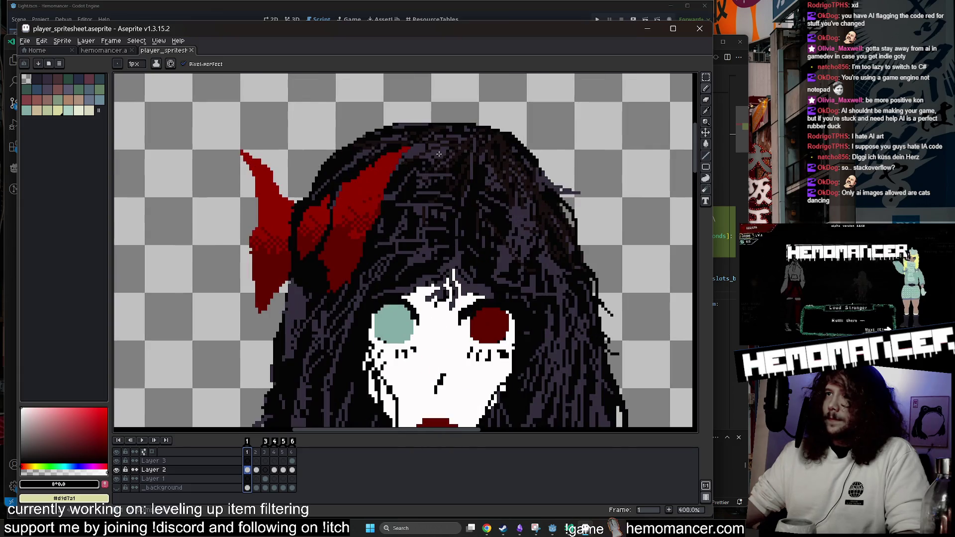
scroll(419, 191, down, 4)
scroll(419, 192, up, 1)
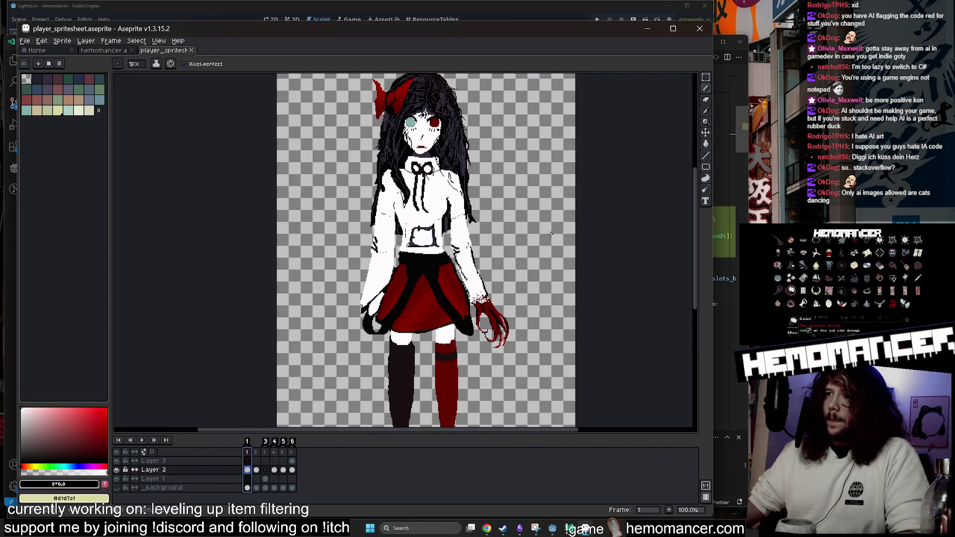
drag(552, 104, 524, 74)
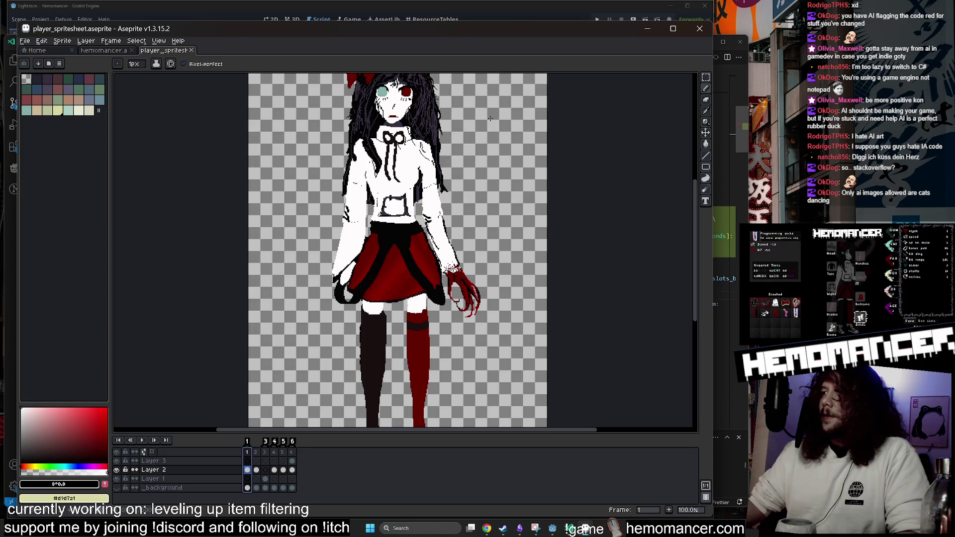
click(645, 31)
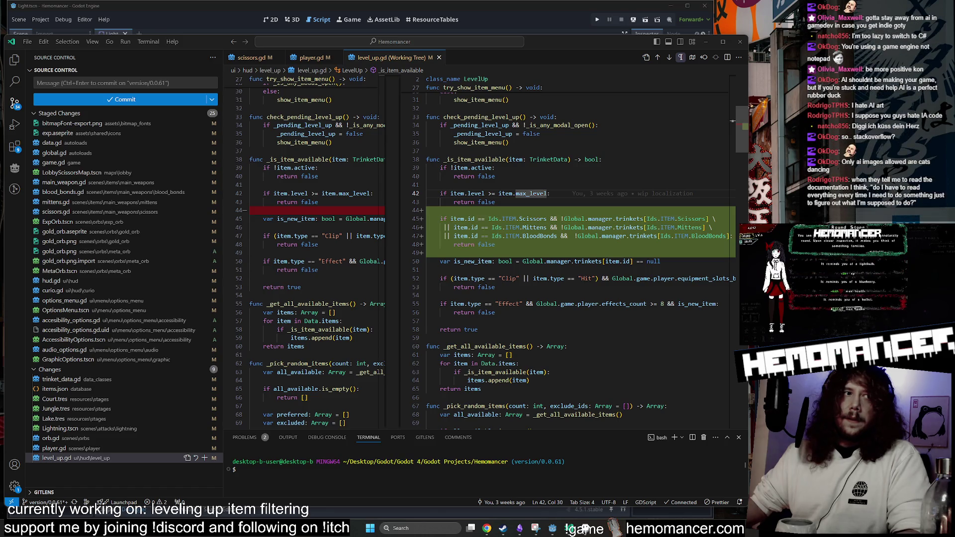
Bring the 'ai generated game assets' image results forward, adjust page zoom and widen the window.
drag(279, 348, 305, 61)
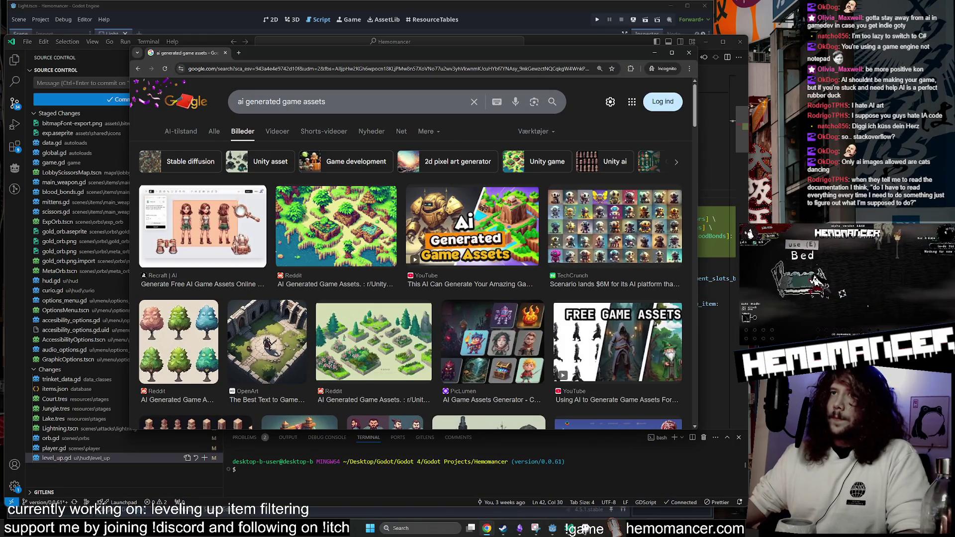
scroll(254, 175, down, 2)
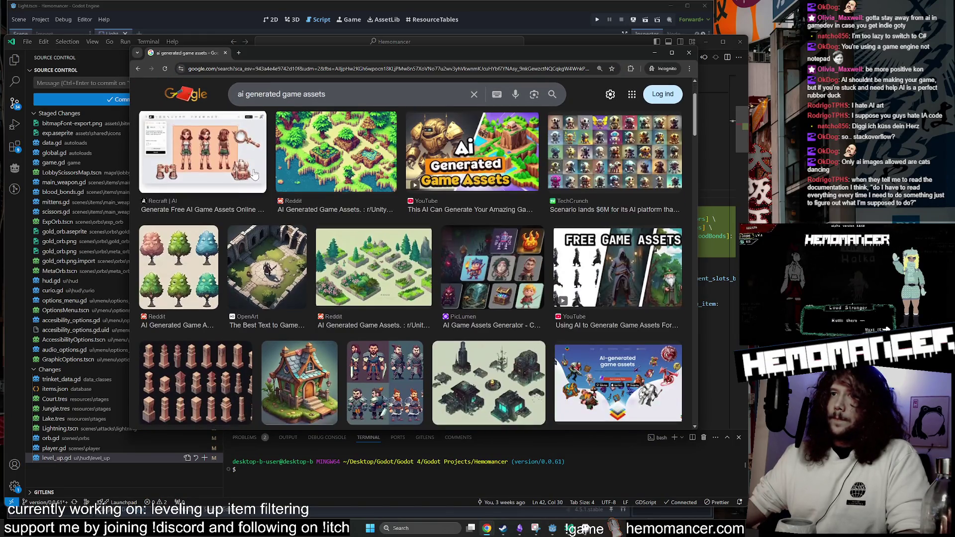
scroll(254, 174, up, 2)
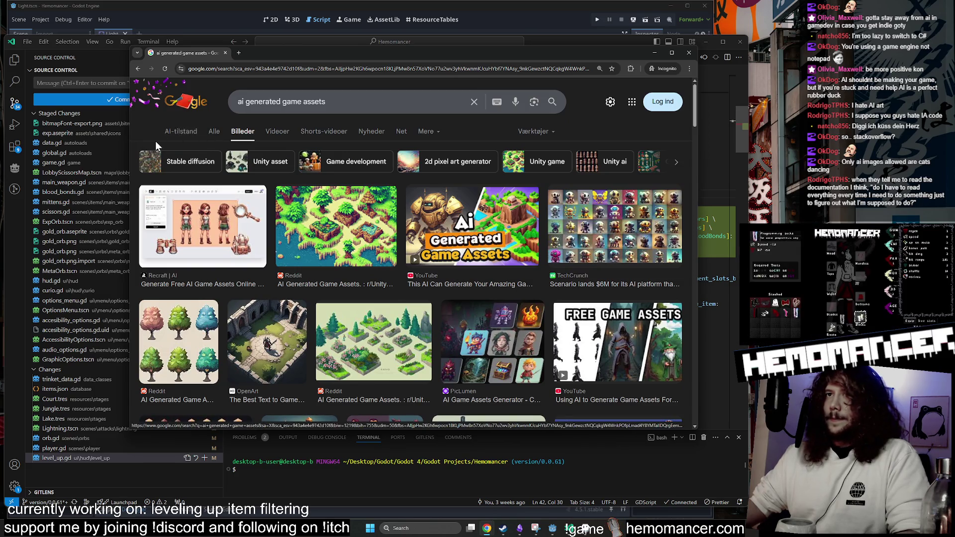
key(ctrl+plus)
key(ctrl+plus)
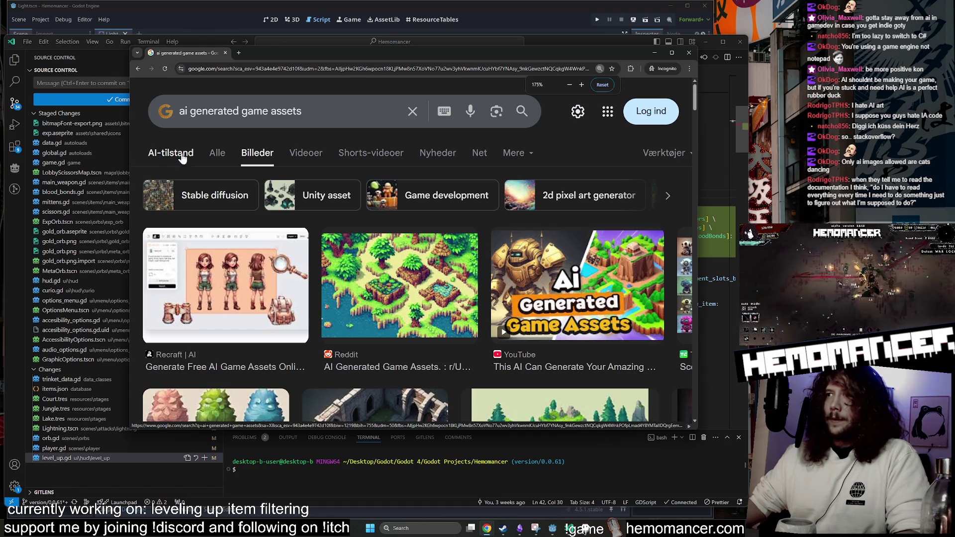
key(ctrl+minus)
drag(694, 188, 732, 188)
Scroll down through the image search results.
scroll(192, 262, down, 3)
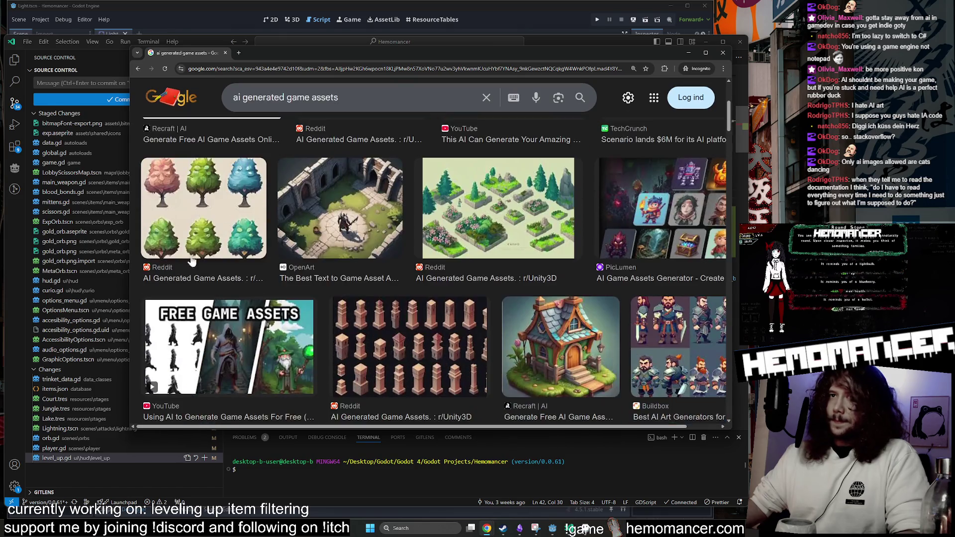
scroll(311, 158, down, 6)
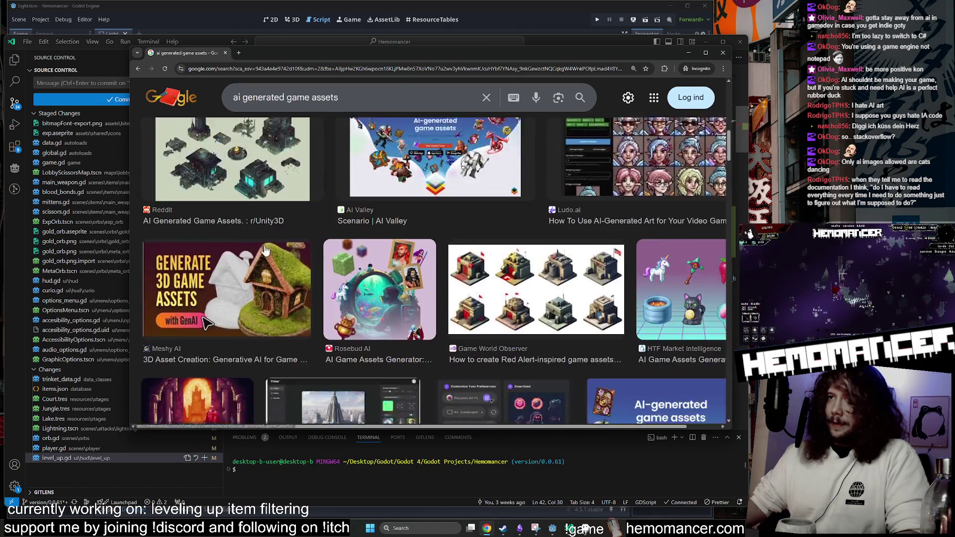
scroll(505, 205, down, 8)
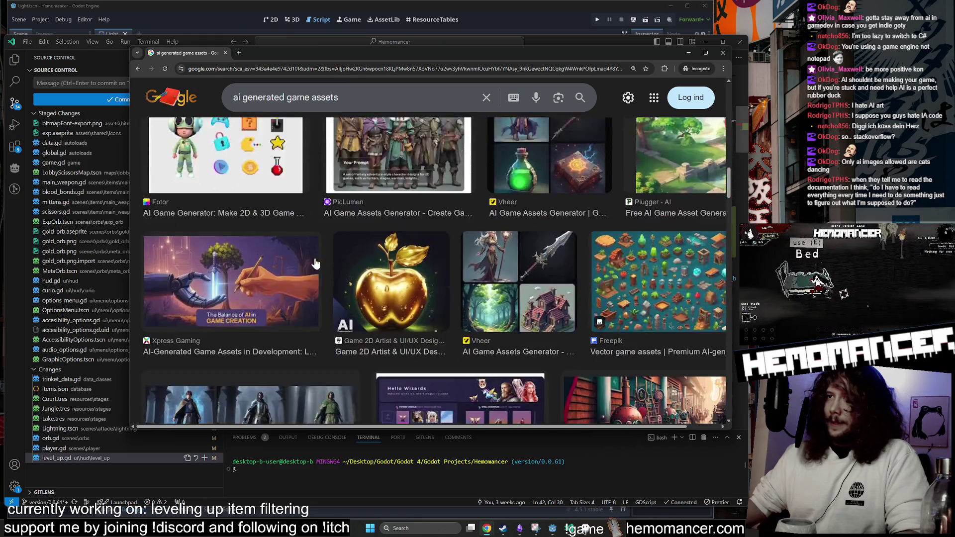
scroll(468, 248, down, 3)
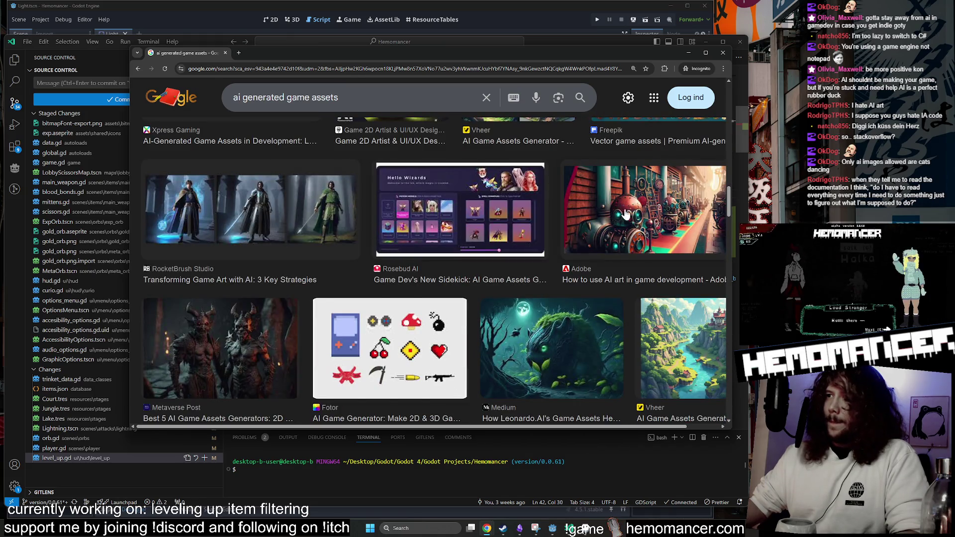
scroll(625, 214, down, 5)
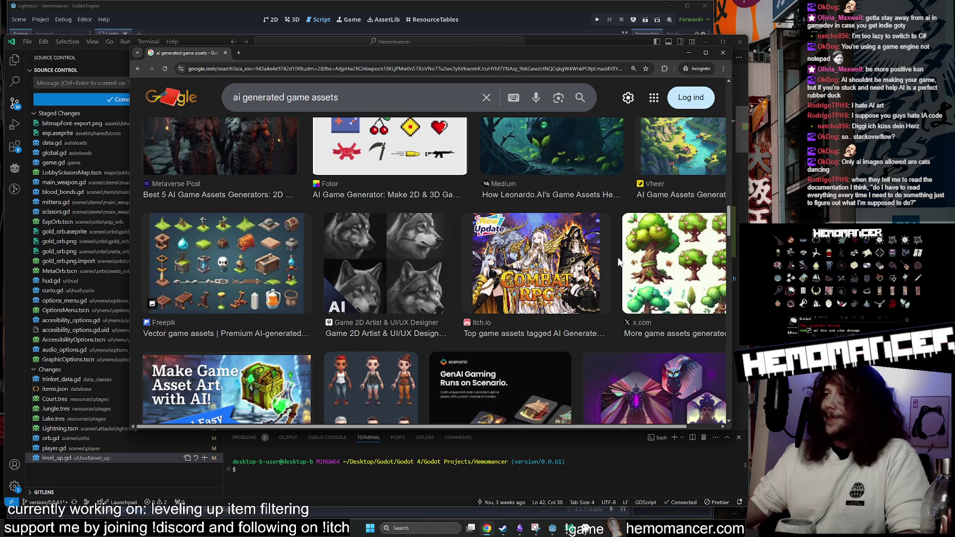
scroll(614, 260, down, 4)
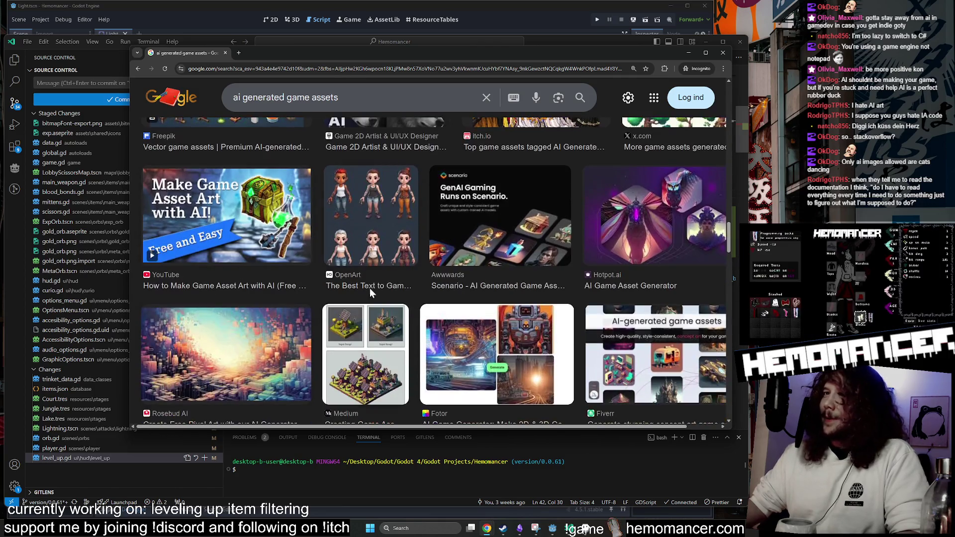
scroll(203, 333, down, 2)
scroll(258, 249, down, 3)
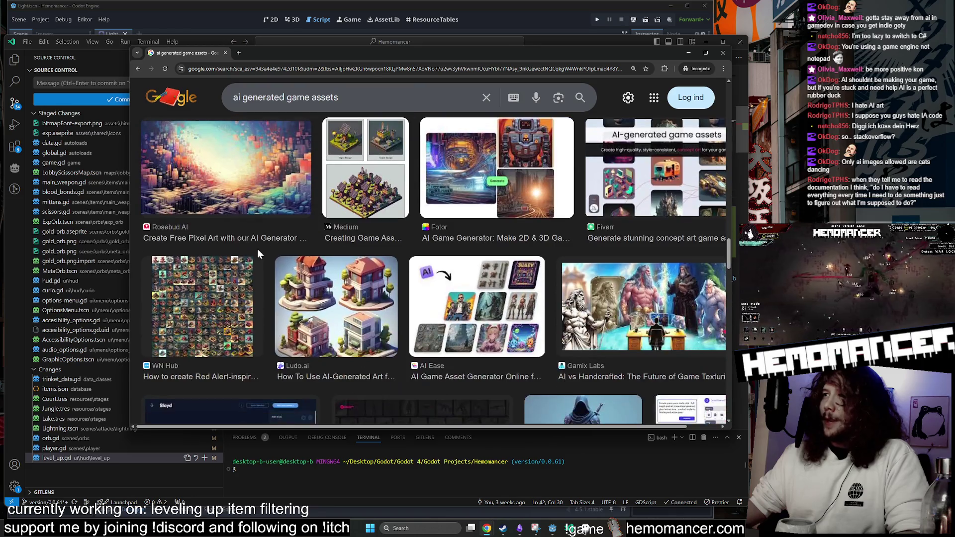
scroll(263, 253, up, 2)
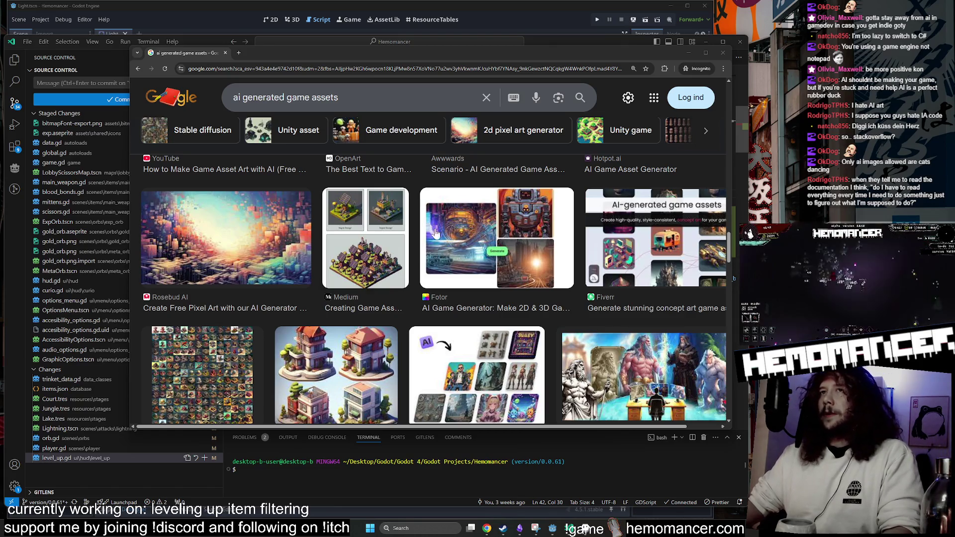
Reposition and lengthen the window, browse more results, then close the incognito Chrome window.
mouse_move(472, 50)
mouse_down()
mouse_move(435, 63)
mouse_move(499, 80)
mouse_move(482, 85)
mouse_move(447, 58)
mouse_up()
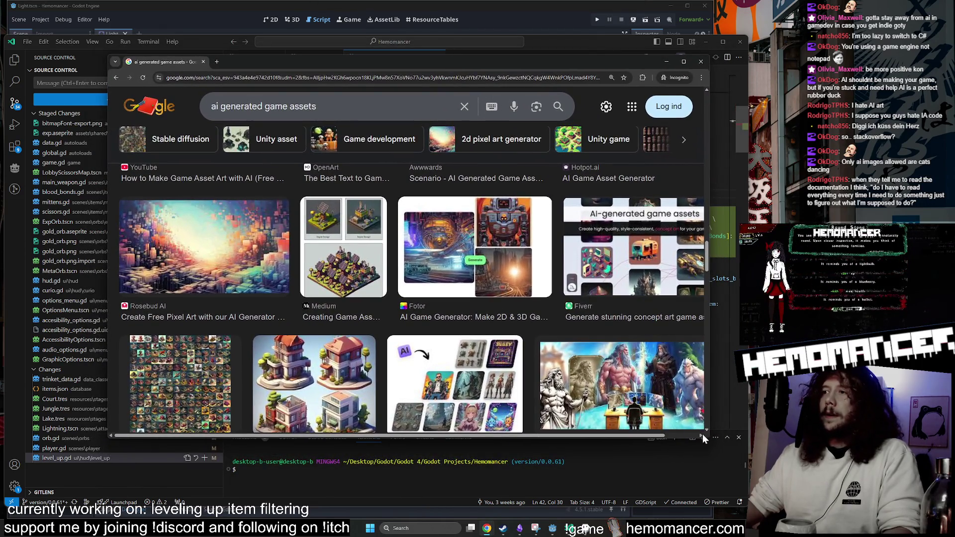
drag(706, 440, 706, 481)
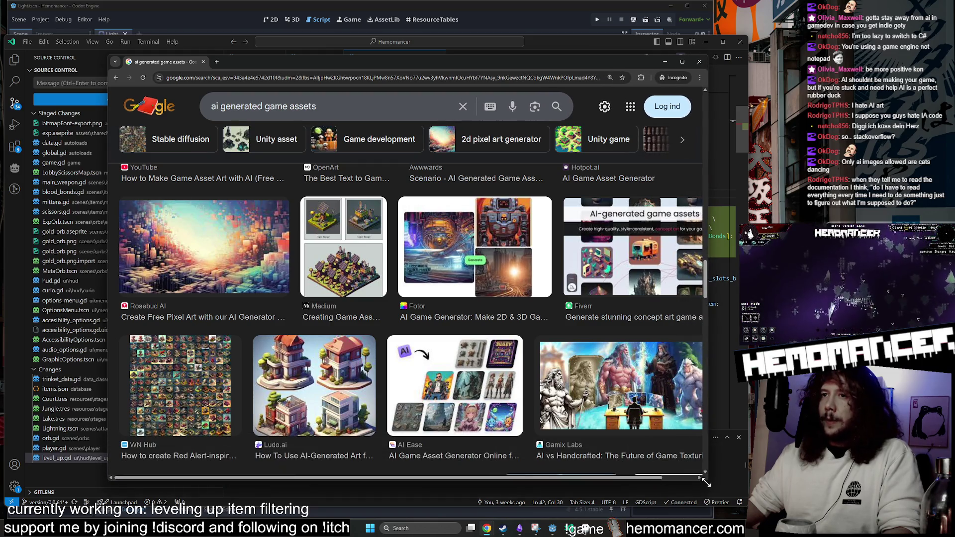
scroll(324, 299, down, 2)
scroll(325, 298, down, 2)
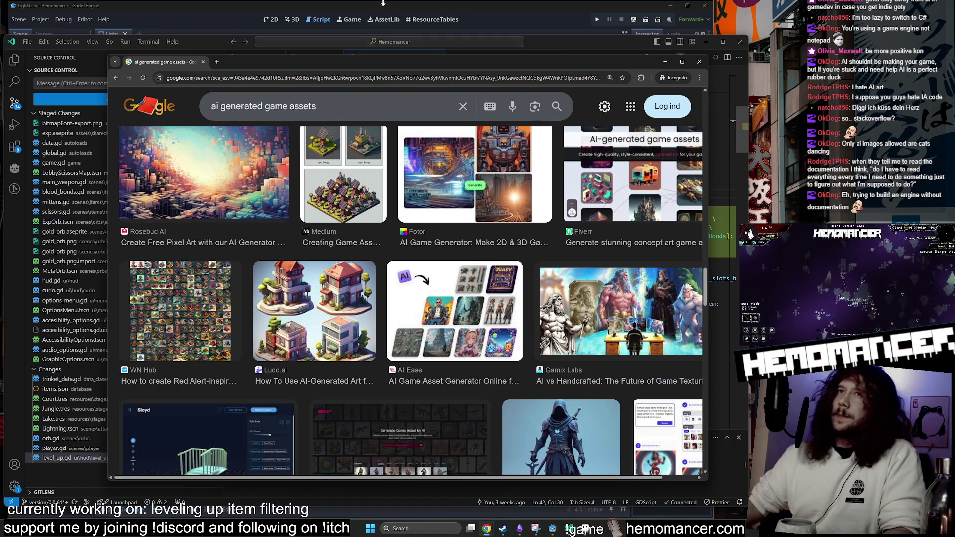
scroll(581, 252, down, 2)
scroll(581, 253, down, 2)
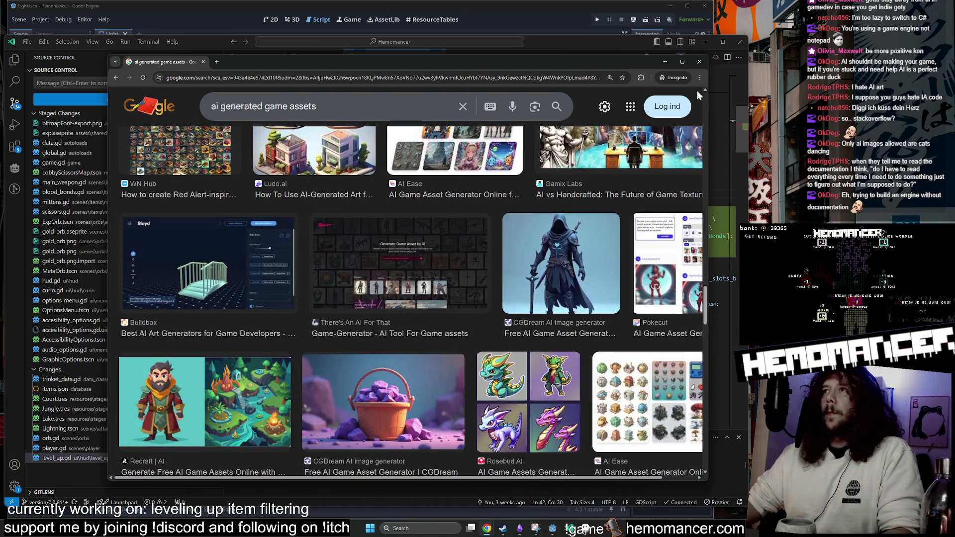
click(699, 62)
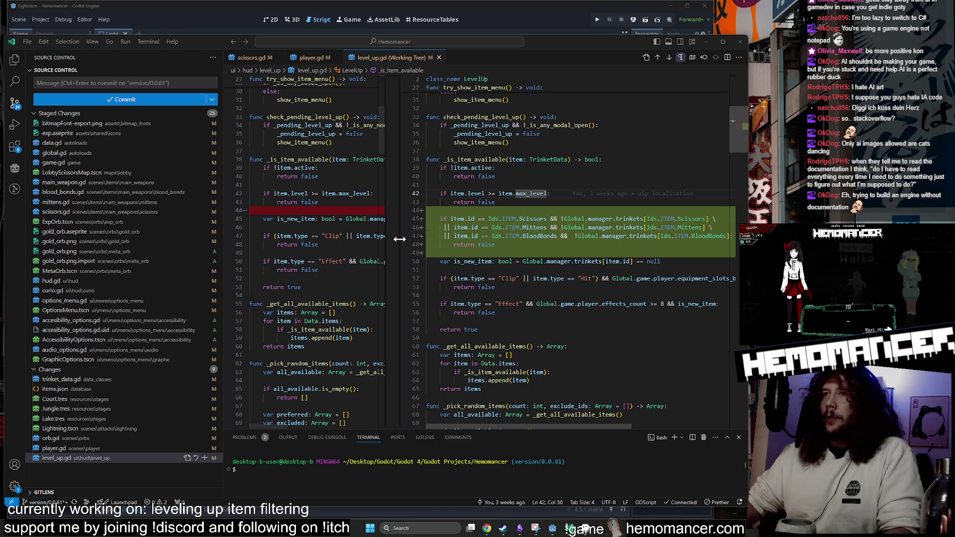
mouse_move(393, 240)
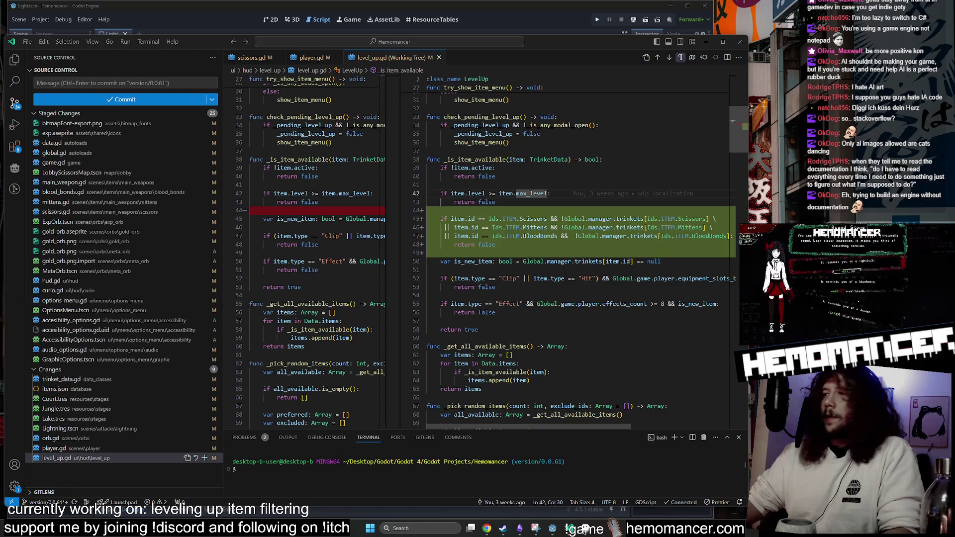
scroll(491, 252, up, 8)
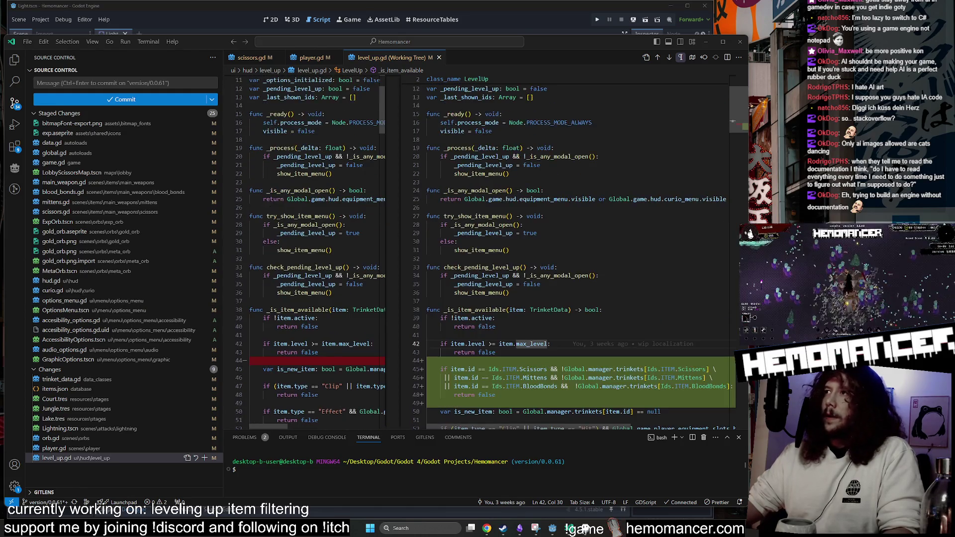
scroll(491, 252, down, 8)
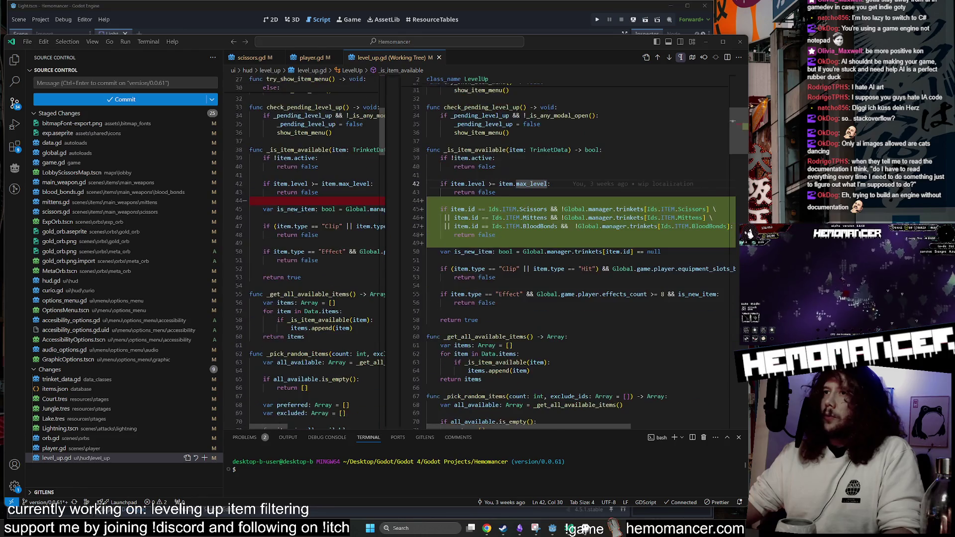
mouse_move(605, 203)
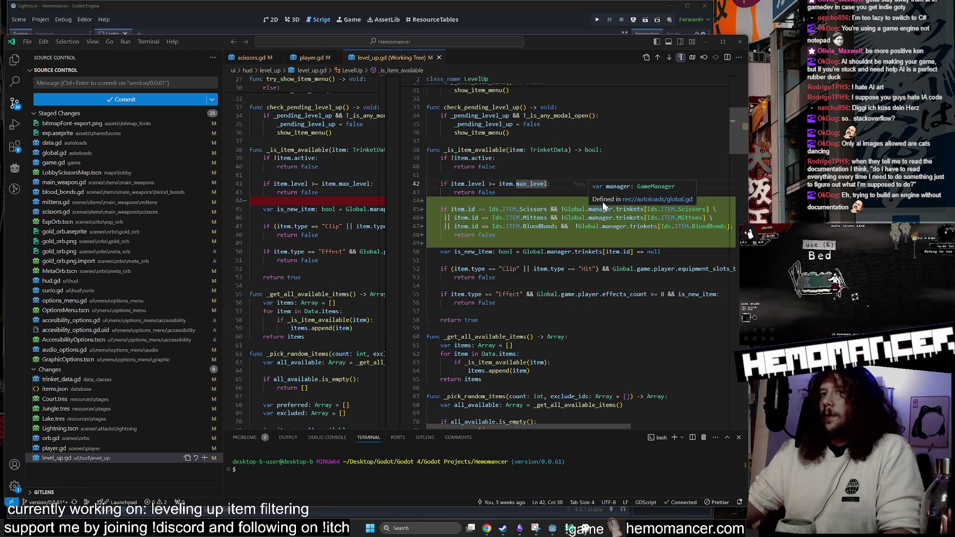